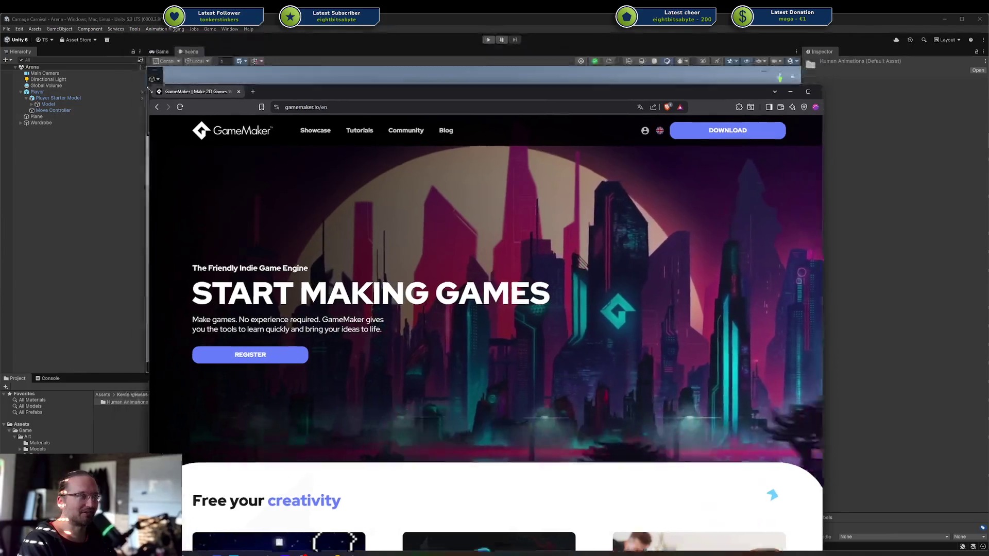
Shrink the browser window from its top-left corner and move it up and left over the Unity editor.
{"action": "left_click_drag", "start_coordinate": [124, 34], "coordinate": [162, 130]}
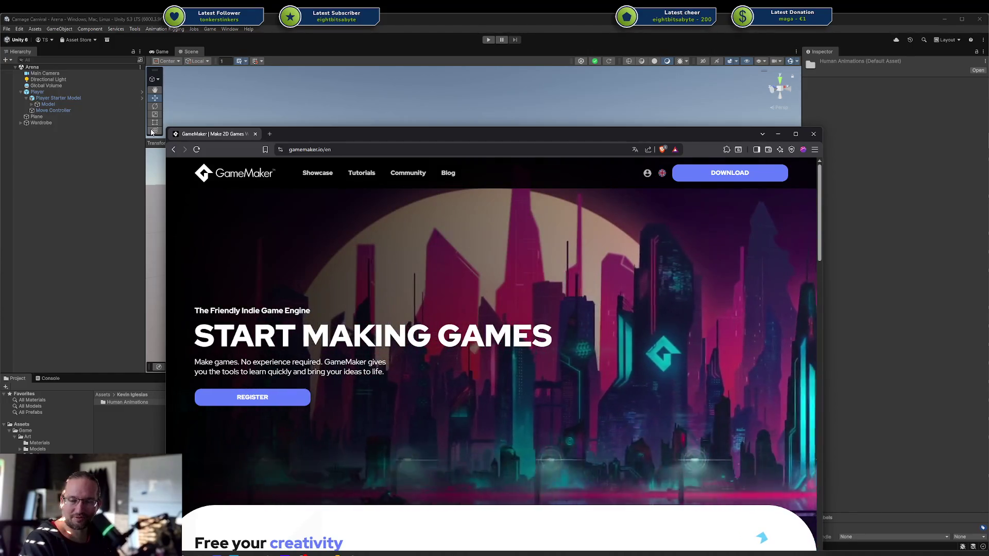
{"action": "mouse_move", "coordinate": [368, 134]}
{"action": "left_mouse_down"}
{"action": "mouse_move", "coordinate": [312, 71]}
{"action": "mouse_move", "coordinate": [325, 148]}
{"action": "mouse_move", "coordinate": [320, 88]}
{"action": "left_mouse_up"}
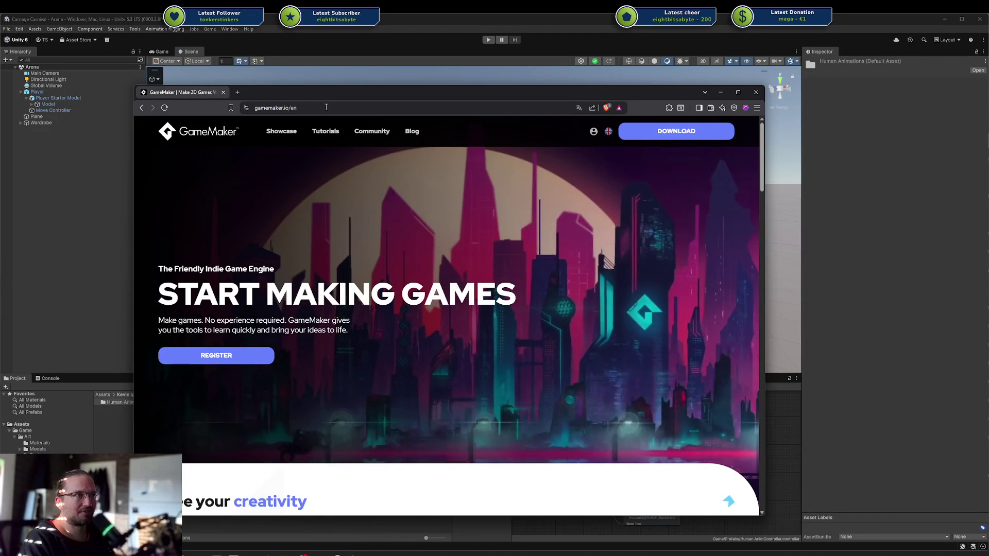
{"action": "left_click_drag", "start_coordinate": [330, 97], "coordinate": [326, 92]}
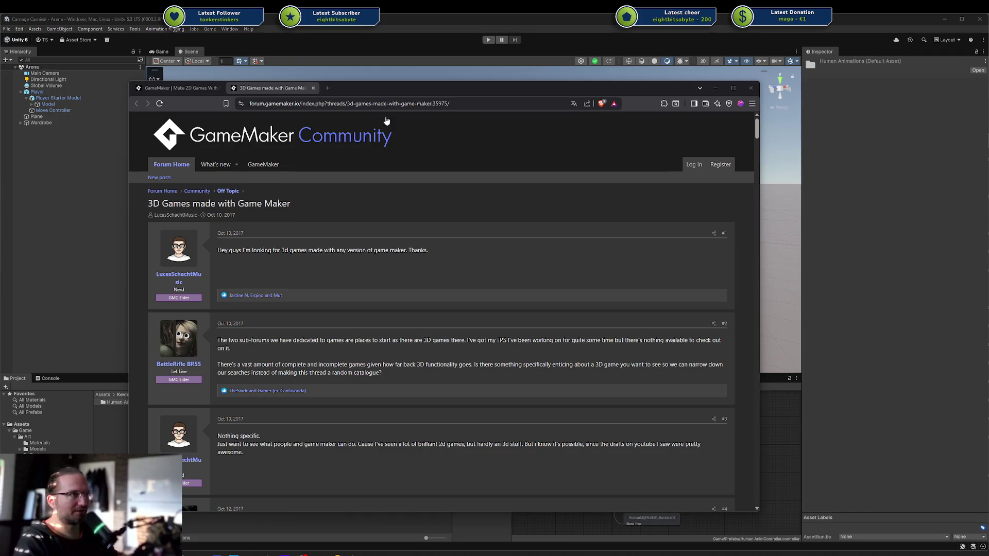
Open a new blank browser tab next to the GameMaker forum thread.
{"action": "key", "text": "ctrl+t"}
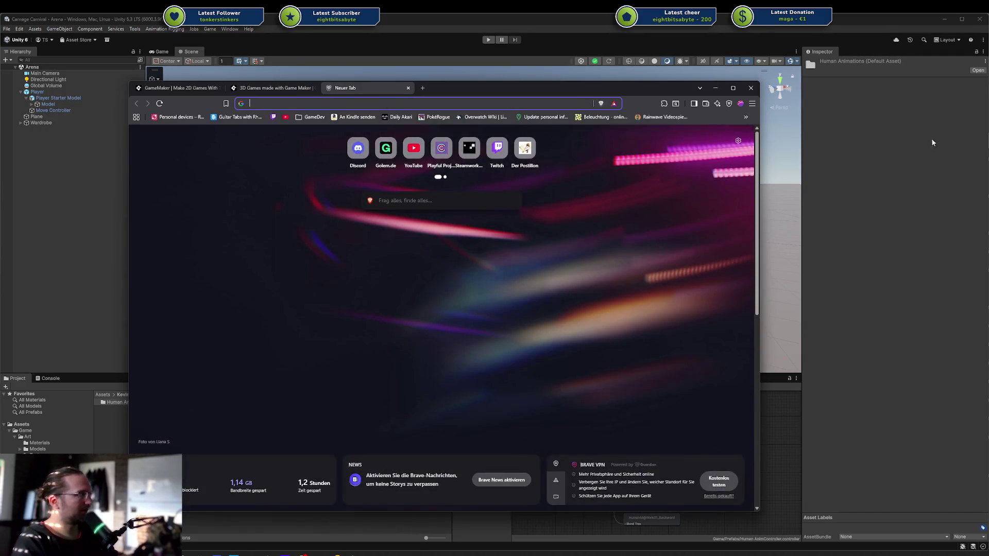
Close the empty new tab and switch to the Brave window with the Bluesky Following feed.
{"action": "key", "text": "ctrl+w"}
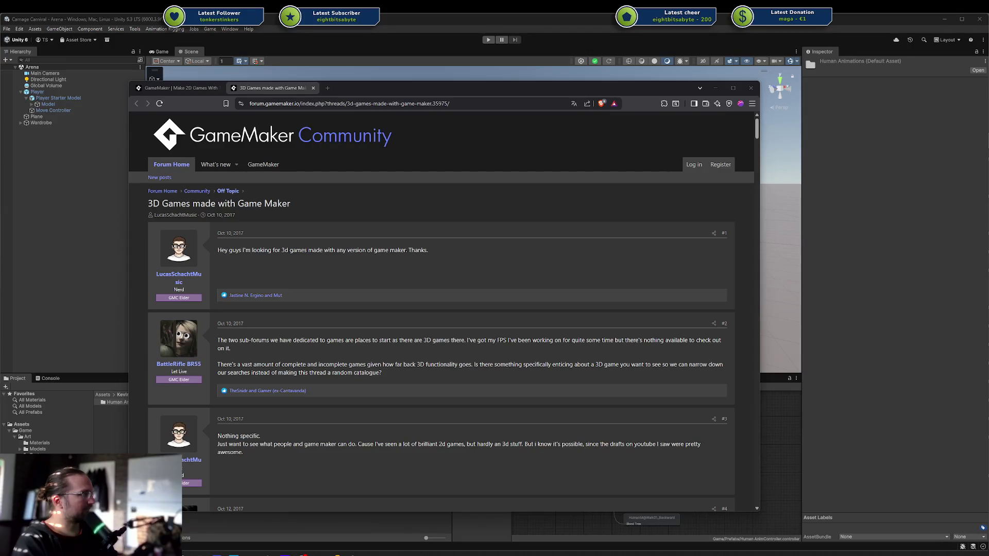
{"action": "key", "text": "alt+Tab"}
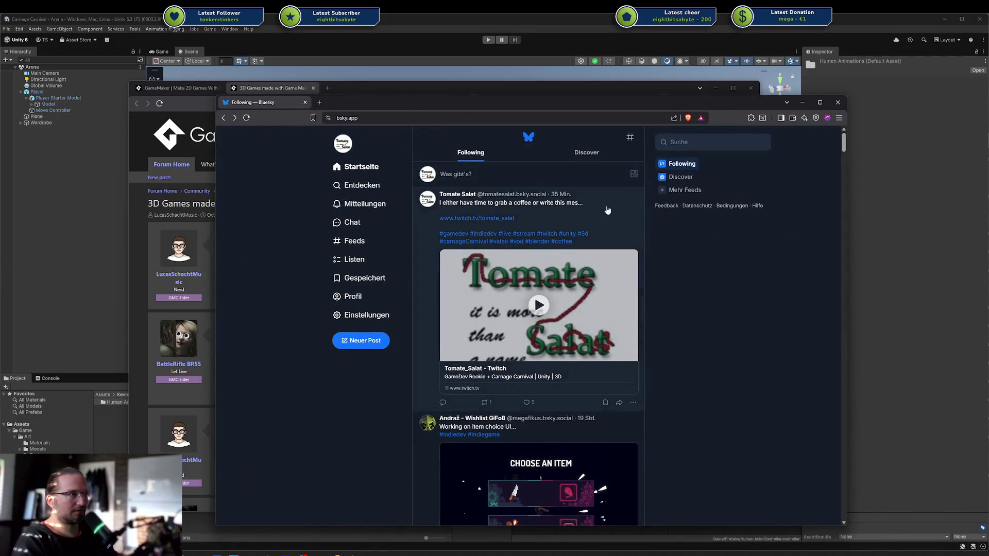
Open the poster's Bluesky profile and view the enlarged inventory screenshot, then close it.
{"action": "scroll", "coordinate": [603, 209], "scroll_direction": "down", "scroll_amount": 10}
{"action": "scroll", "coordinate": [606, 210], "scroll_direction": "down", "scroll_amount": 12}
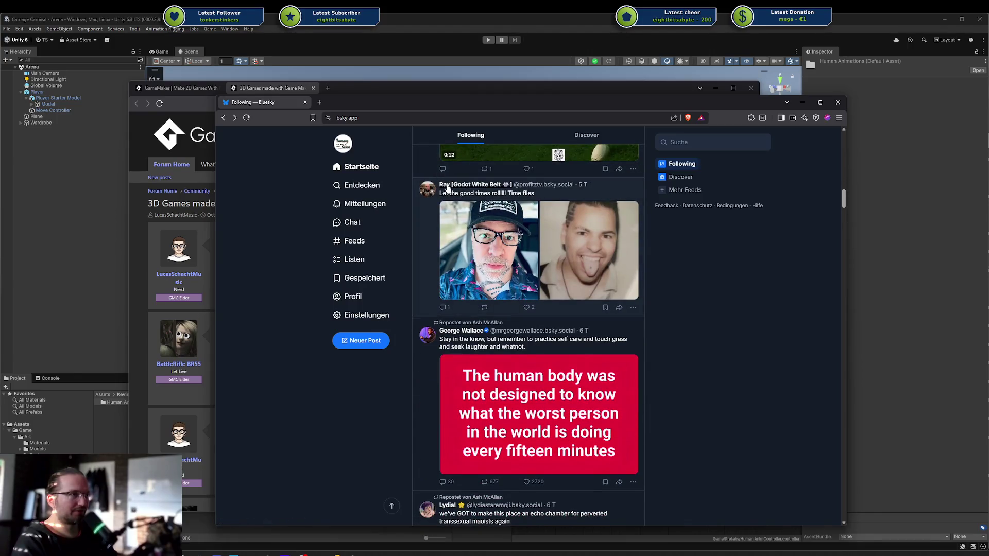
{"action": "left_click", "coordinate": [456, 185]}
{"action": "left_click", "coordinate": [463, 117]}
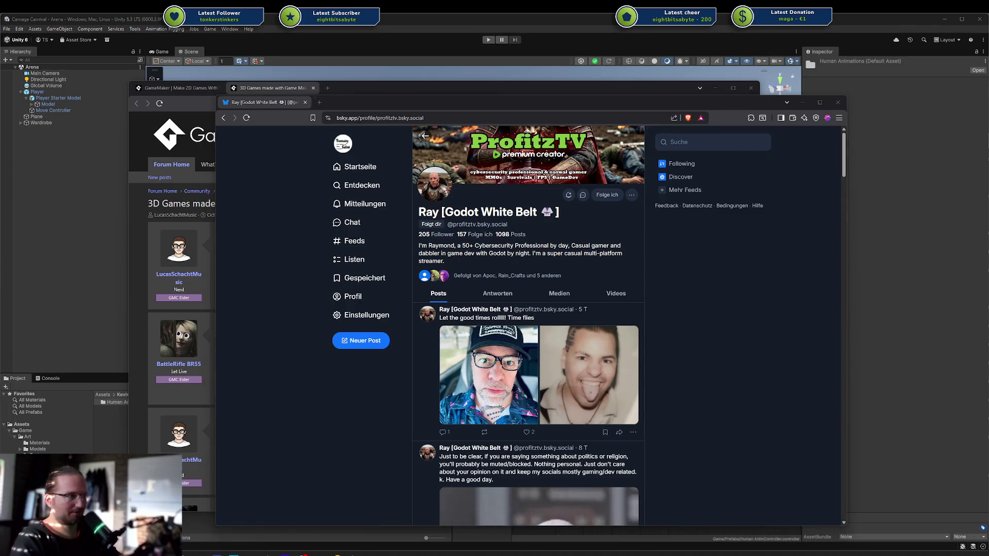
{"action": "scroll", "coordinate": [765, 352], "scroll_direction": "down", "scroll_amount": 4}
{"action": "scroll", "coordinate": [757, 349], "scroll_direction": "down", "scroll_amount": 10}
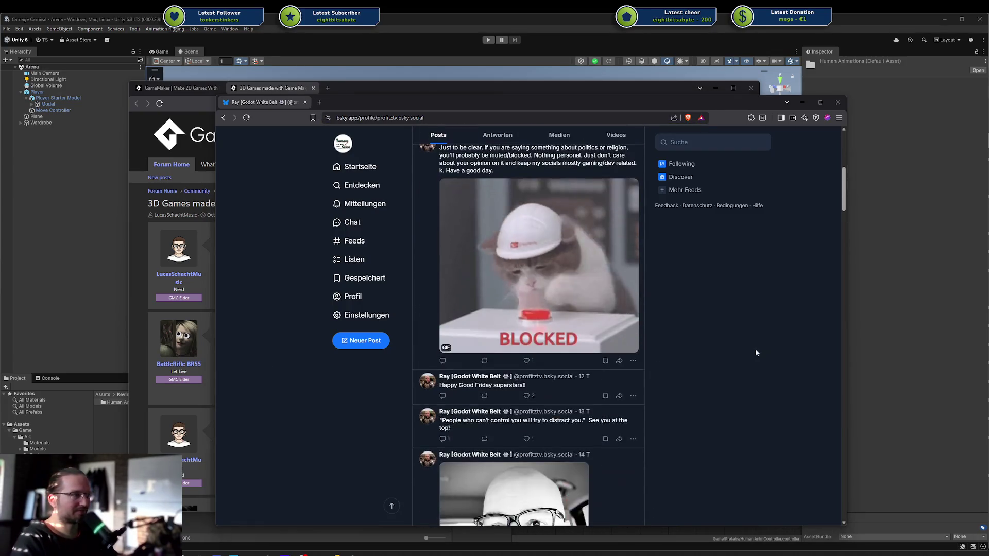
{"action": "scroll", "coordinate": [721, 344], "scroll_direction": "down", "scroll_amount": 5}
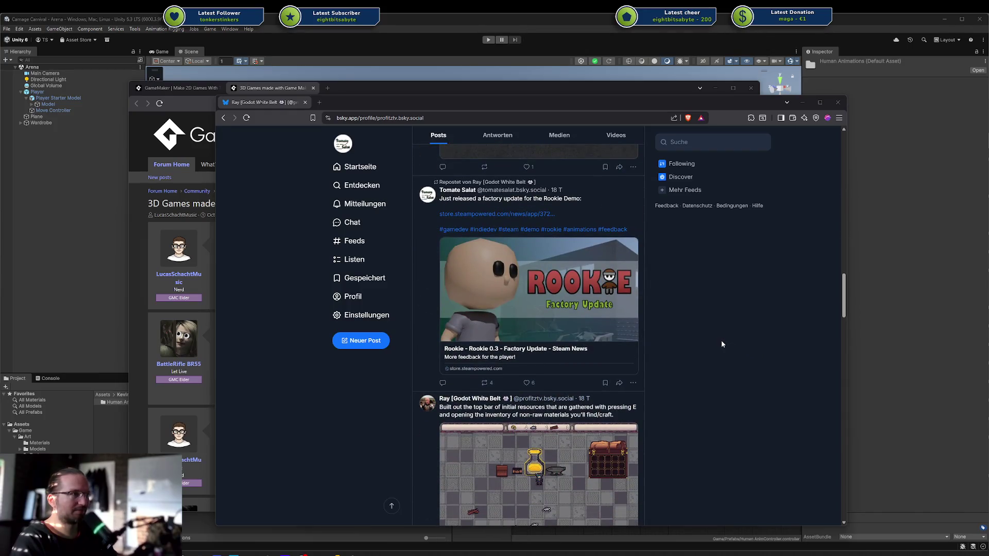
{"action": "scroll", "coordinate": [675, 298], "scroll_direction": "down", "scroll_amount": 3}
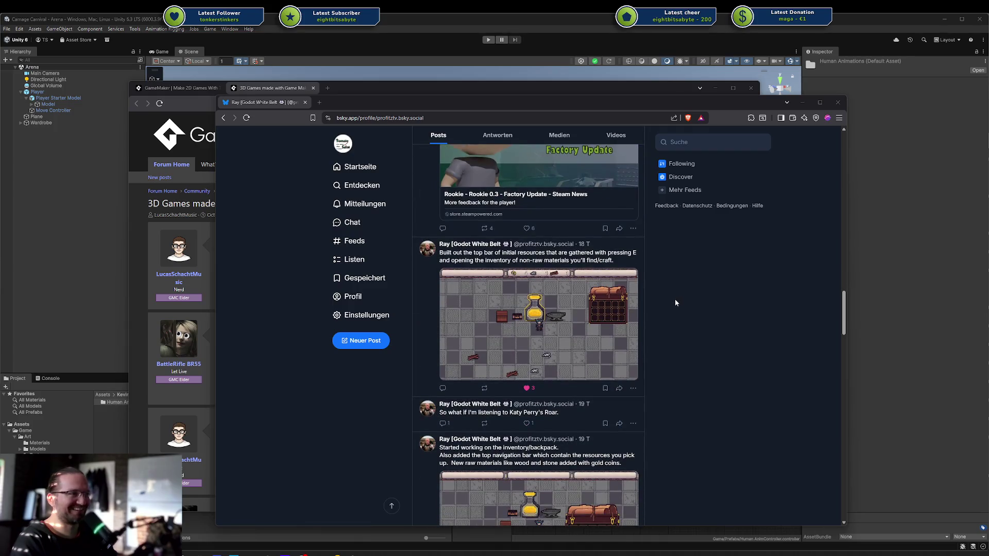
{"action": "left_click", "coordinate": [594, 316]}
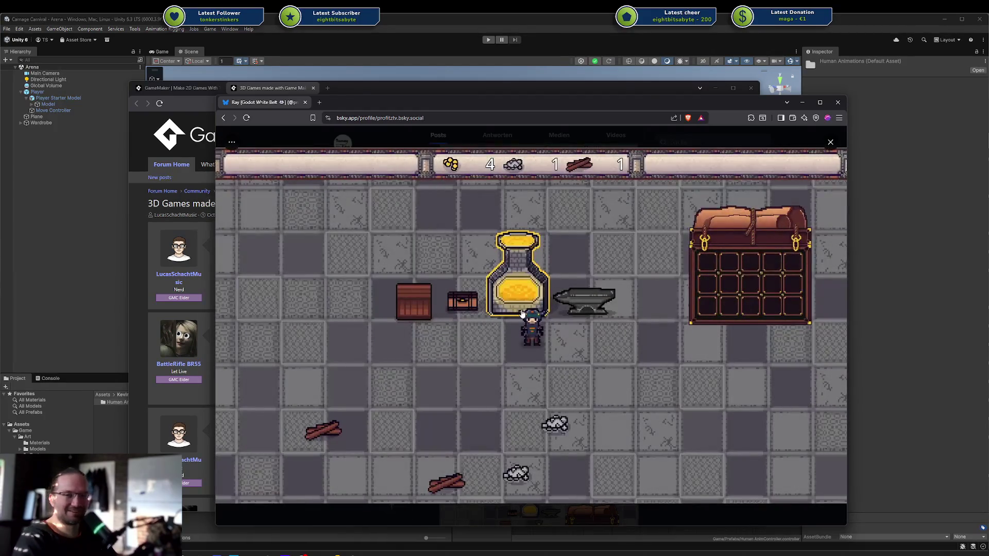
{"action": "left_click", "coordinate": [510, 283]}
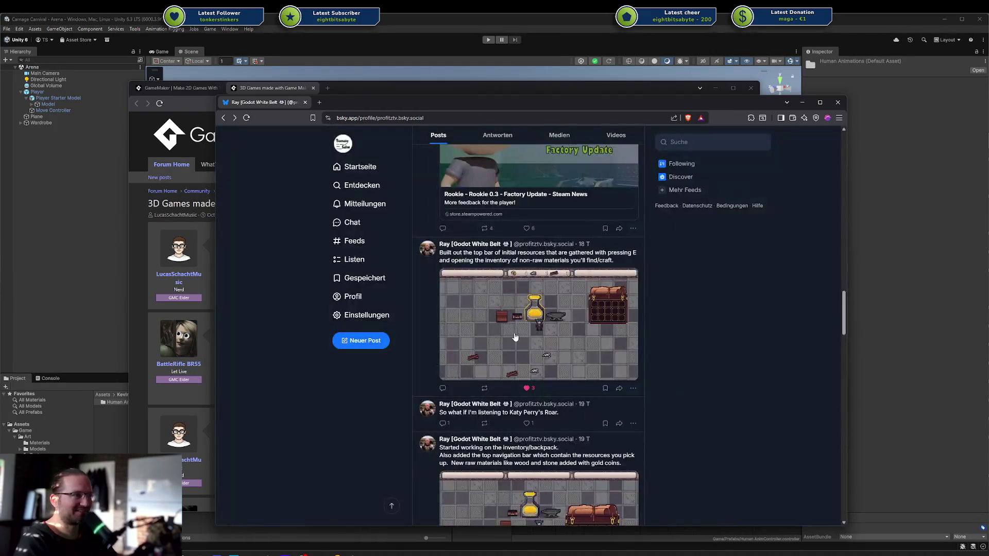
Like the Rookie Factory Update post, the BLOCKED cat GIF post and two other recent posts.
{"action": "scroll", "coordinate": [536, 381], "scroll_direction": "up", "scroll_amount": 2}
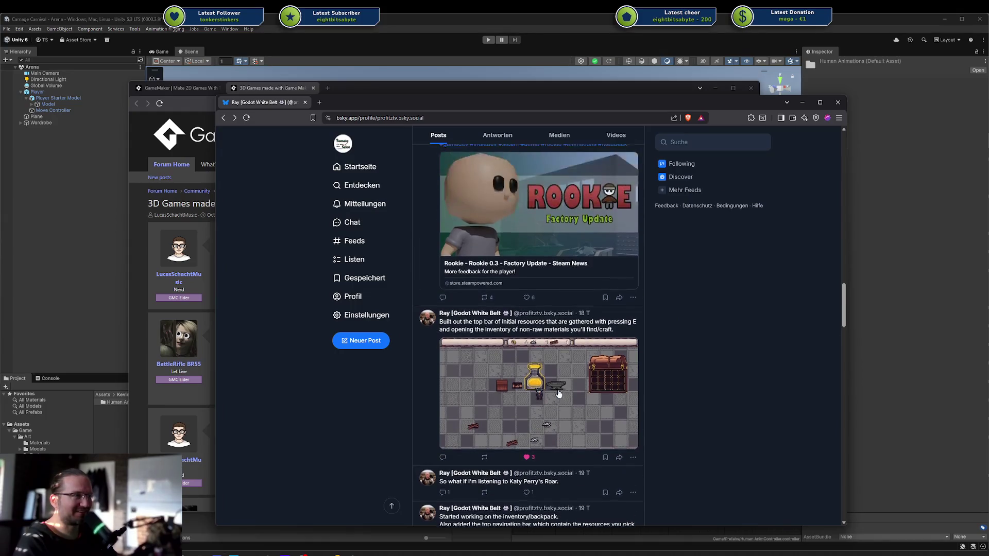
{"action": "left_click", "coordinate": [530, 350]}
{"action": "scroll", "coordinate": [534, 350], "scroll_direction": "up", "scroll_amount": 4}
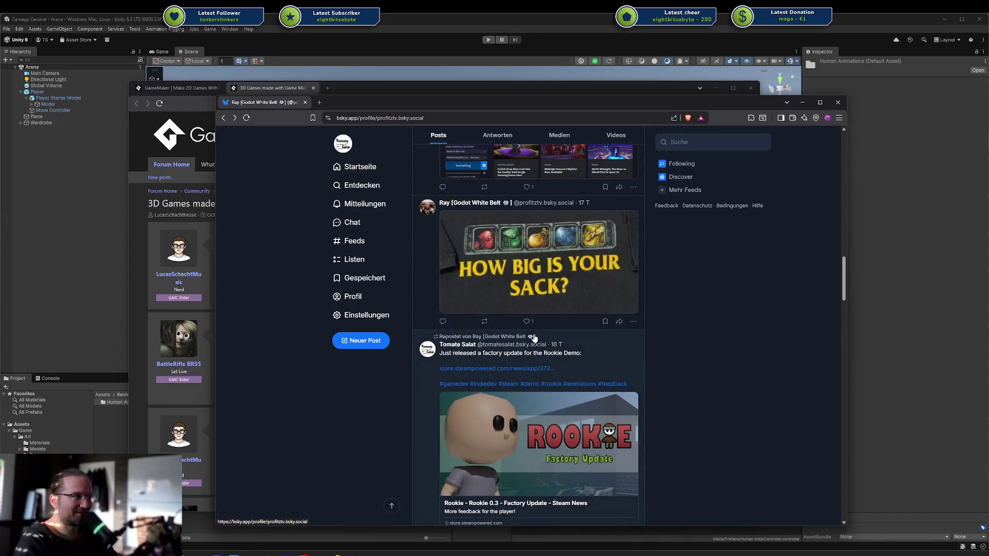
{"action": "scroll", "coordinate": [534, 340], "scroll_direction": "up", "scroll_amount": 2}
{"action": "scroll", "coordinate": [533, 340], "scroll_direction": "up", "scroll_amount": 4}
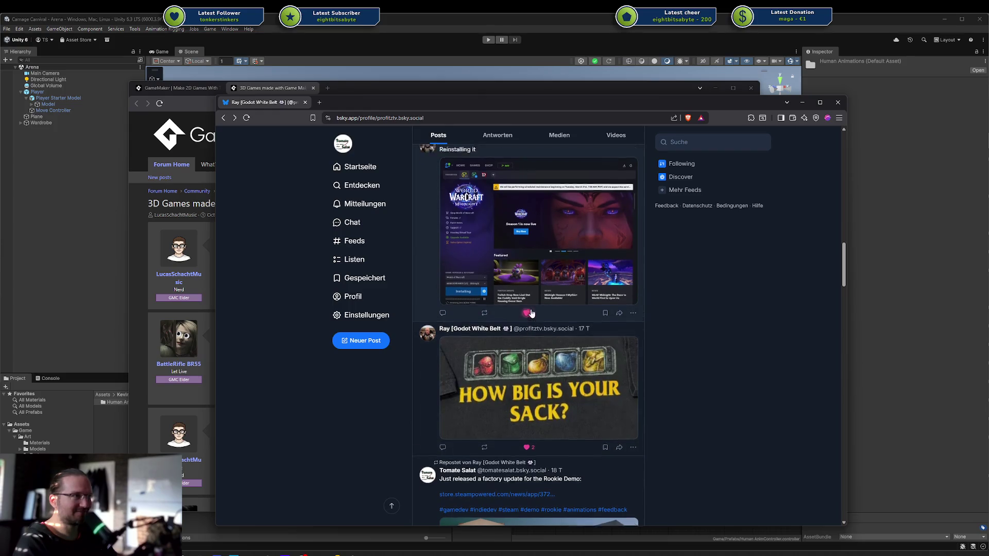
{"action": "scroll", "coordinate": [526, 340], "scroll_direction": "up", "scroll_amount": 10}
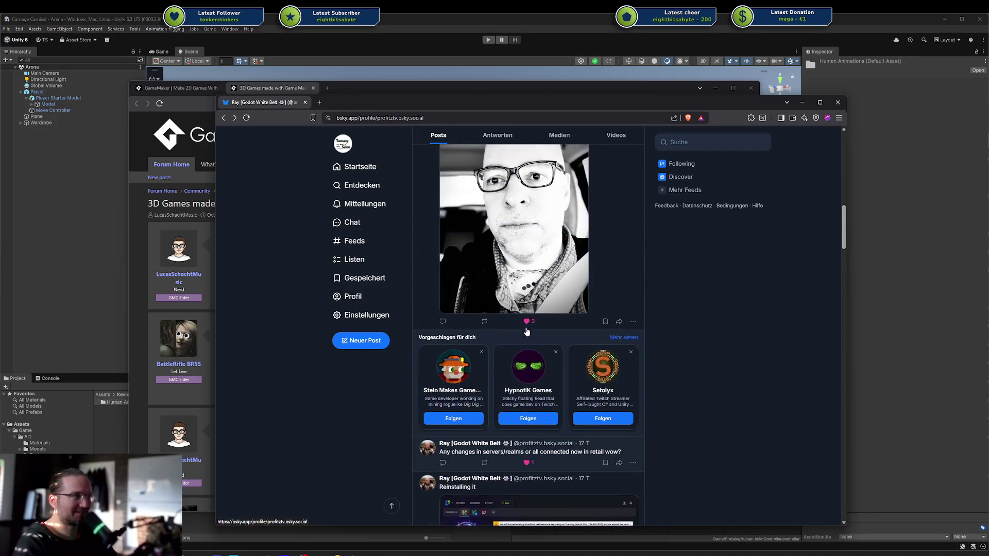
{"action": "left_click", "coordinate": [527, 360]}
{"action": "left_click", "coordinate": [527, 318]}
{"action": "left_click", "coordinate": [526, 283]}
Shift the window slightly and close the Bluesky page, returning to the forum thread.
{"action": "scroll", "coordinate": [528, 289], "scroll_direction": "up", "scroll_amount": 2}
{"action": "scroll", "coordinate": [531, 321], "scroll_direction": "up", "scroll_amount": 3}
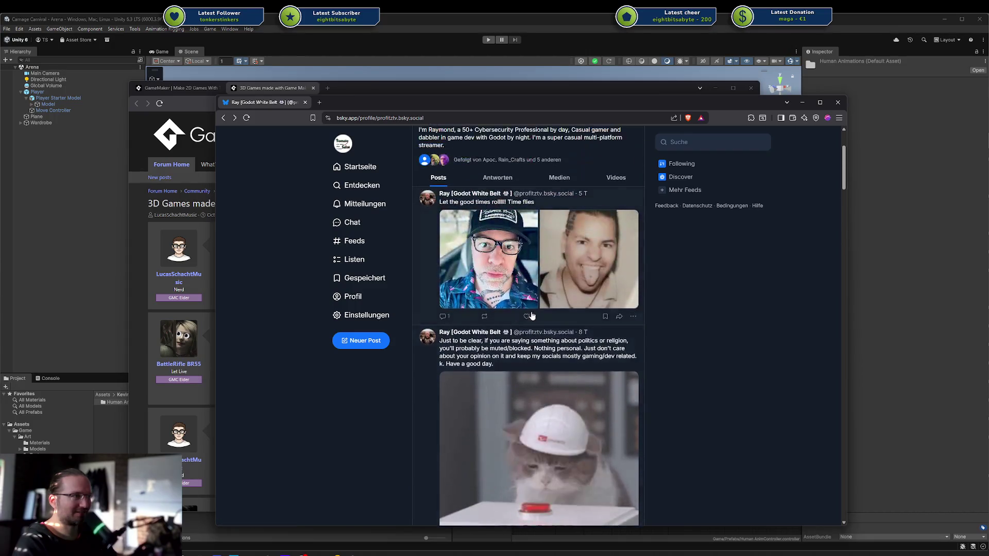
{"action": "scroll", "coordinate": [532, 319], "scroll_direction": "up", "scroll_amount": 3}
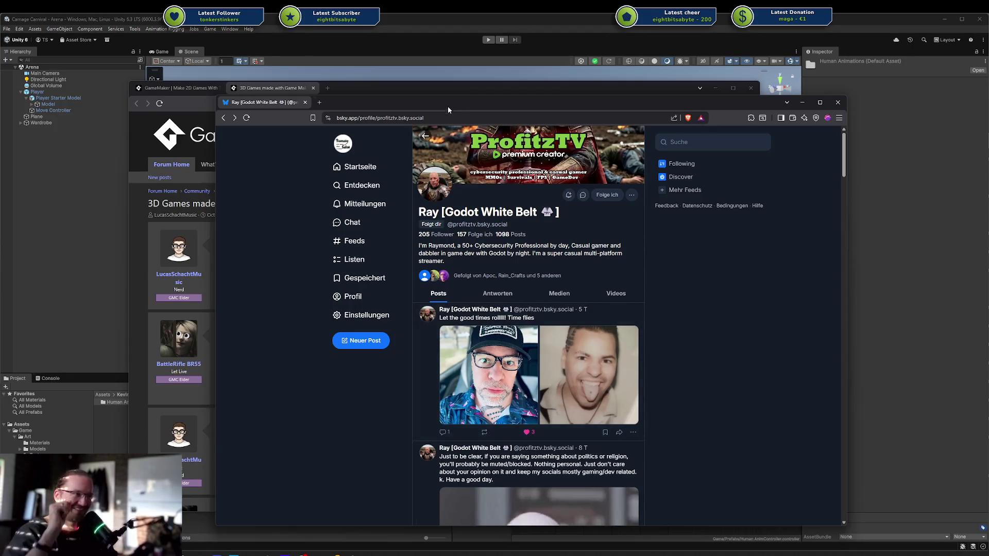
{"action": "left_click_drag", "start_coordinate": [355, 101], "coordinate": [365, 101]}
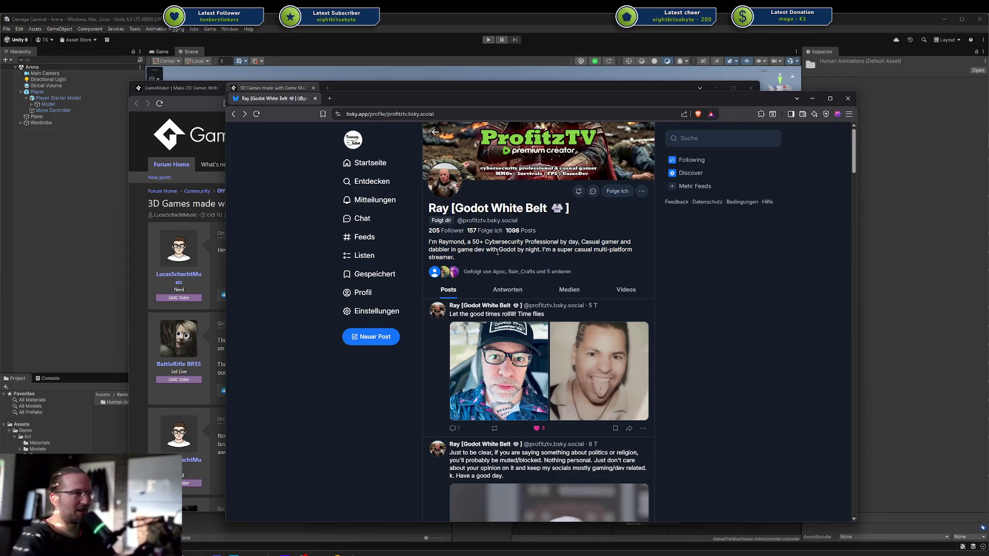
{"action": "middle_click", "coordinate": [263, 99]}
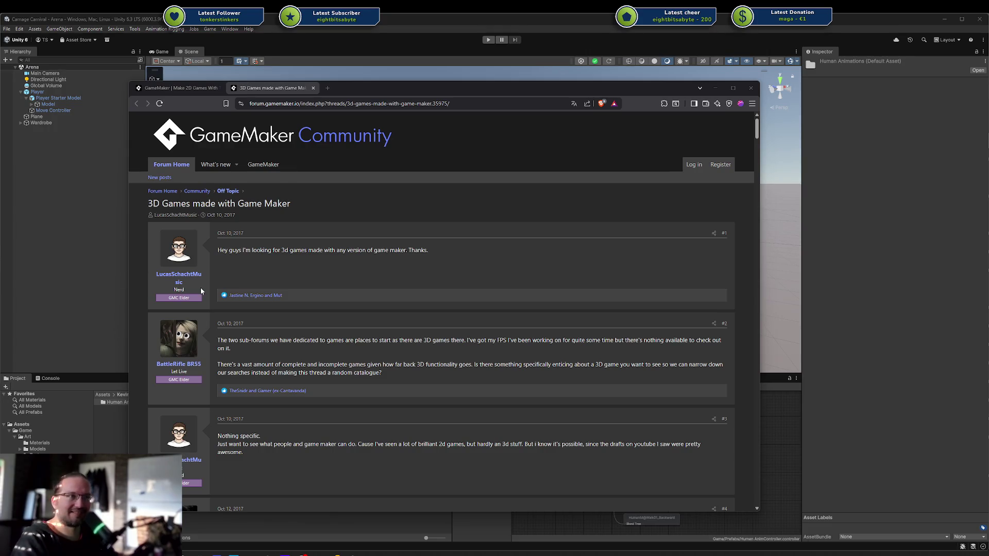
{"action": "scroll", "coordinate": [208, 283], "scroll_direction": "down", "scroll_amount": 5}
{"action": "scroll", "coordinate": [353, 322], "scroll_direction": "down", "scroll_amount": 2}
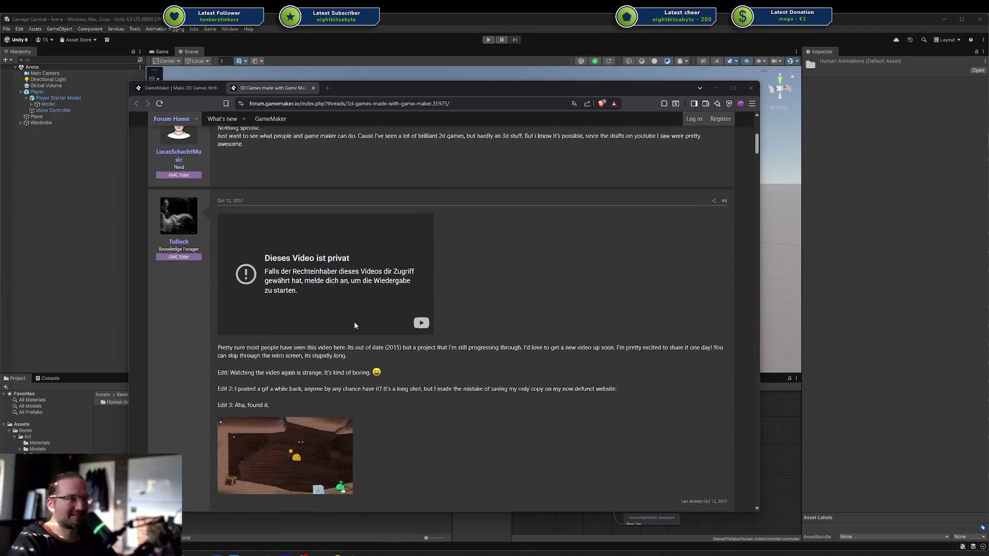
{"action": "left_click_drag", "start_coordinate": [316, 259], "coordinate": [328, 272]}
{"action": "scroll", "coordinate": [329, 276], "scroll_direction": "down", "scroll_amount": 3}
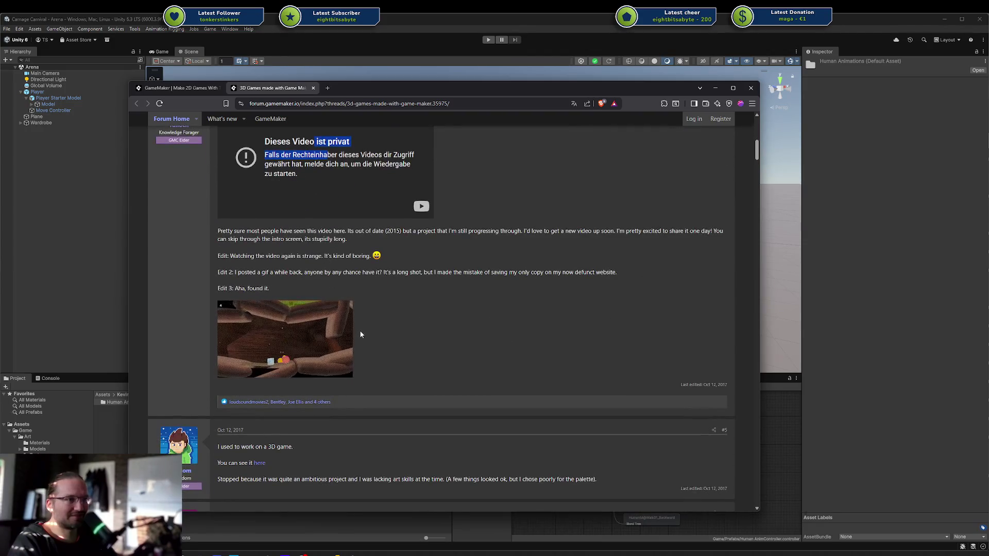
{"action": "left_click", "coordinate": [319, 341]}
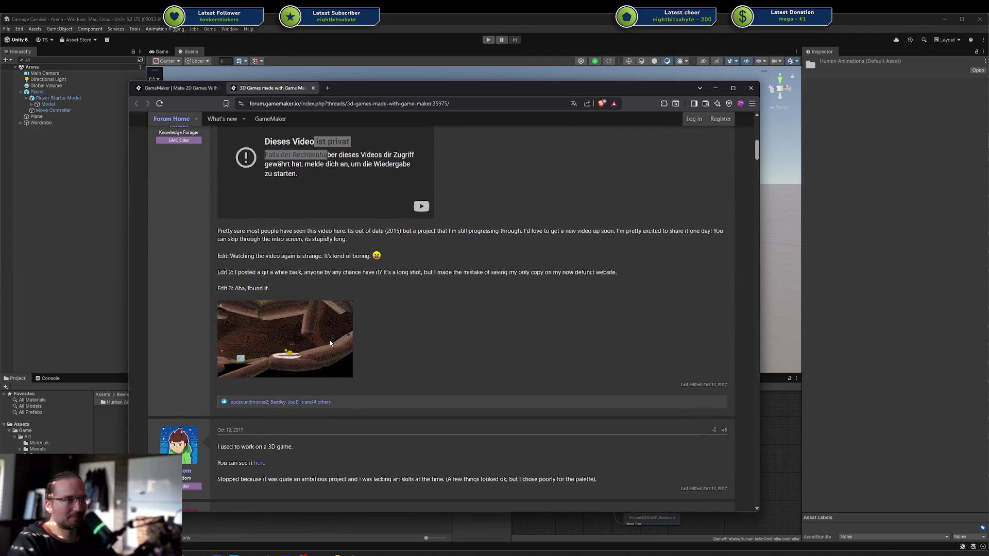
{"action": "right_click", "coordinate": [296, 341]}
{"action": "left_click", "coordinate": [318, 352]}
{"action": "scroll", "coordinate": [361, 353], "scroll_direction": "down", "scroll_amount": 5}
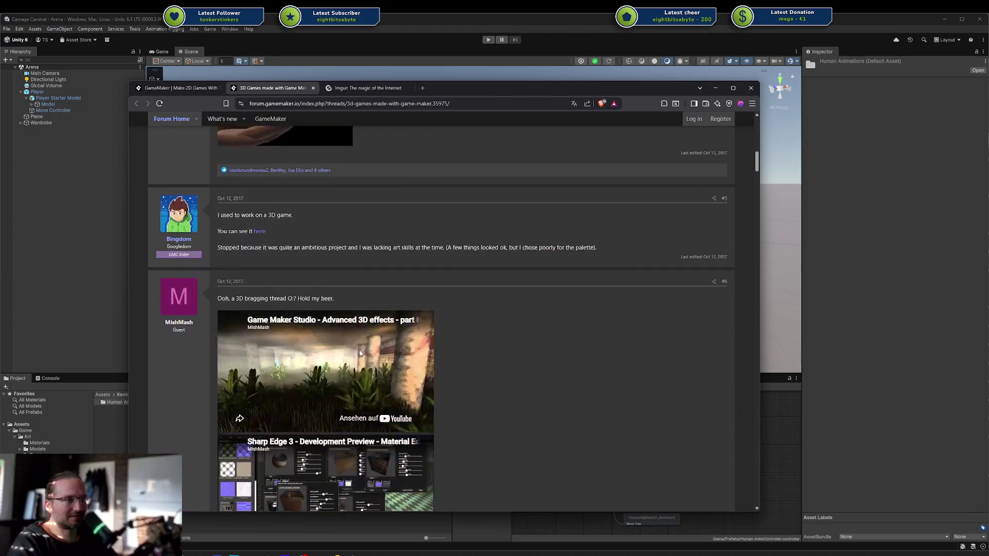
{"action": "scroll", "coordinate": [474, 351], "scroll_direction": "down", "scroll_amount": 15}
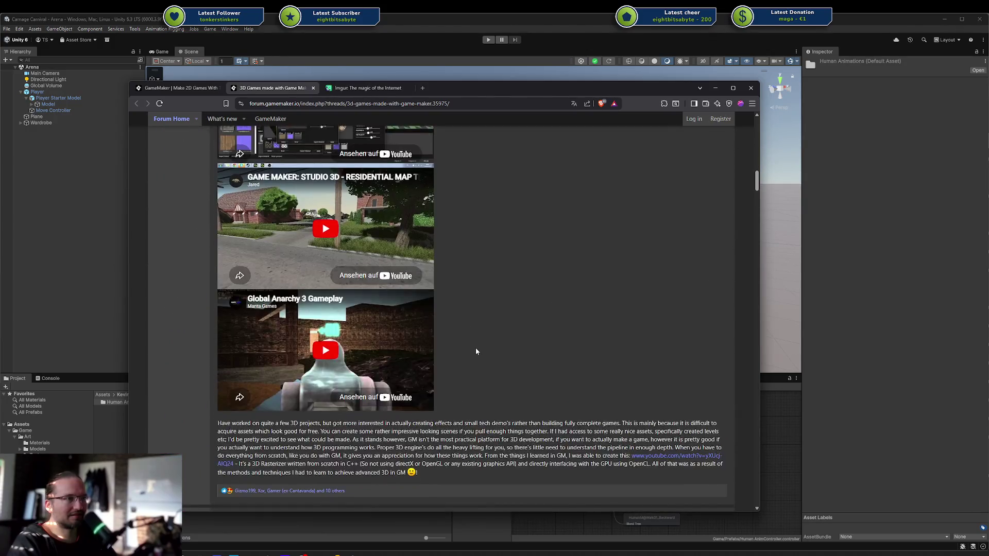
{"action": "scroll", "coordinate": [473, 351], "scroll_direction": "down", "scroll_amount": 10}
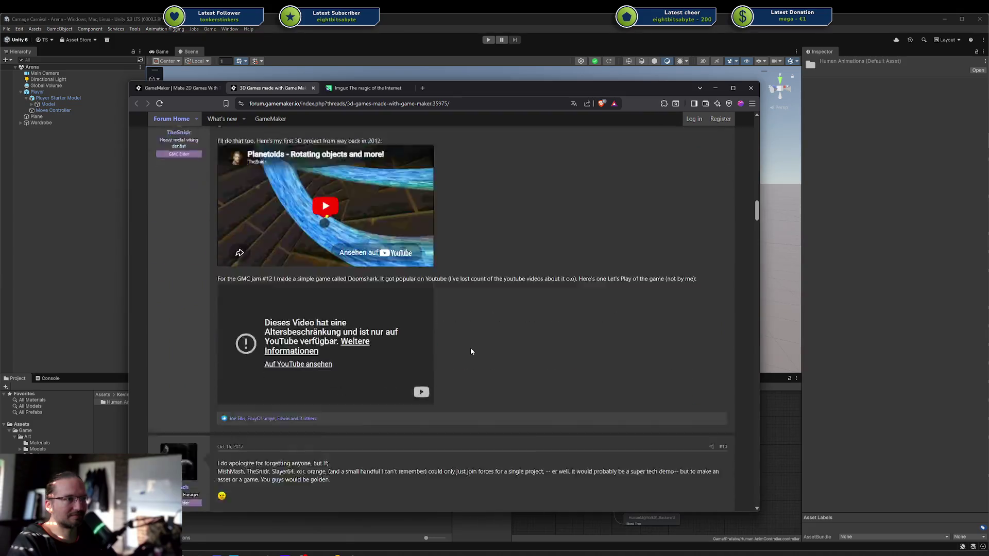
{"action": "scroll", "coordinate": [471, 351], "scroll_direction": "down", "scroll_amount": 10}
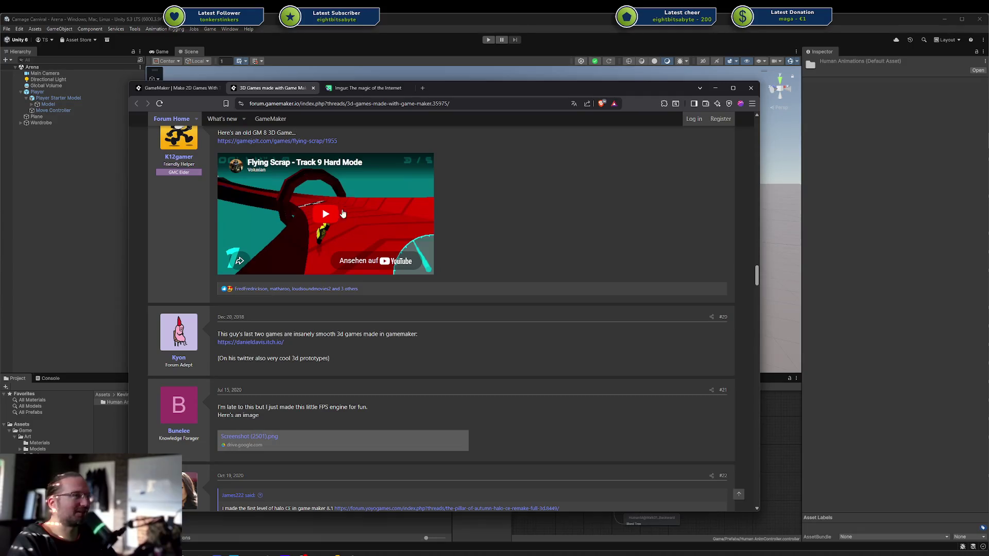
{"action": "scroll", "coordinate": [481, 281], "scroll_direction": "down", "scroll_amount": 4}
{"action": "scroll", "coordinate": [479, 278], "scroll_direction": "down", "scroll_amount": 10}
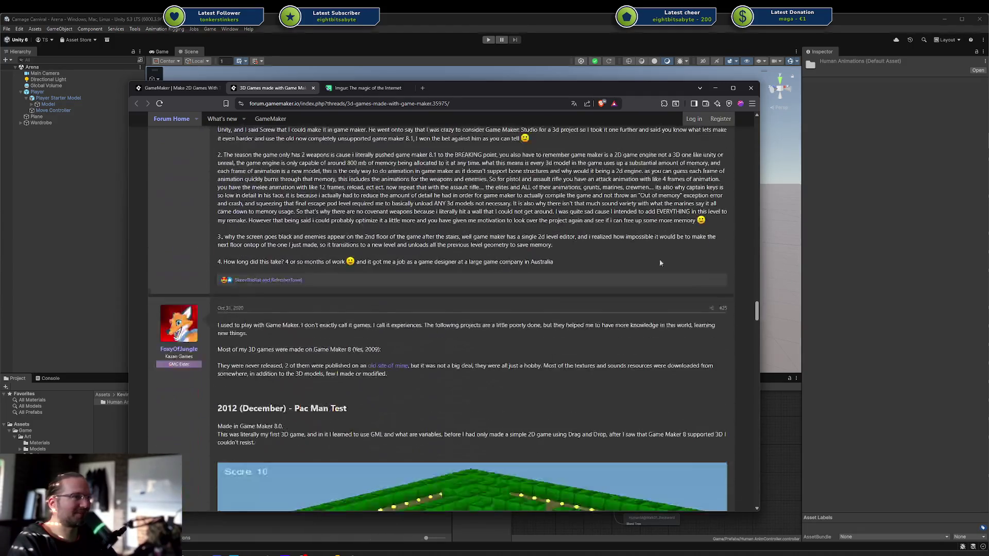
Read down the forum thread and expand the Four spoiler's screenshot and text.
{"action": "left_click_drag", "start_coordinate": [756, 303], "coordinate": [750, 346]}
{"action": "scroll", "coordinate": [416, 340], "scroll_direction": "down", "scroll_amount": 2}
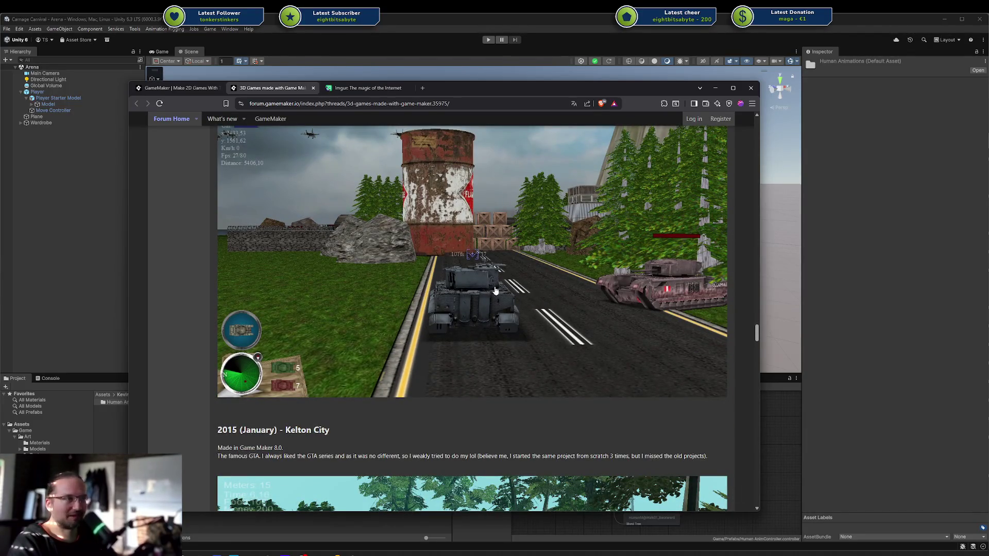
{"action": "scroll", "coordinate": [468, 294], "scroll_direction": "down", "scroll_amount": 2}
{"action": "scroll", "coordinate": [470, 290], "scroll_direction": "up", "scroll_amount": 3}
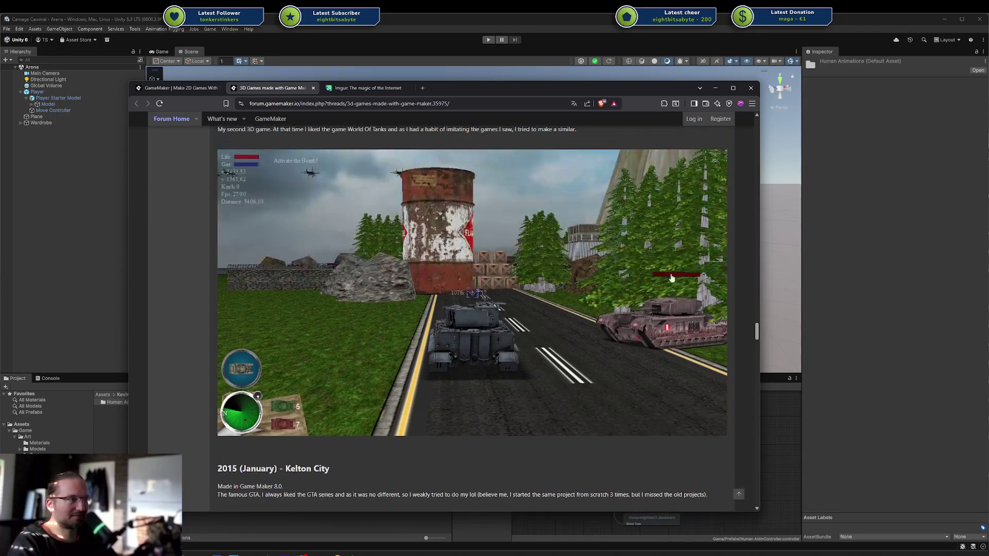
{"action": "mouse_move", "coordinate": [757, 331]}
{"action": "left_mouse_down"}
{"action": "mouse_move", "coordinate": [744, 412]}
{"action": "mouse_move", "coordinate": [743, 397]}
{"action": "left_mouse_up"}
{"action": "scroll", "coordinate": [745, 400], "scroll_direction": "down", "scroll_amount": 1}
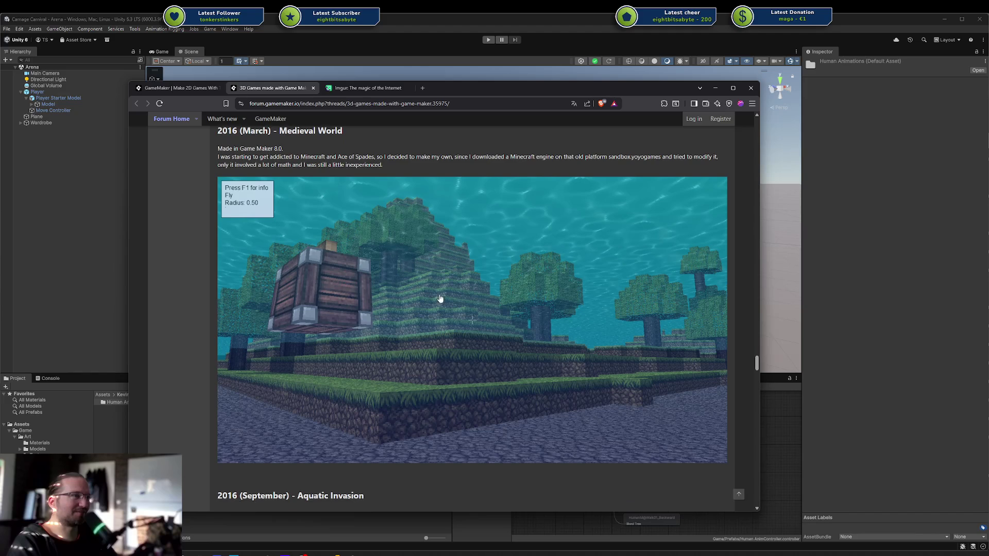
{"action": "scroll", "coordinate": [478, 298], "scroll_direction": "down", "scroll_amount": 6}
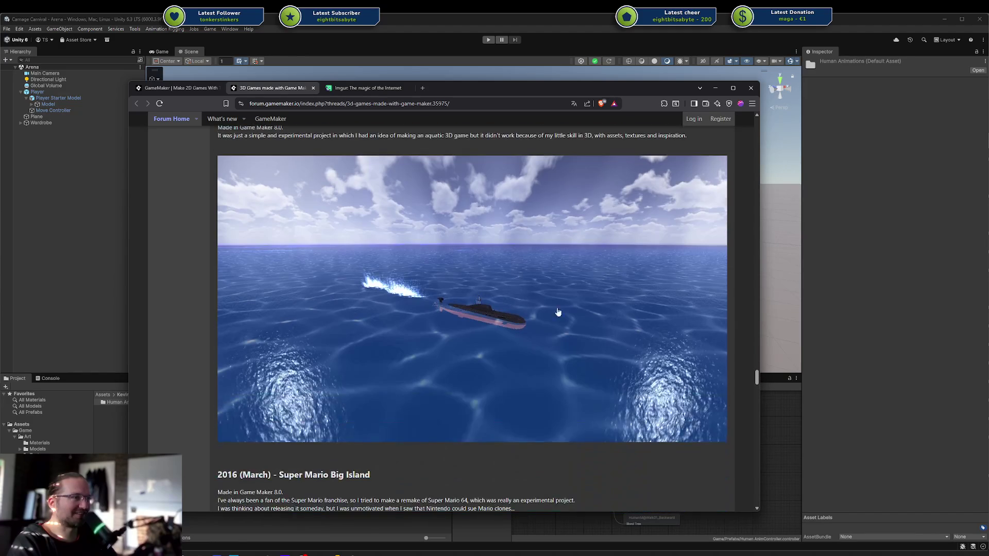
{"action": "mouse_move", "coordinate": [756, 379]}
{"action": "left_mouse_down"}
{"action": "mouse_move", "coordinate": [747, 473]}
{"action": "mouse_move", "coordinate": [748, 320]}
{"action": "left_mouse_up"}
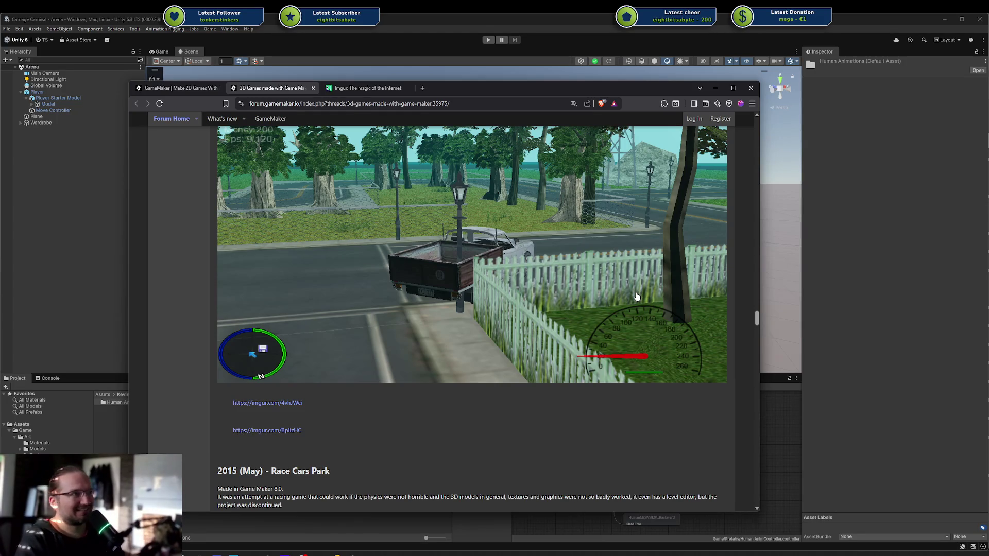
{"action": "scroll", "coordinate": [637, 297], "scroll_direction": "up", "scroll_amount": 3}
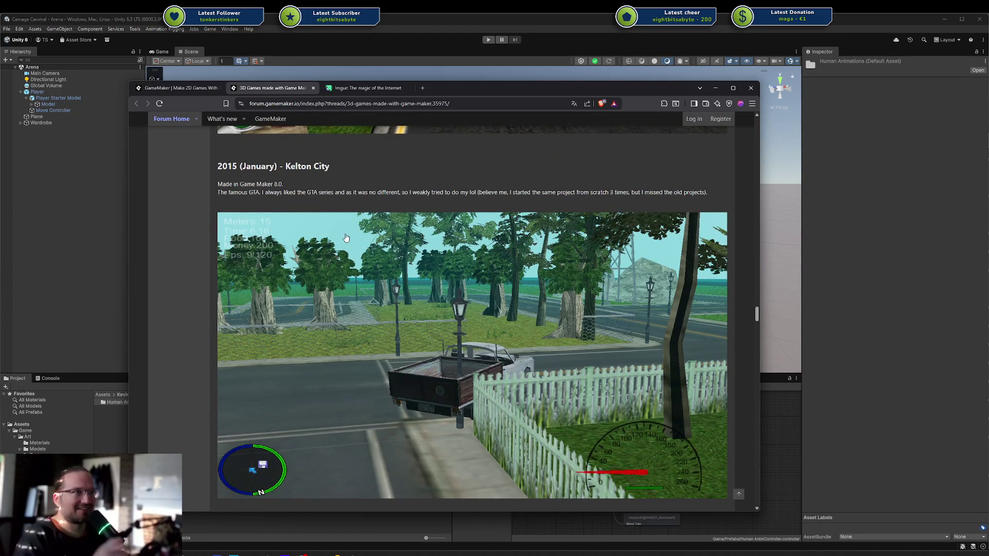
{"action": "scroll", "coordinate": [340, 226], "scroll_direction": "up", "scroll_amount": 2}
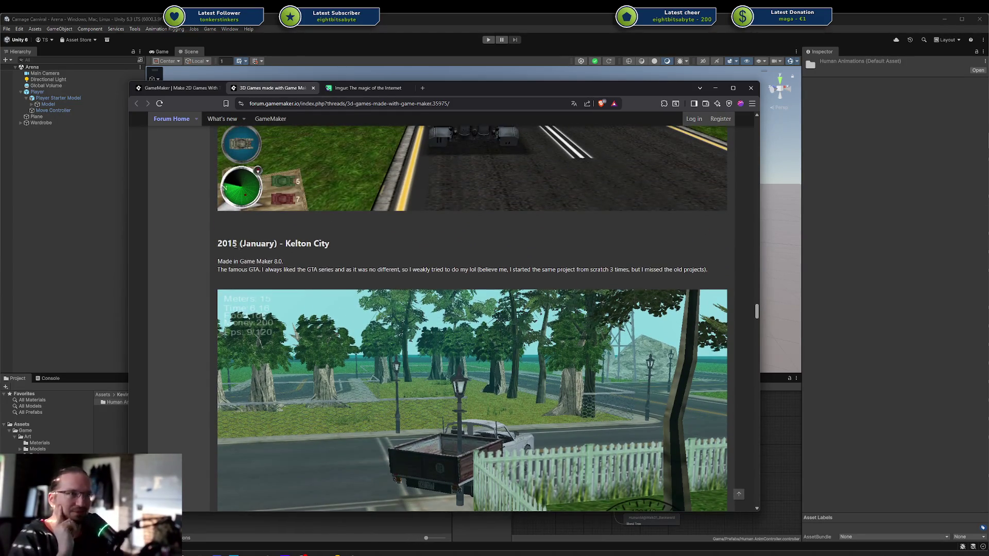
{"action": "scroll", "coordinate": [354, 258], "scroll_direction": "up", "scroll_amount": 8}
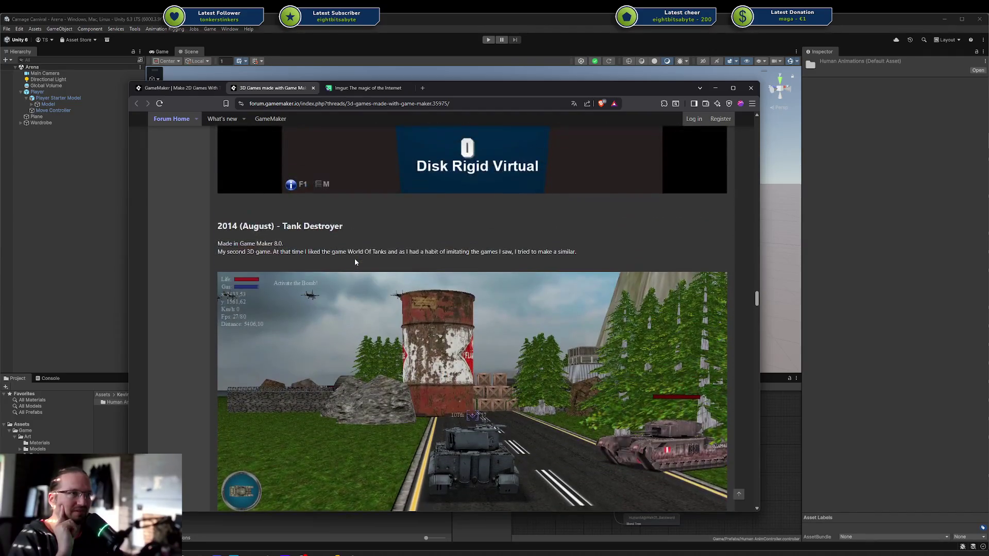
{"action": "scroll", "coordinate": [330, 259], "scroll_direction": "down", "scroll_amount": 20}
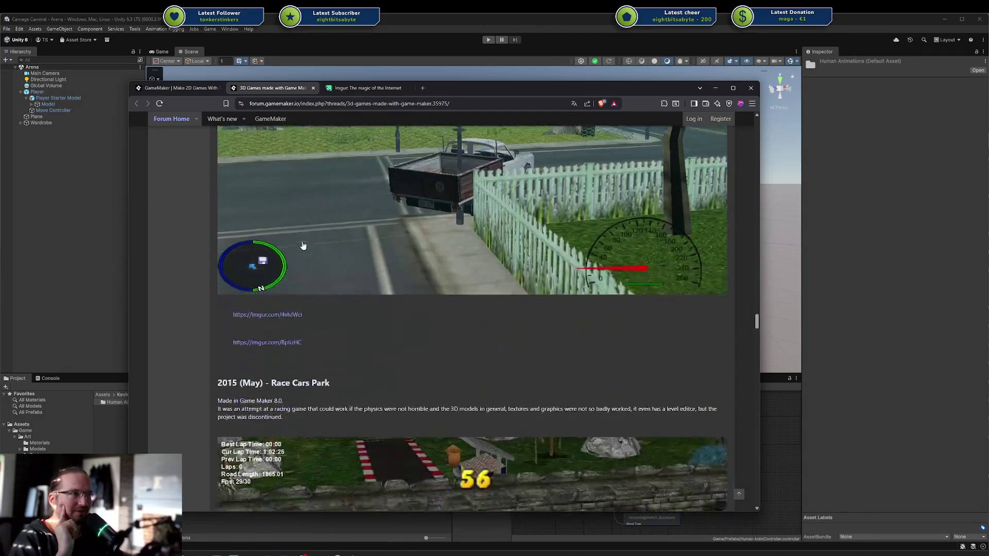
{"action": "scroll", "coordinate": [427, 268], "scroll_direction": "down", "scroll_amount": 20}
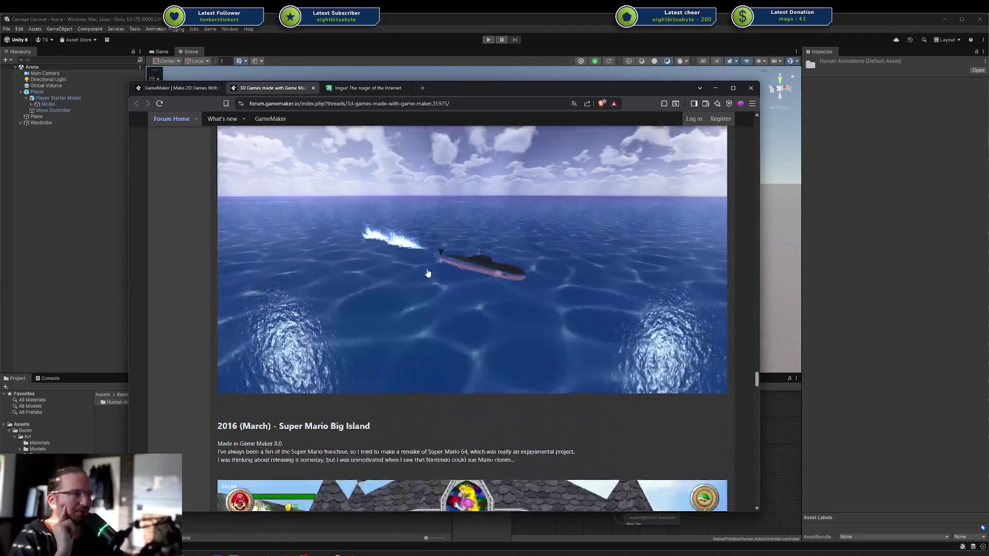
{"action": "scroll", "coordinate": [427, 268], "scroll_direction": "up", "scroll_amount": 10}
{"action": "scroll", "coordinate": [384, 274], "scroll_direction": "up", "scroll_amount": 3}
{"action": "scroll", "coordinate": [355, 279], "scroll_direction": "down", "scroll_amount": 14}
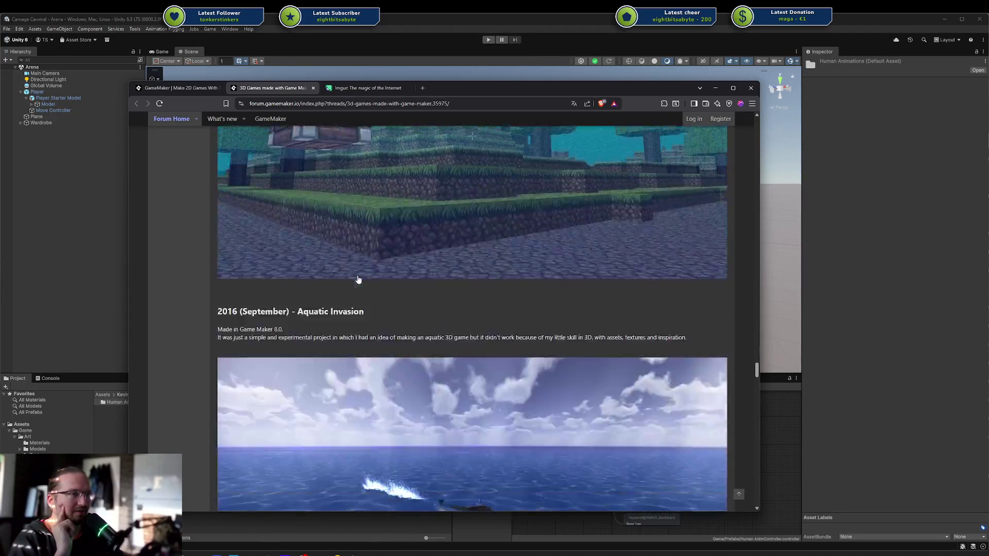
{"action": "scroll", "coordinate": [354, 278], "scroll_direction": "down", "scroll_amount": 20}
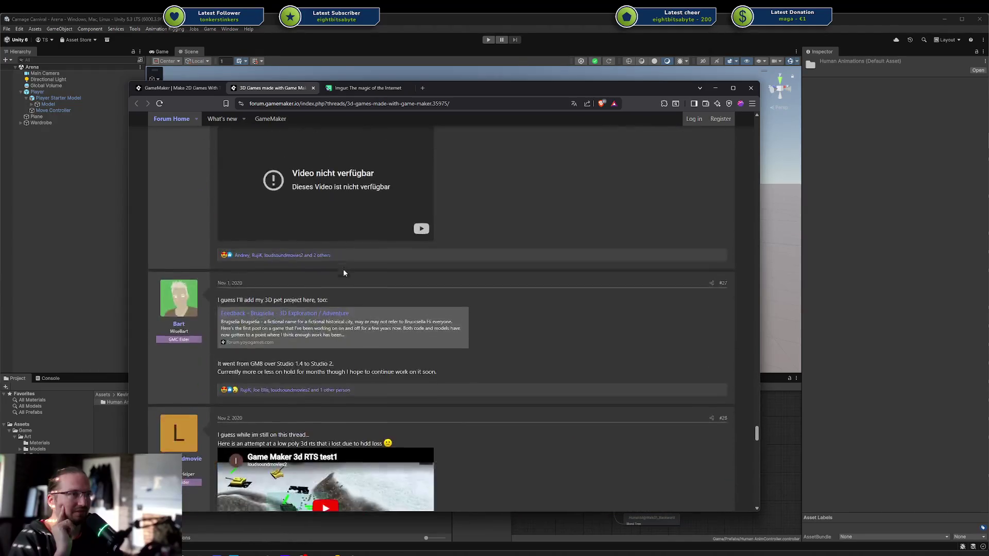
{"action": "scroll", "coordinate": [342, 274], "scroll_direction": "down", "scroll_amount": 20}
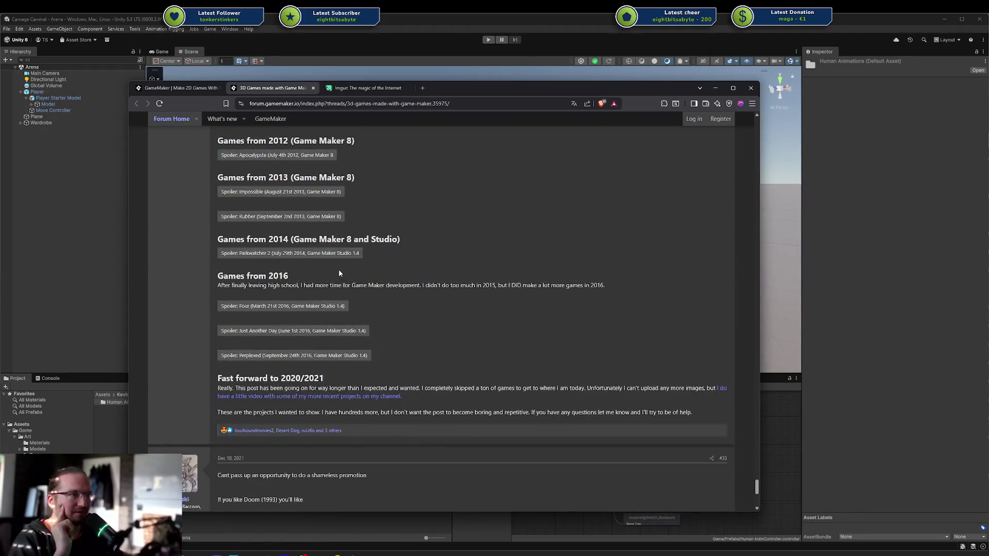
{"action": "left_click", "coordinate": [325, 307]}
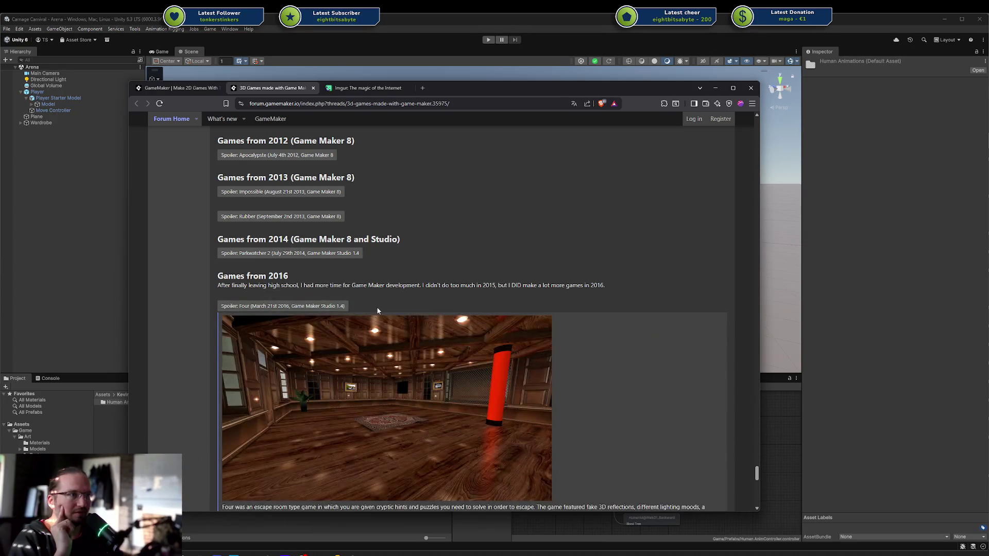
Expand the Perplexed spoiler to show its hallway screenshot.
{"action": "scroll", "coordinate": [379, 307], "scroll_direction": "up", "scroll_amount": 3}
{"action": "scroll", "coordinate": [372, 296], "scroll_direction": "down", "scroll_amount": 15}
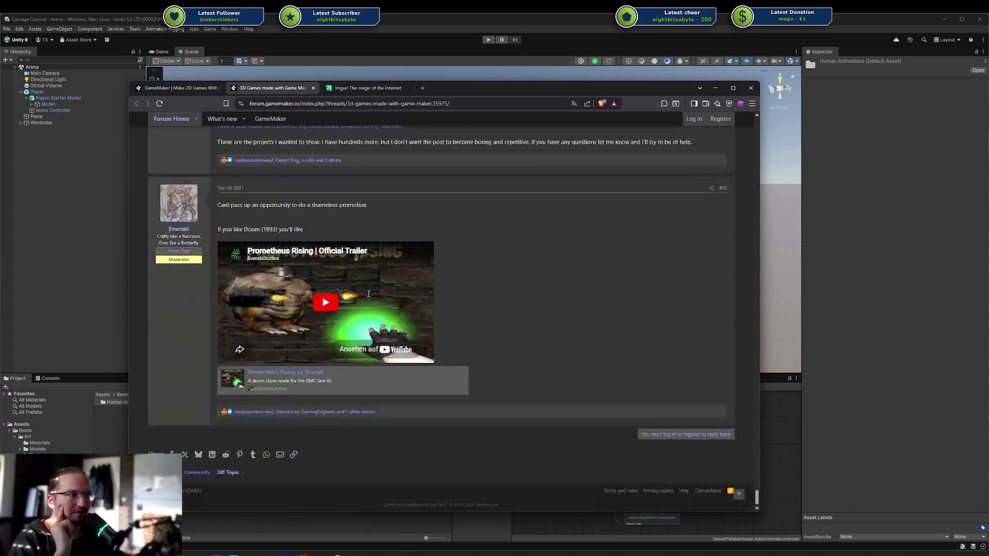
{"action": "scroll", "coordinate": [355, 240], "scroll_direction": "up", "scroll_amount": 3}
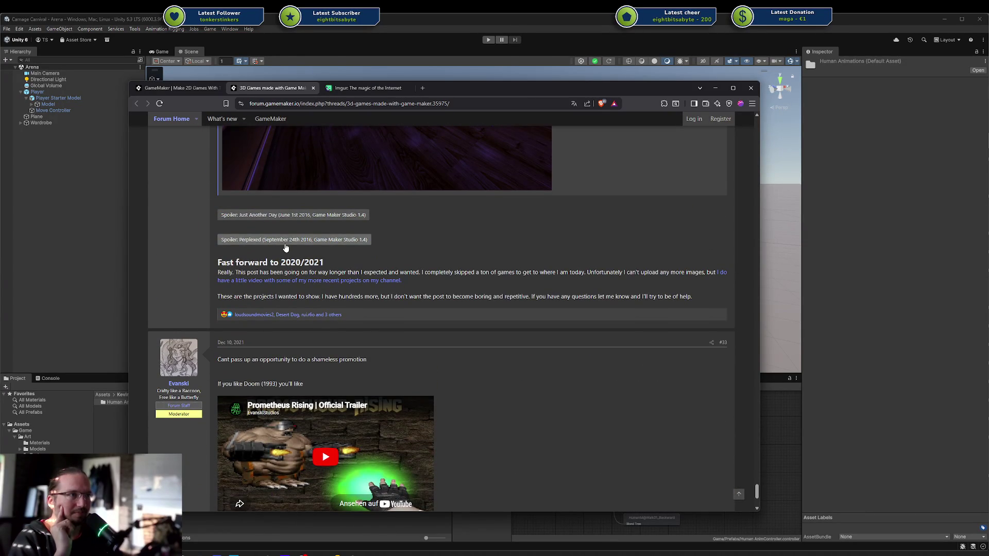
{"action": "left_click", "coordinate": [285, 241]}
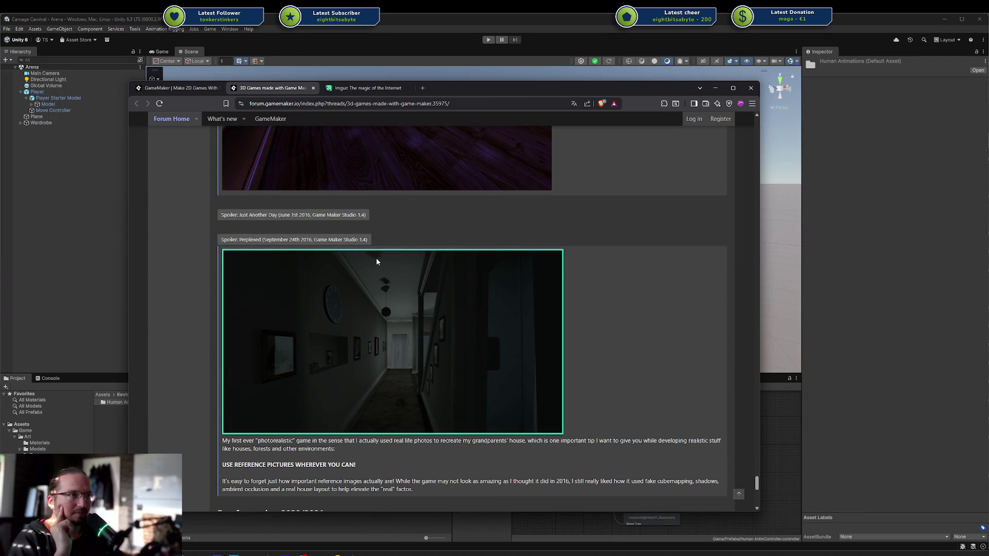
{"action": "scroll", "coordinate": [376, 262], "scroll_direction": "down", "scroll_amount": 6}
{"action": "scroll", "coordinate": [522, 316], "scroll_direction": "up", "scroll_amount": 5}
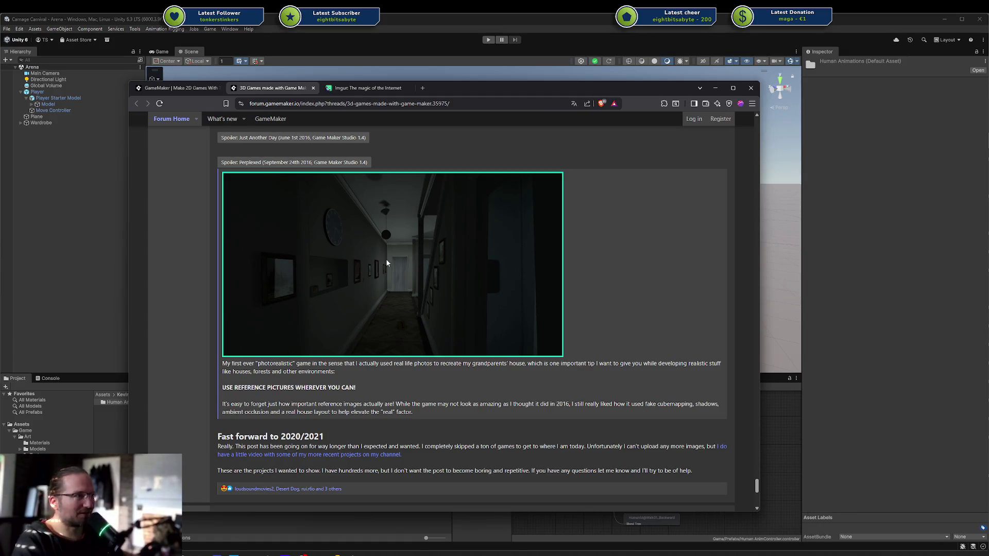
Close the forum thread tab, leaving the Imgur GIF page showing.
{"action": "scroll", "coordinate": [387, 263], "scroll_direction": "up", "scroll_amount": 3}
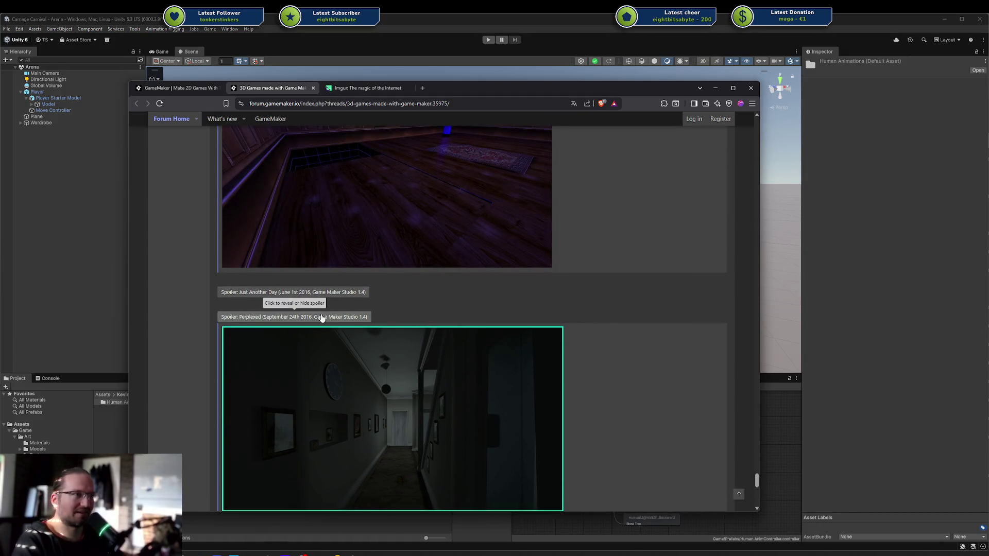
{"action": "scroll", "coordinate": [513, 393], "scroll_direction": "up", "scroll_amount": 8}
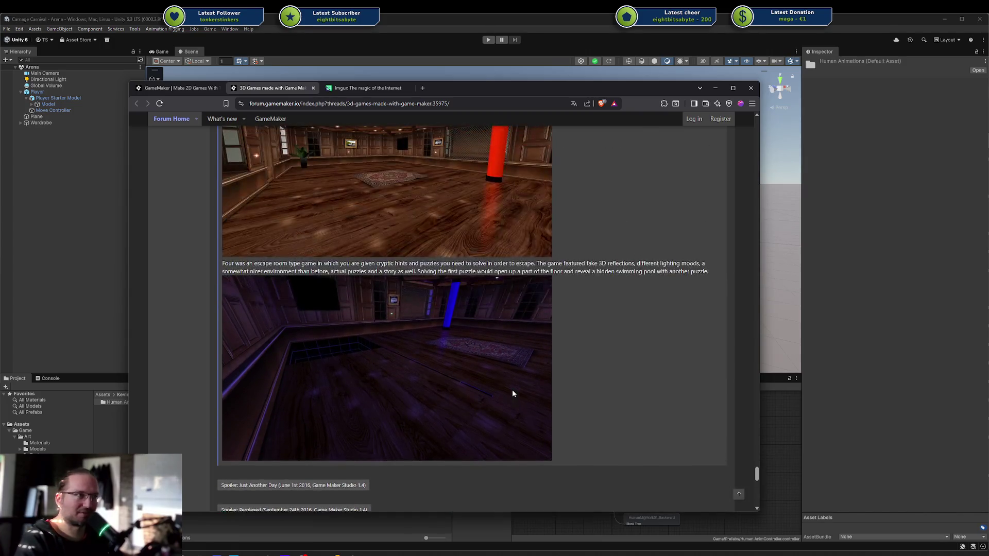
{"action": "scroll", "coordinate": [512, 393], "scroll_direction": "down", "scroll_amount": 5}
{"action": "scroll", "coordinate": [511, 394], "scroll_direction": "down", "scroll_amount": 3}
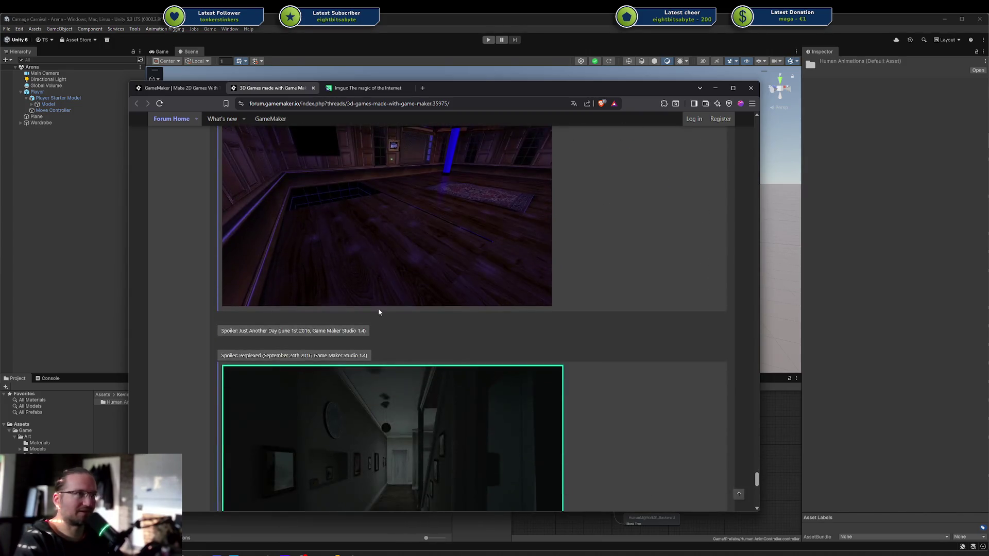
{"action": "key", "text": "ctrl+w"}
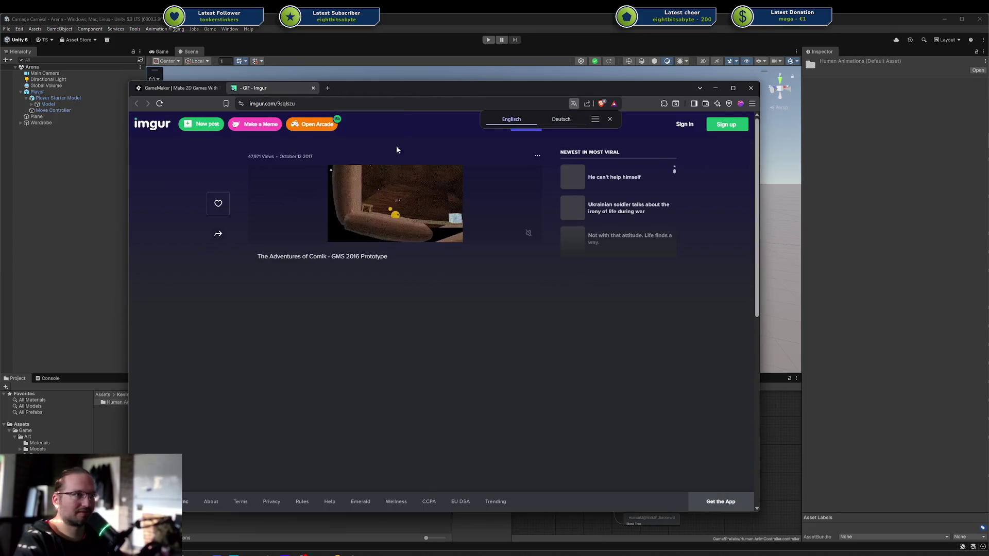
Close the Imgur and GameMaker tabs, then bring forward the itch.io Tumble Marble page.
{"action": "key", "text": "ctrl+w"}
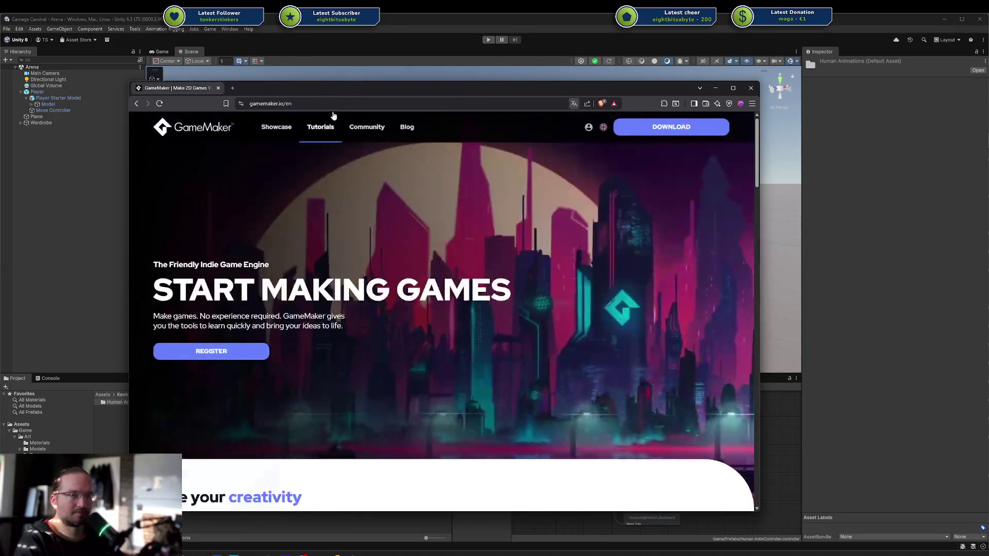
{"action": "key", "text": "ctrl+w"}
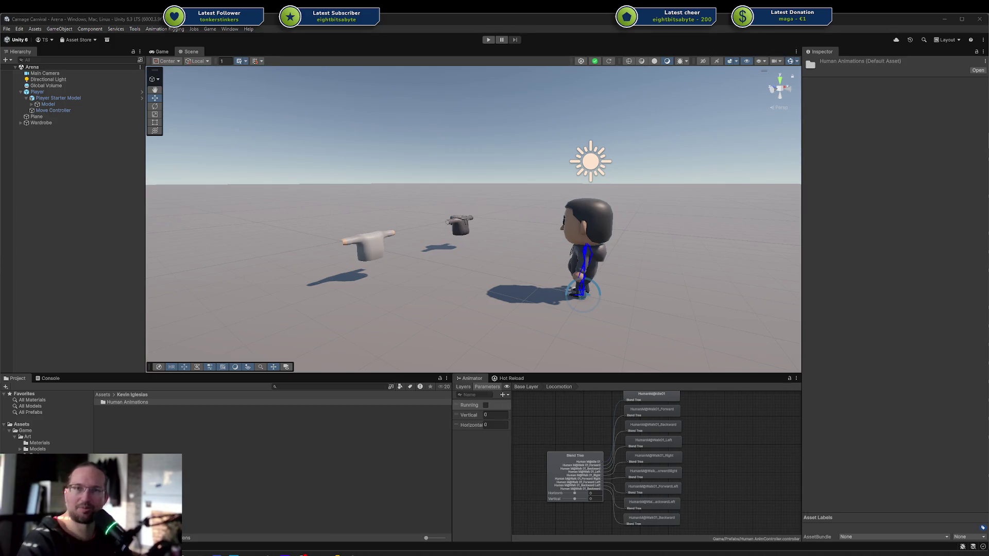
{"action": "key", "text": "alt+Tab"}
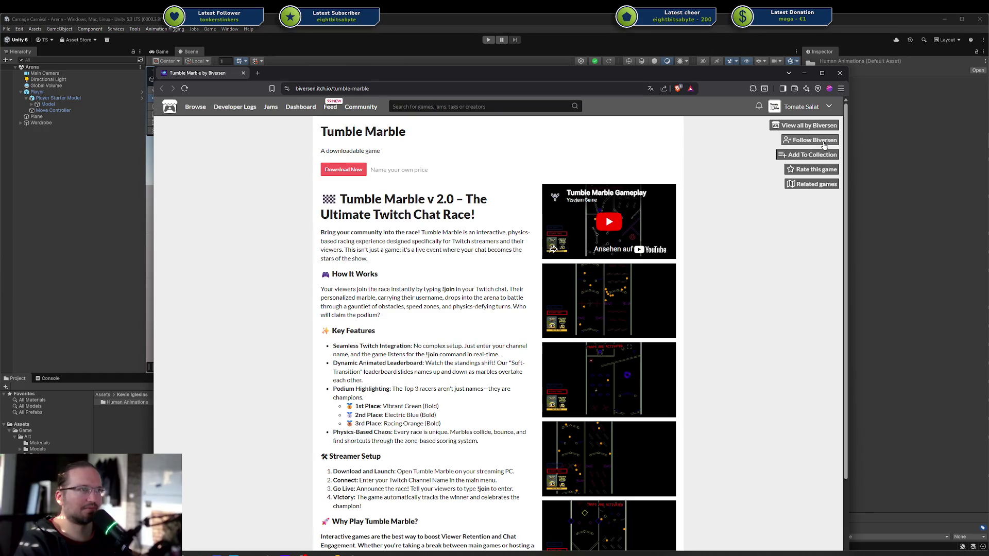
Open Biversen's itch.io profile in a new tab and look through it.
{"action": "scroll", "coordinate": [778, 181], "scroll_direction": "down", "scroll_amount": 5}
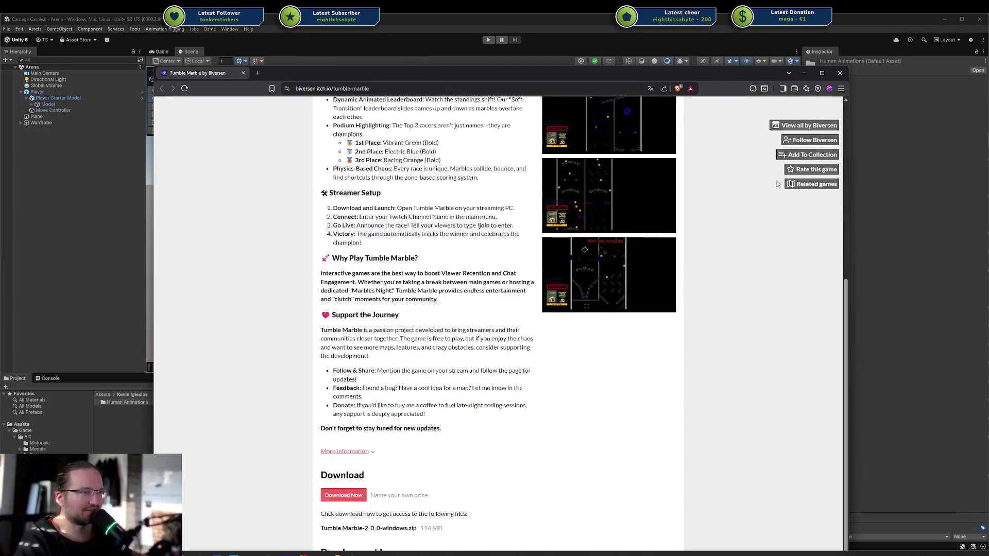
{"action": "mouse_move", "coordinate": [203, 72]}
{"action": "left_mouse_down"}
{"action": "mouse_move", "coordinate": [367, 138]}
{"action": "mouse_move", "coordinate": [323, 60]}
{"action": "left_mouse_up"}
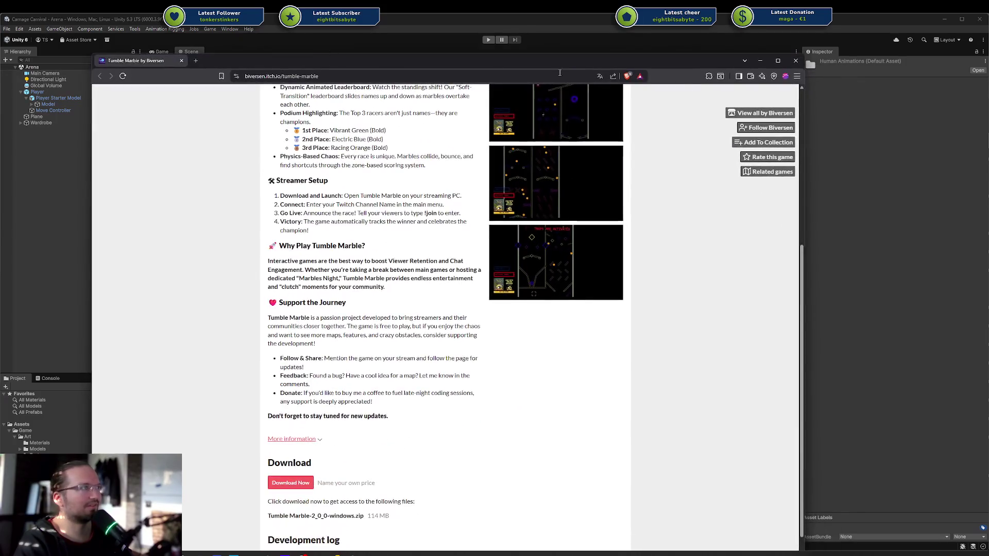
{"action": "middle_click", "coordinate": [773, 117]}
{"action": "left_click", "coordinate": [227, 60]}
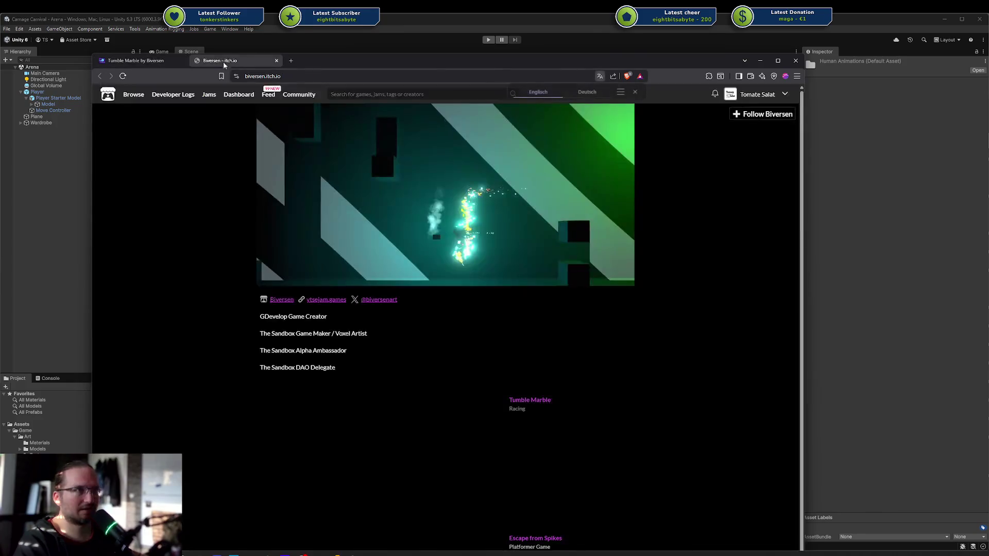
{"action": "scroll", "coordinate": [235, 202], "scroll_direction": "down", "scroll_amount": 1}
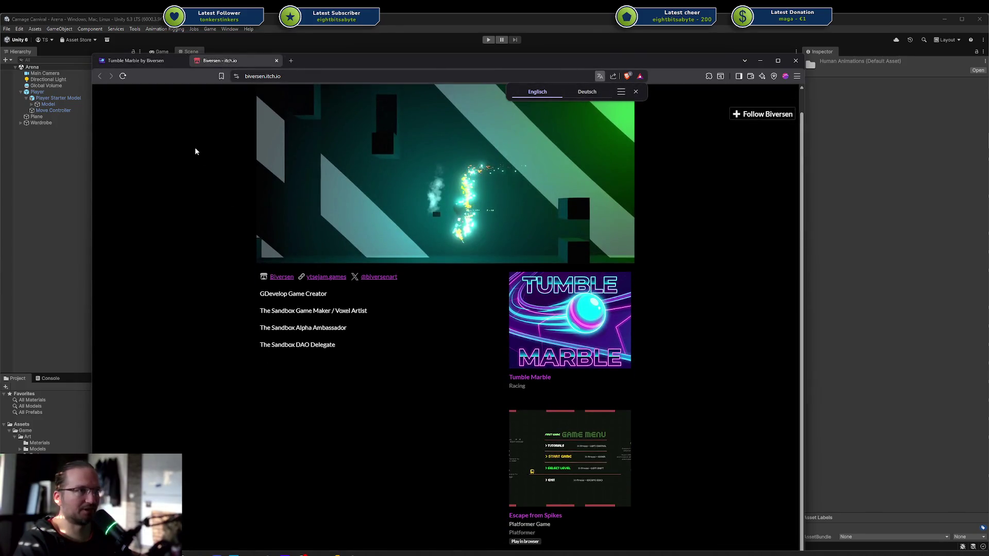
{"action": "mouse_move", "coordinate": [347, 53]}
{"action": "left_mouse_down"}
{"action": "mouse_move", "coordinate": [988, 62]}
{"action": "mouse_move", "coordinate": [401, 73]}
{"action": "left_mouse_up"}
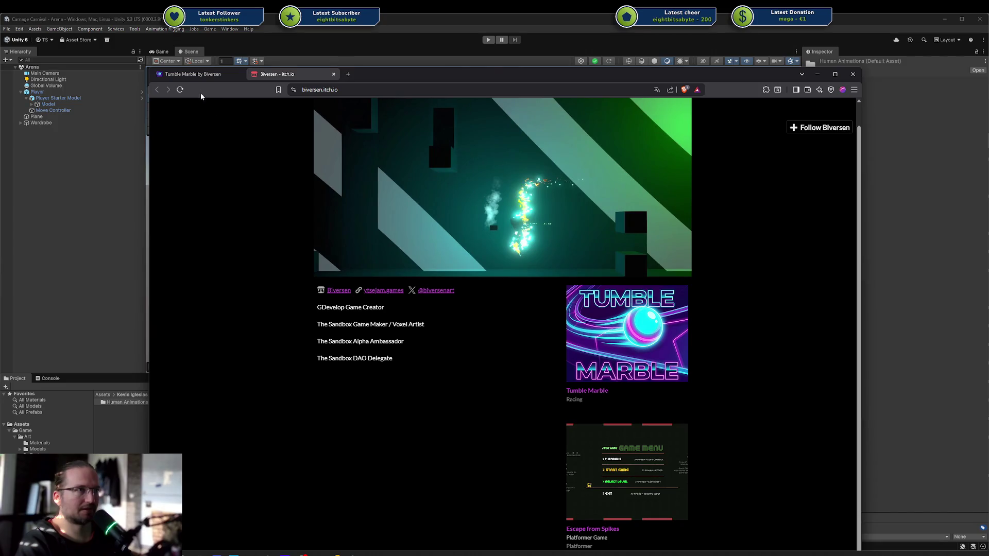
Return to Tumble Marble and expand its More information details table.
{"action": "key", "text": "ctrl+shift+Tab"}
{"action": "scroll", "coordinate": [236, 144], "scroll_direction": "down", "scroll_amount": 1}
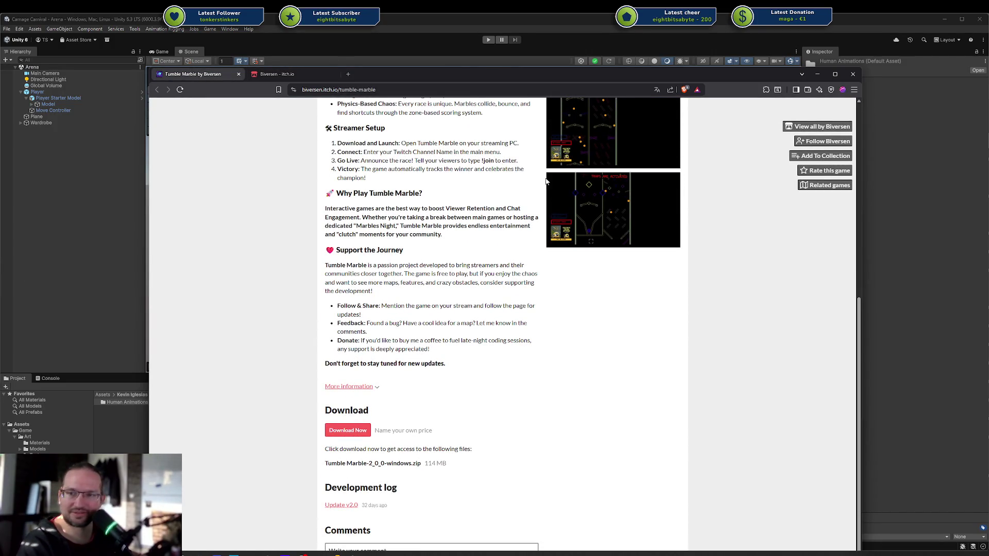
{"action": "left_click", "coordinate": [360, 387]}
{"action": "scroll", "coordinate": [360, 387], "scroll_direction": "down", "scroll_amount": 2}
{"action": "mouse_move", "coordinate": [419, 339]}
{"action": "left_mouse_down"}
{"action": "mouse_move", "coordinate": [360, 342]}
{"action": "mouse_move", "coordinate": [373, 343]}
{"action": "left_mouse_up"}
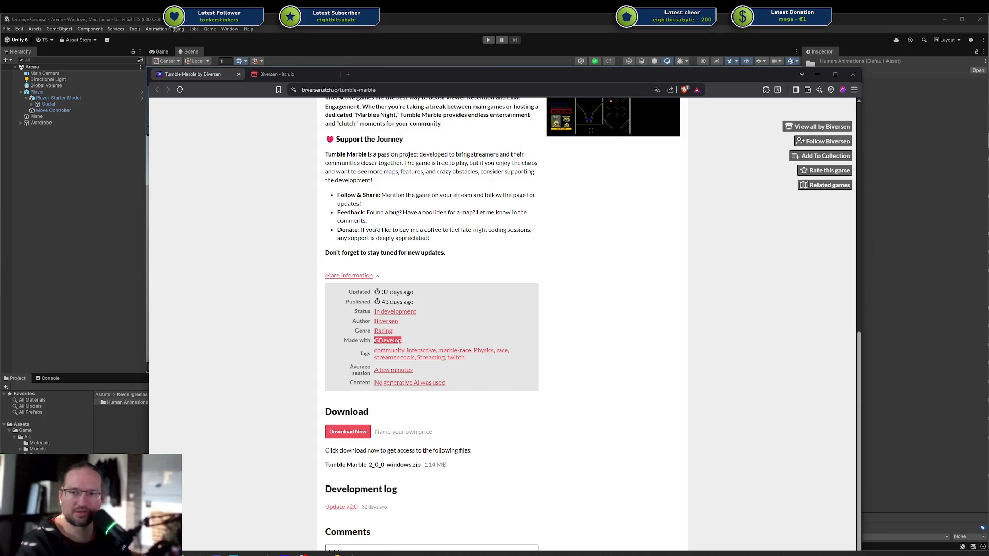
Drag the Tumble Marble page aside and bring the Vinerush itch.io page to the front.
{"action": "left_click", "coordinate": [245, 300]}
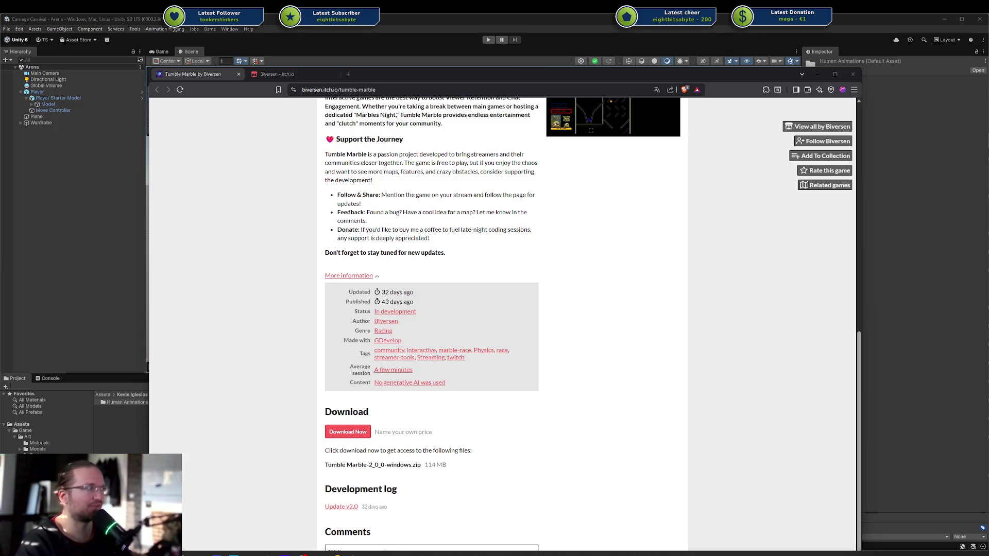
{"action": "mouse_move", "coordinate": [227, 77]}
{"action": "left_mouse_down"}
{"action": "mouse_move", "coordinate": [595, 80]}
{"action": "mouse_move", "coordinate": [963, 62]}
{"action": "left_mouse_up"}
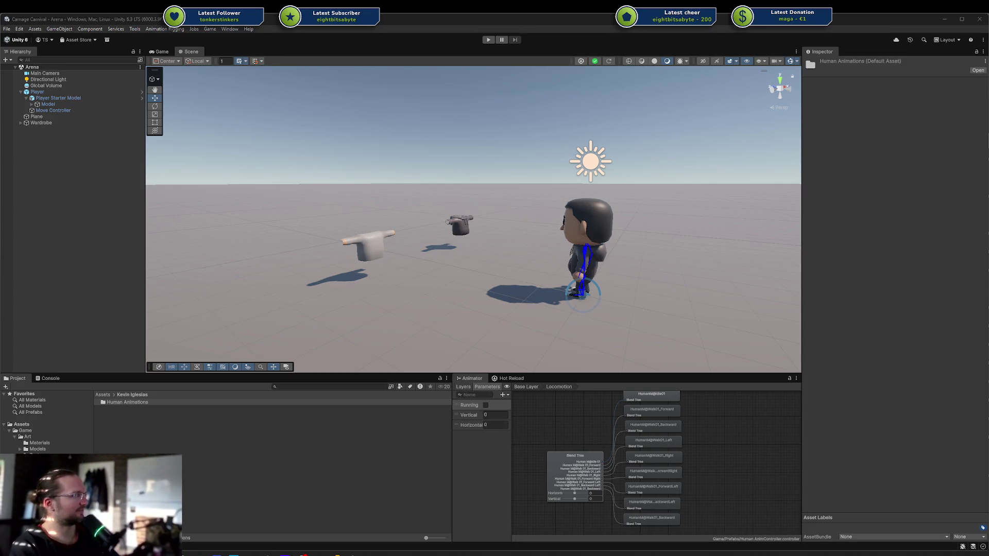
{"action": "key", "text": "alt+Tab"}
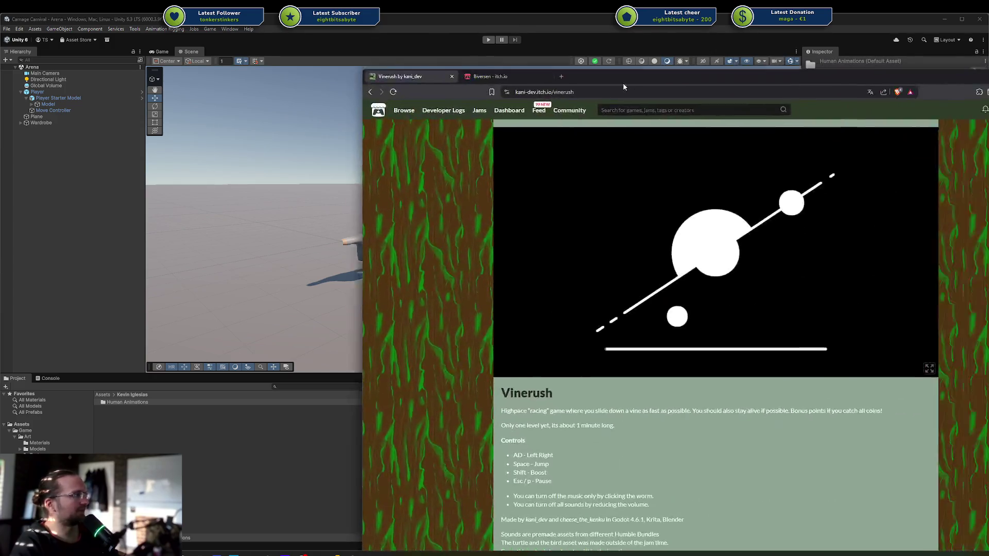
Check the Vinerush page address and title screen, then close its browser window with Alt+F4.
{"action": "left_click", "coordinate": [306, 91]}
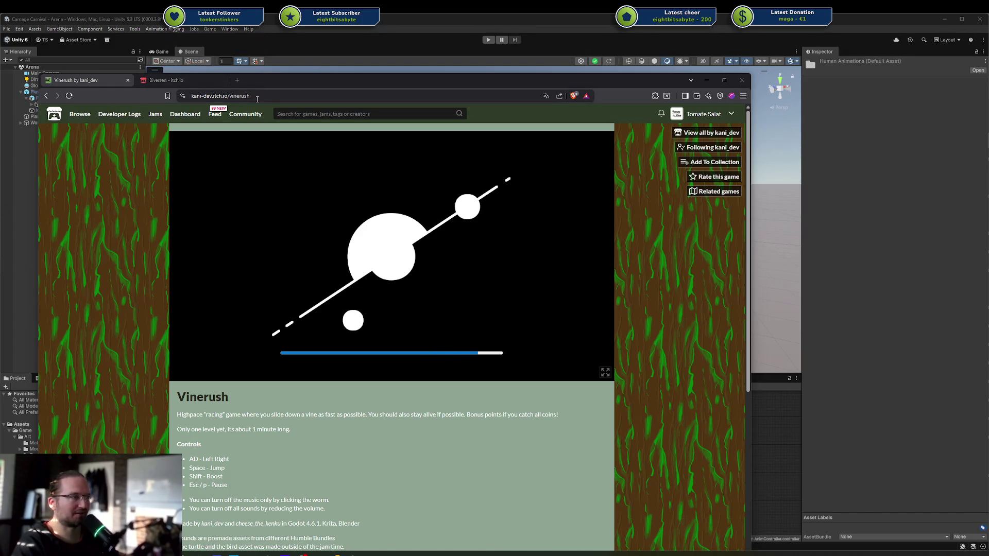
{"action": "left_click", "coordinate": [116, 80]}
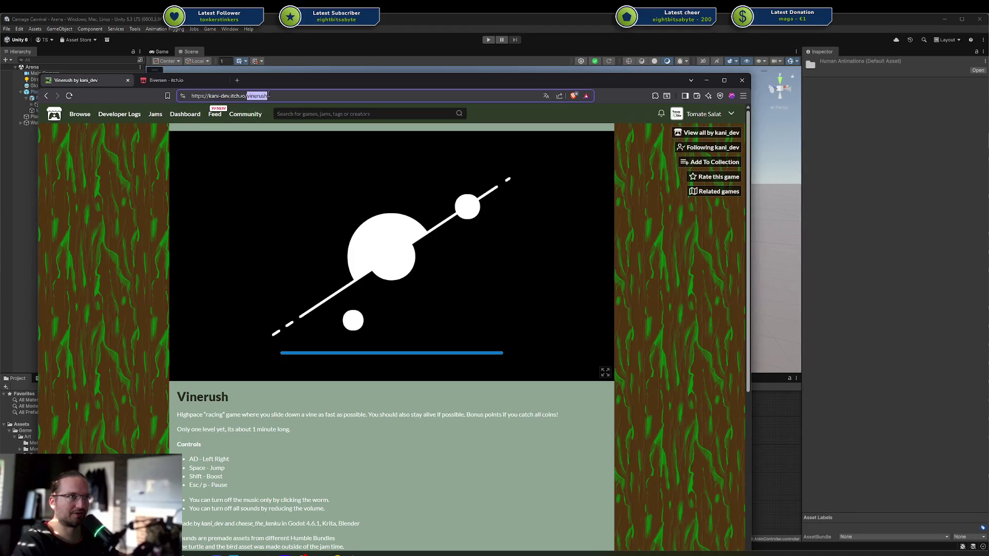
{"action": "scroll", "coordinate": [127, 320], "scroll_direction": "down", "scroll_amount": 4}
{"action": "scroll", "coordinate": [347, 191], "scroll_direction": "up", "scroll_amount": 4}
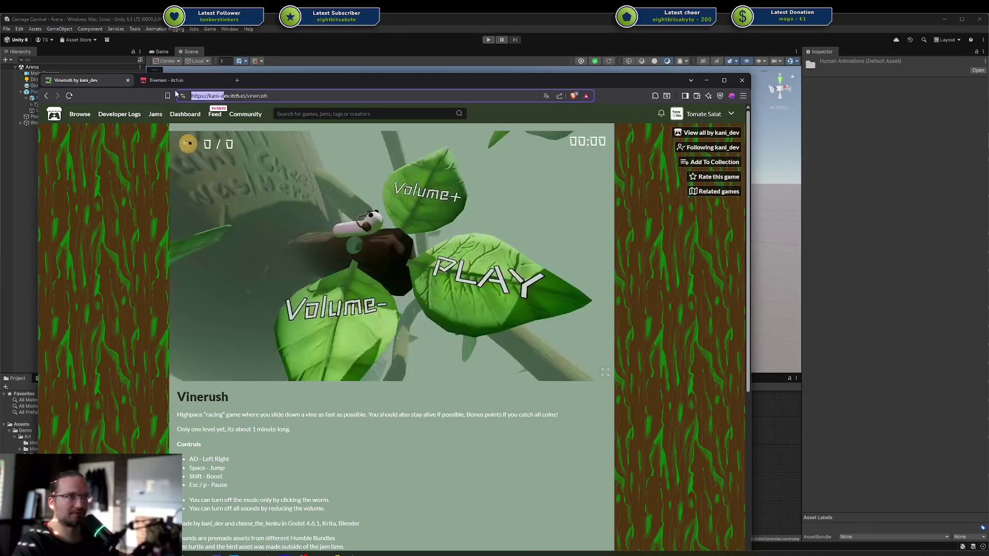
{"action": "key", "text": "alt+F4"}
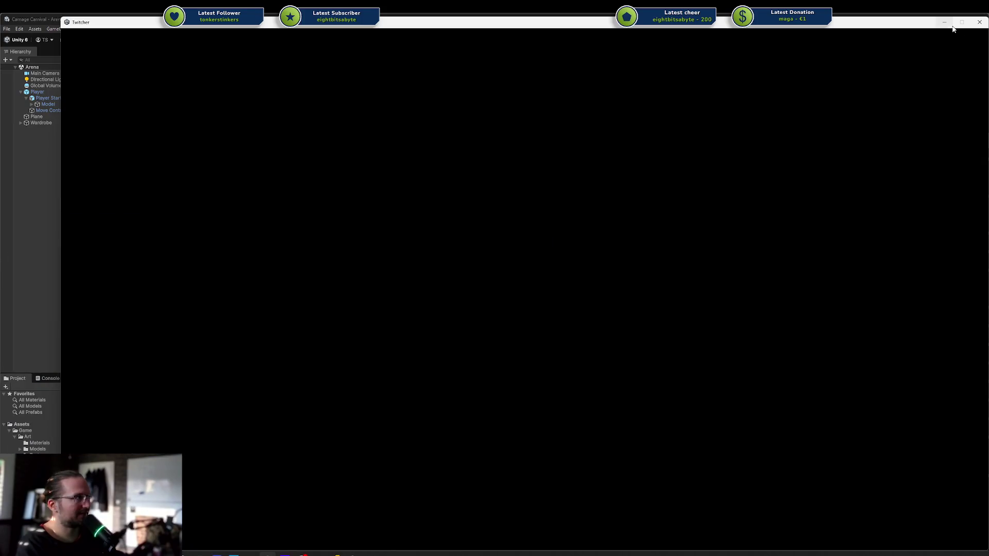
Minimize the Twitcher console, then open kani_dev's Twitch channel and move its window up-left.
{"action": "left_click", "coordinate": [955, 25]}
{"action": "left_click", "coordinate": [945, 25]}
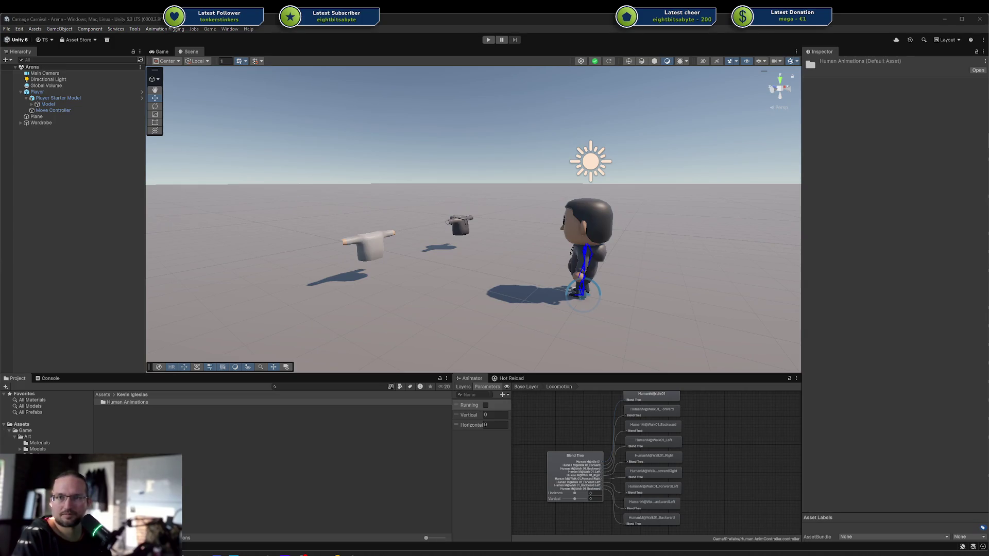
{"action": "left_click", "coordinate": [304, 555]}
{"action": "left_click_drag", "start_coordinate": [389, 133], "coordinate": [356, 96]}
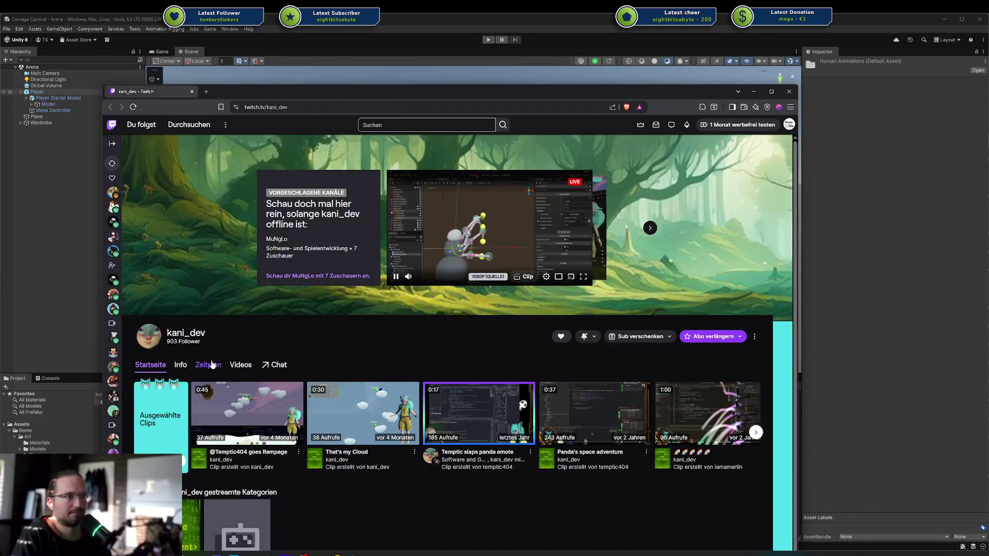
Check kani_dev's Twitch schedule, with the next stream Thursday at 20:00, then move the browser aside.
{"action": "left_click", "coordinate": [211, 364]}
{"action": "scroll", "coordinate": [443, 424], "scroll_direction": "down", "scroll_amount": 1}
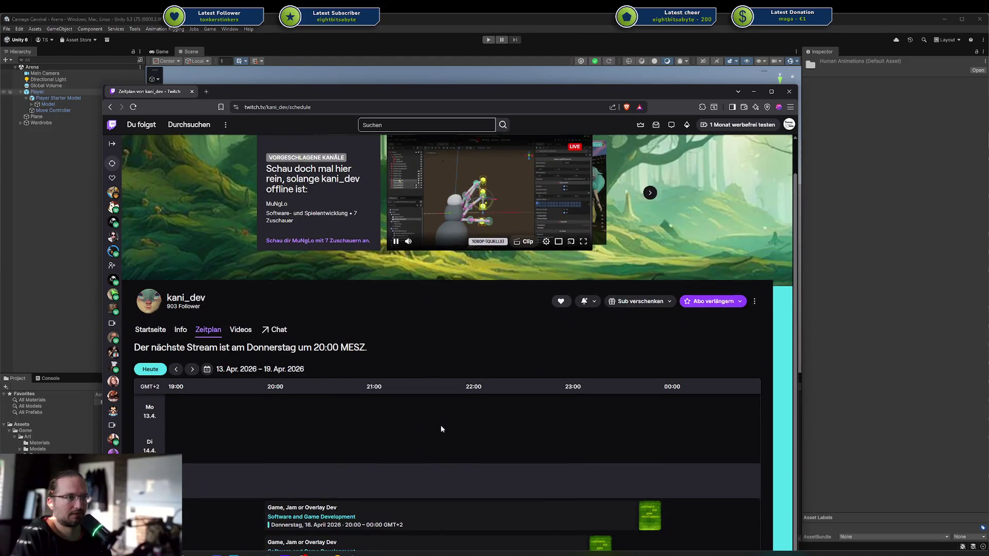
{"action": "left_click_drag", "start_coordinate": [438, 92], "coordinate": [430, 50]}
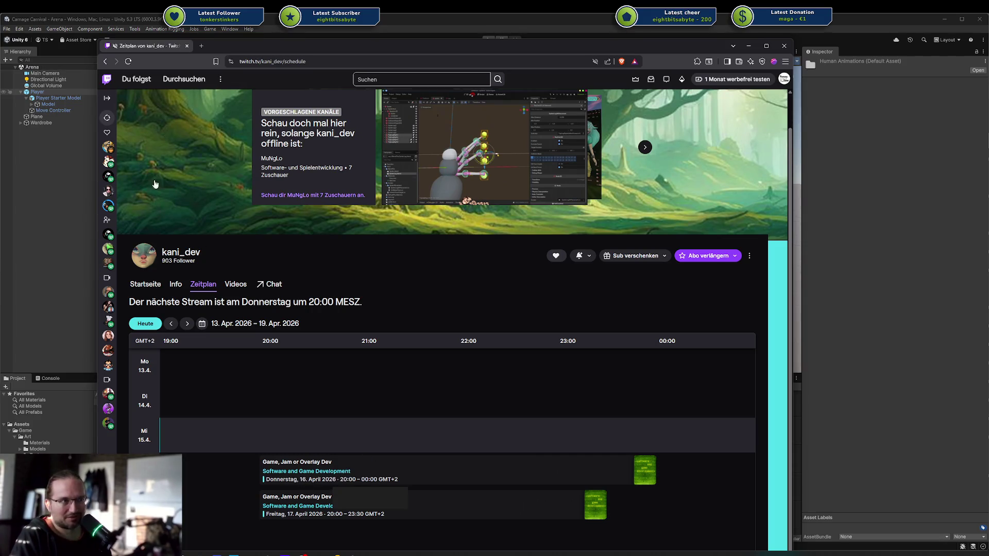
{"action": "left_click_drag", "start_coordinate": [150, 48], "coordinate": [0, 52]}
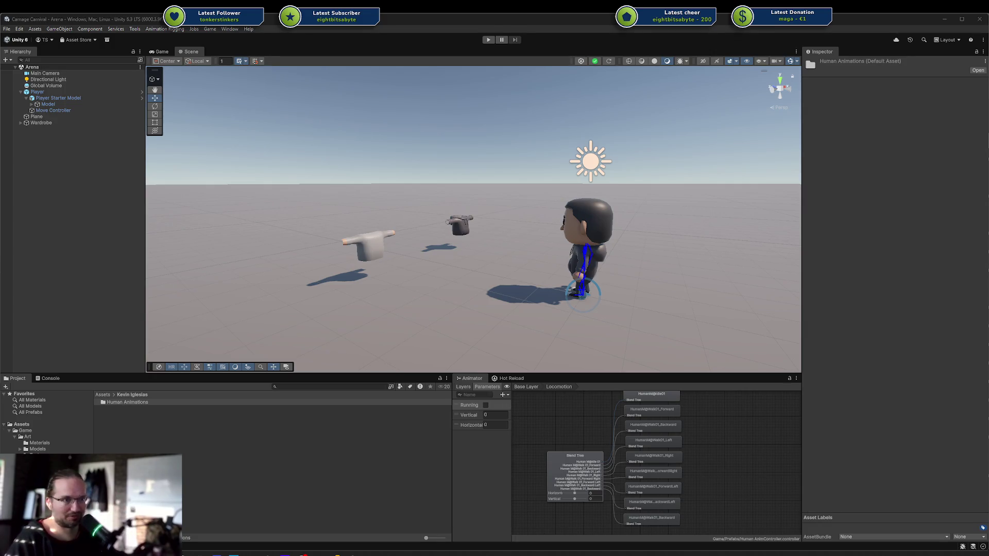
{"action": "left_click", "coordinate": [267, 554]}
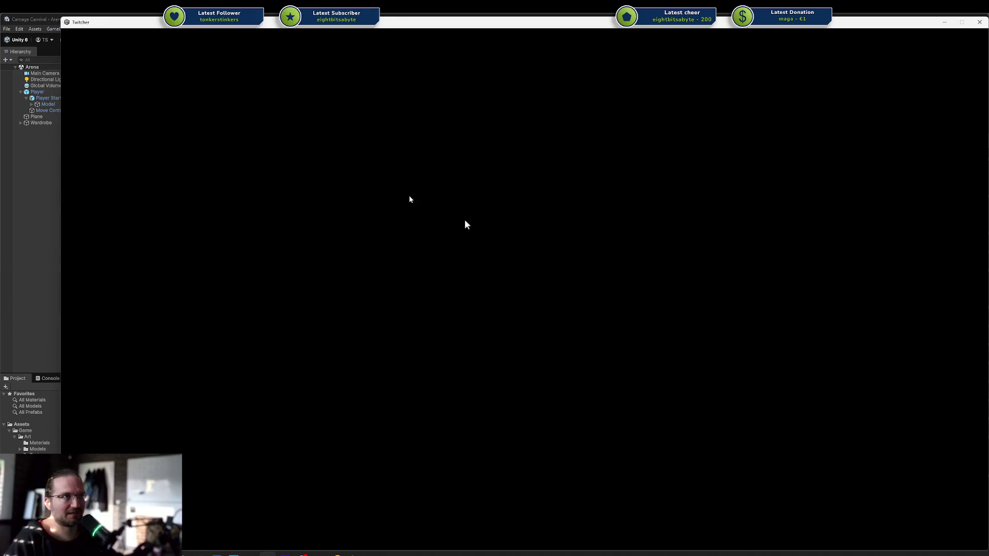
{"action": "left_click", "coordinate": [945, 22]}
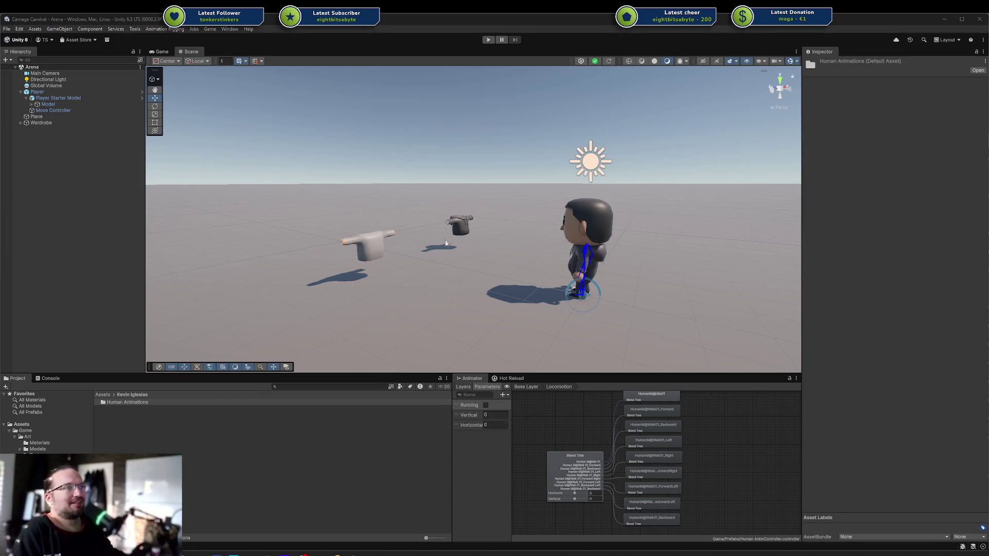
{"action": "scroll", "coordinate": [485, 223], "scroll_direction": "down", "scroll_amount": 2}
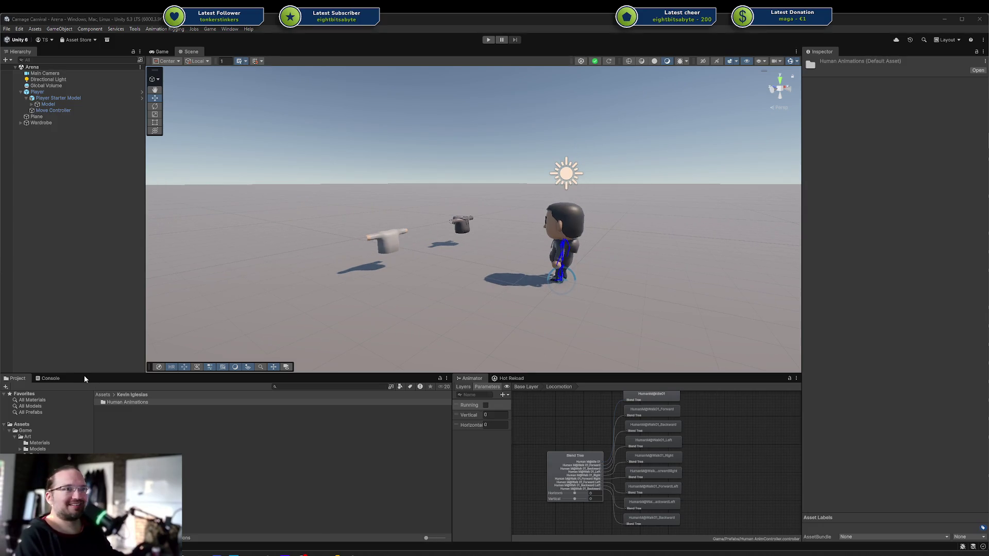
Enlarge the Scene view and orbit to look down more steeply on the Arena scene.
{"action": "left_click_drag", "start_coordinate": [84, 376], "coordinate": [85, 418]}
{"action": "mouse_move", "coordinate": [272, 329]}
{"action": "left_mouse_down"}
{"action": "mouse_move", "coordinate": [464, 254]}
{"action": "mouse_move", "coordinate": [495, 286]}
{"action": "left_mouse_up"}
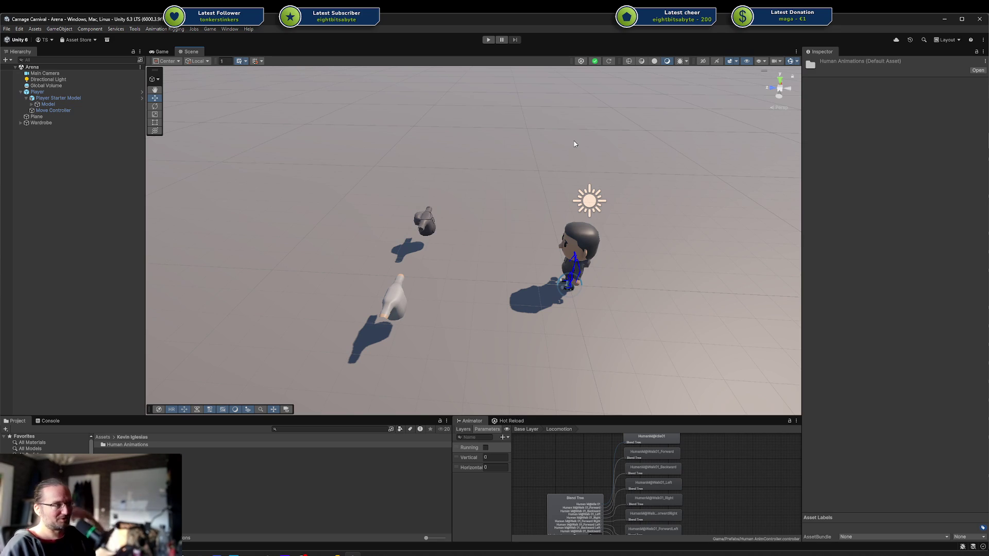
Orbit and zoom the Scene view to a close, low side view of the player character.
{"action": "left_click_drag", "start_coordinate": [556, 191], "coordinate": [616, 161]}
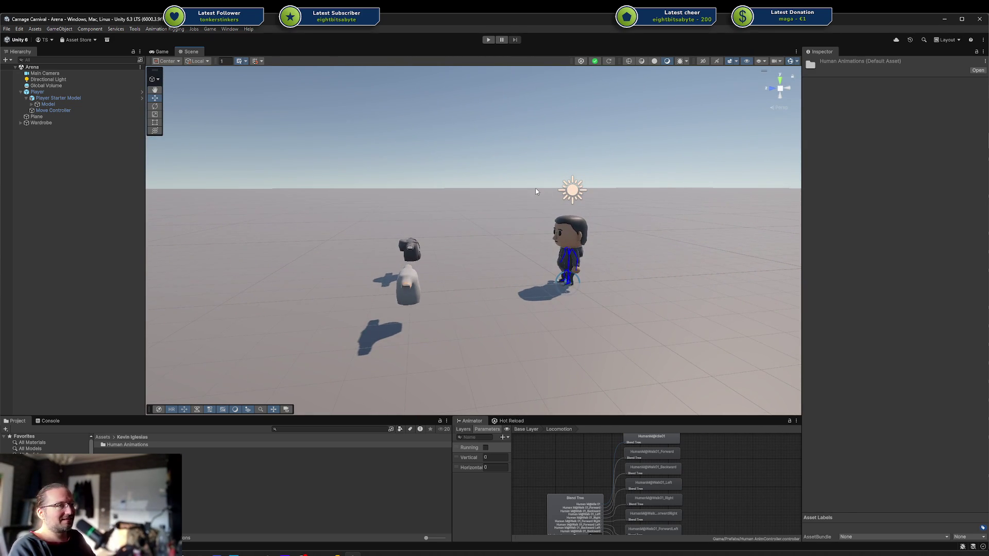
{"action": "mouse_move", "coordinate": [435, 194]}
{"action": "left_mouse_down"}
{"action": "mouse_move", "coordinate": [464, 291]}
{"action": "mouse_move", "coordinate": [472, 216]}
{"action": "left_mouse_up"}
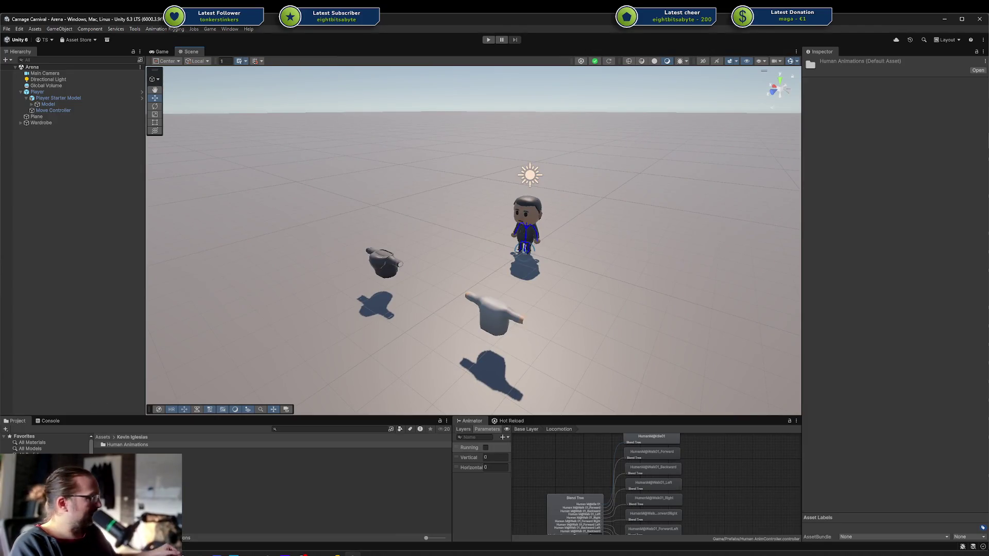
{"action": "key", "text": "alt+Tab"}
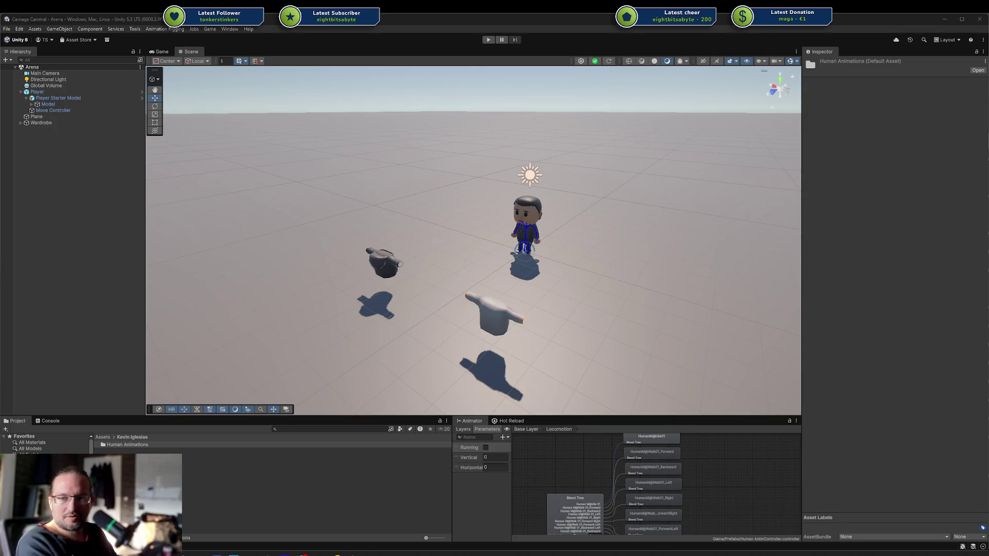
{"action": "mouse_move", "coordinate": [350, 247]}
{"action": "left_mouse_down"}
{"action": "mouse_move", "coordinate": [470, 175]}
{"action": "mouse_move", "coordinate": [656, 237]}
{"action": "mouse_move", "coordinate": [500, 261]}
{"action": "mouse_move", "coordinate": [563, 196]}
{"action": "mouse_move", "coordinate": [446, 295]}
{"action": "mouse_move", "coordinate": [524, 248]}
{"action": "mouse_move", "coordinate": [536, 254]}
{"action": "mouse_move", "coordinate": [285, 242]}
{"action": "mouse_move", "coordinate": [215, 219]}
{"action": "mouse_move", "coordinate": [220, 241]}
{"action": "mouse_move", "coordinate": [223, 214]}
{"action": "mouse_move", "coordinate": [264, 198]}
{"action": "mouse_move", "coordinate": [463, 288]}
{"action": "mouse_move", "coordinate": [484, 280]}
{"action": "left_mouse_up"}
{"action": "scroll", "coordinate": [524, 248], "scroll_direction": "up", "scroll_amount": 4}
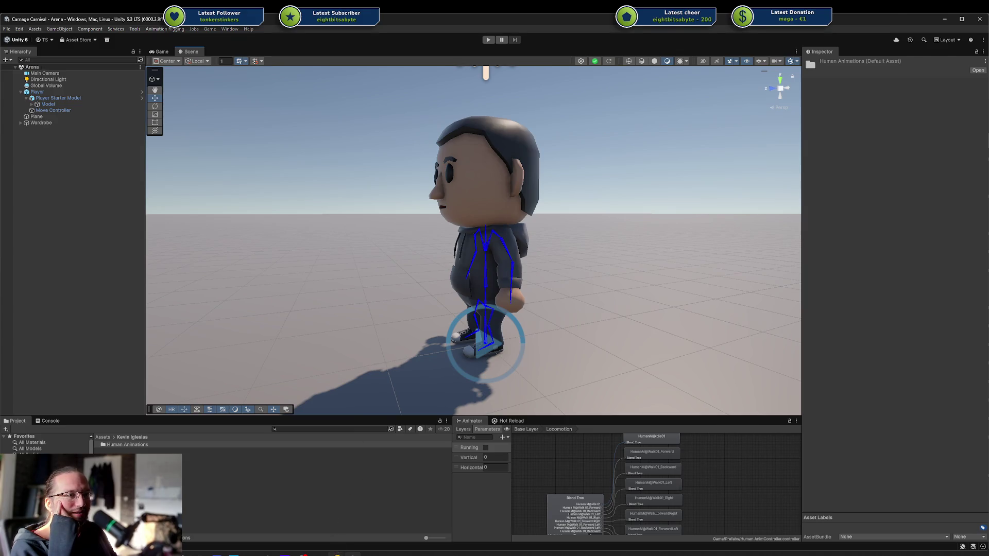
In Rider, keep the Unity project view and open the Rookie solution in this window.
{"action": "left_click", "coordinate": [337, 554]}
{"action": "left_click", "coordinate": [30, 36]}
{"action": "left_click", "coordinate": [30, 38]}
{"action": "left_click", "coordinate": [95, 21]}
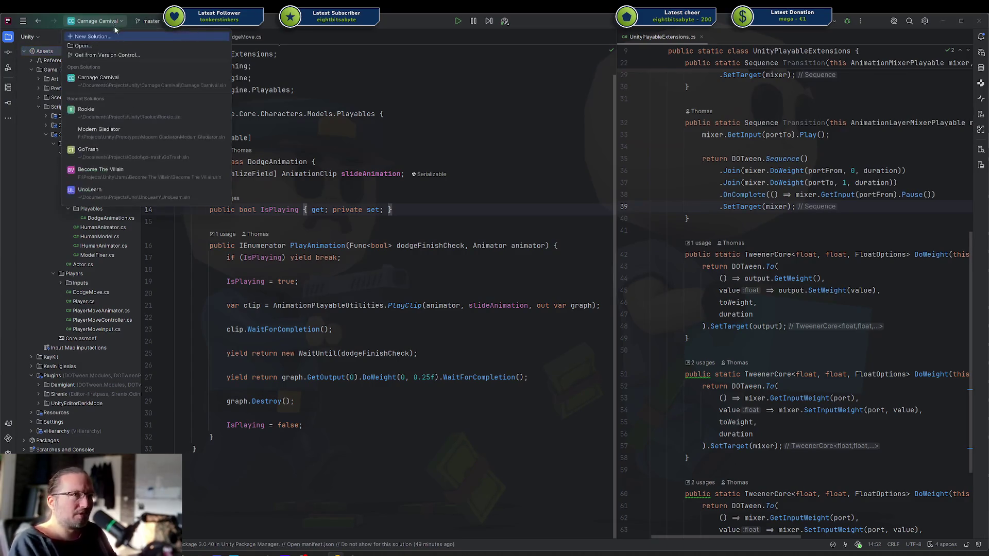
{"action": "left_click", "coordinate": [99, 105]}
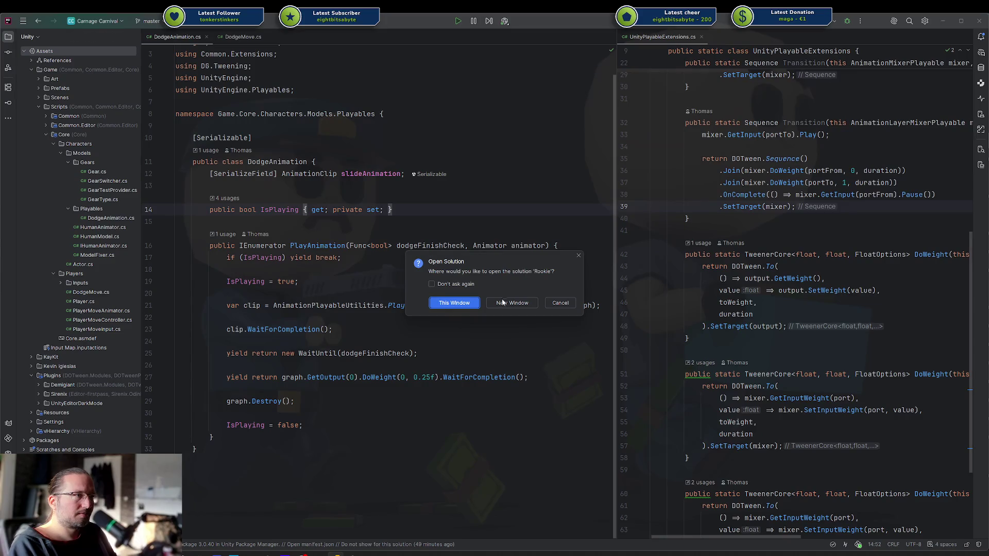
{"action": "left_click", "coordinate": [472, 303]}
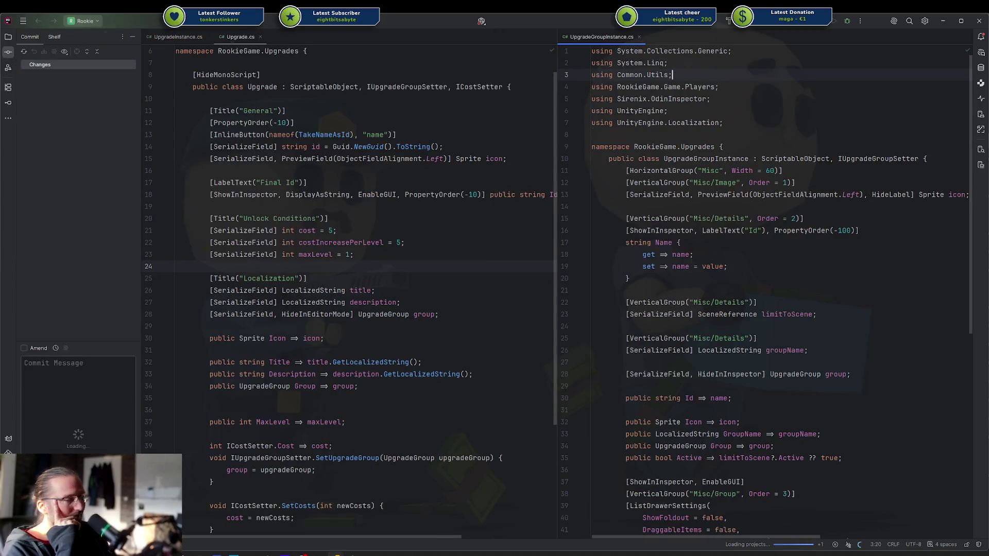
Open the Modern Gladiator solution in the current Rider window.
{"action": "left_click", "coordinate": [96, 22]}
{"action": "left_click", "coordinate": [113, 154]}
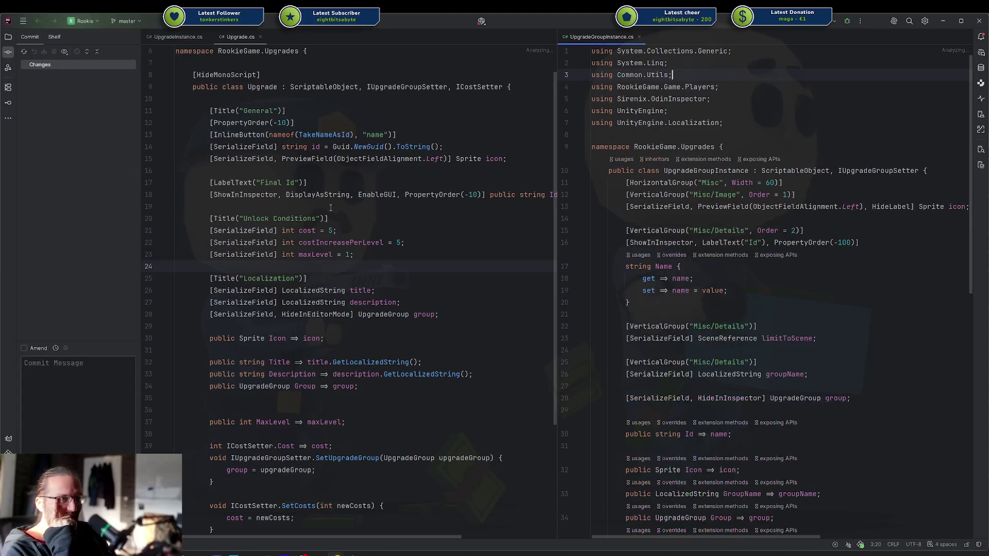
{"action": "key", "text": "Return"}
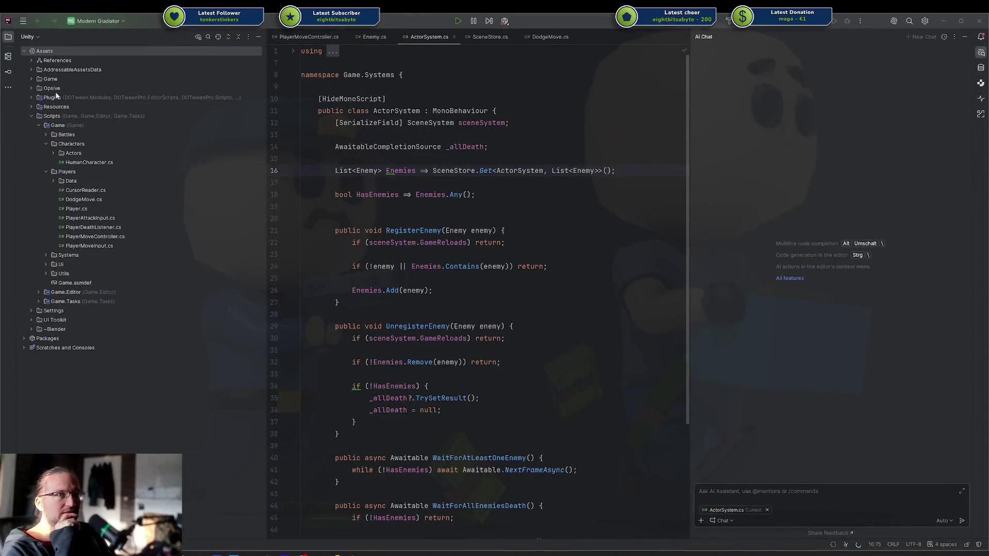
Expand Game/Fbx/Gun, select Handles.fbx and Top Parts.fbx, and return to Unity.
{"action": "left_click", "coordinate": [31, 79]}
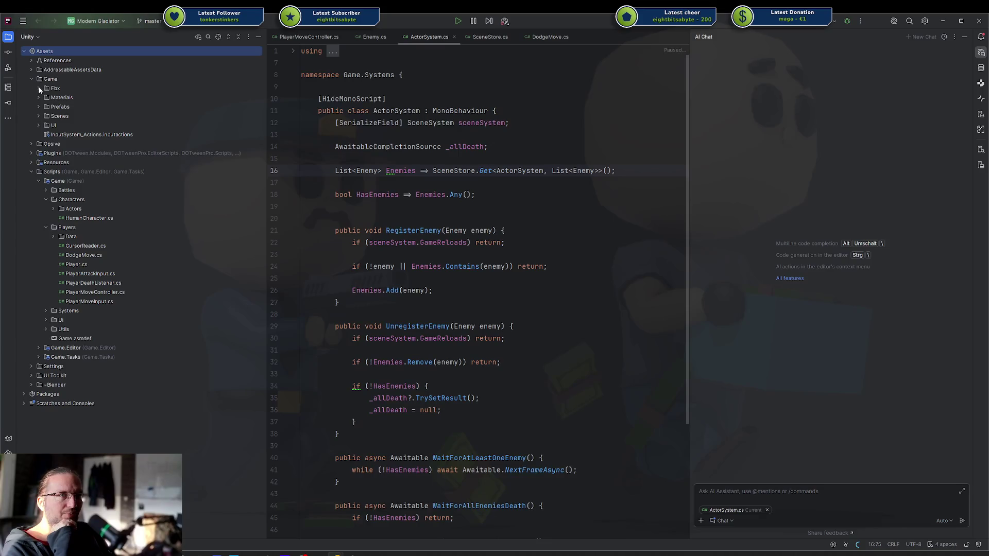
{"action": "left_click", "coordinate": [95, 115]}
{"action": "left_click", "coordinate": [86, 107]}
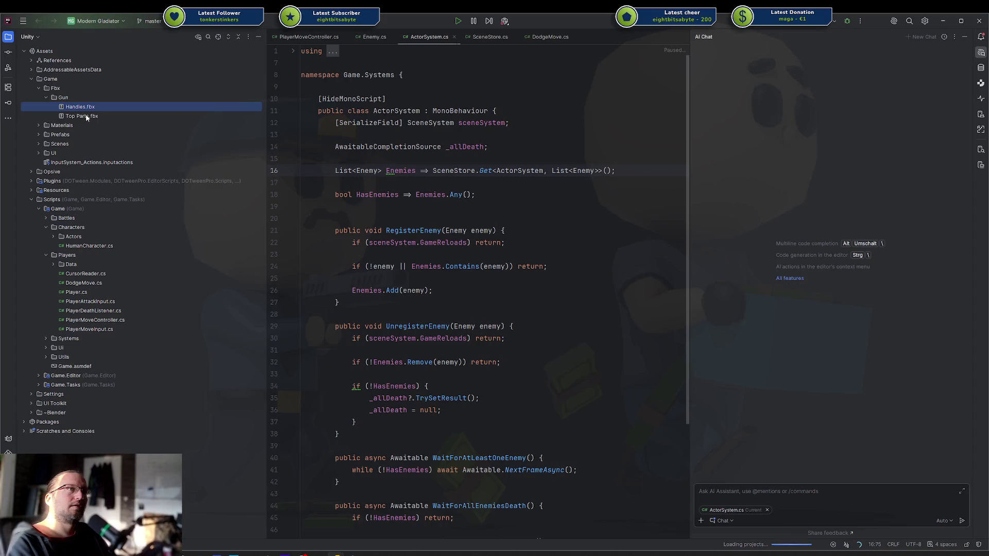
{"action": "left_click", "coordinate": [89, 116], "text": "shift"}
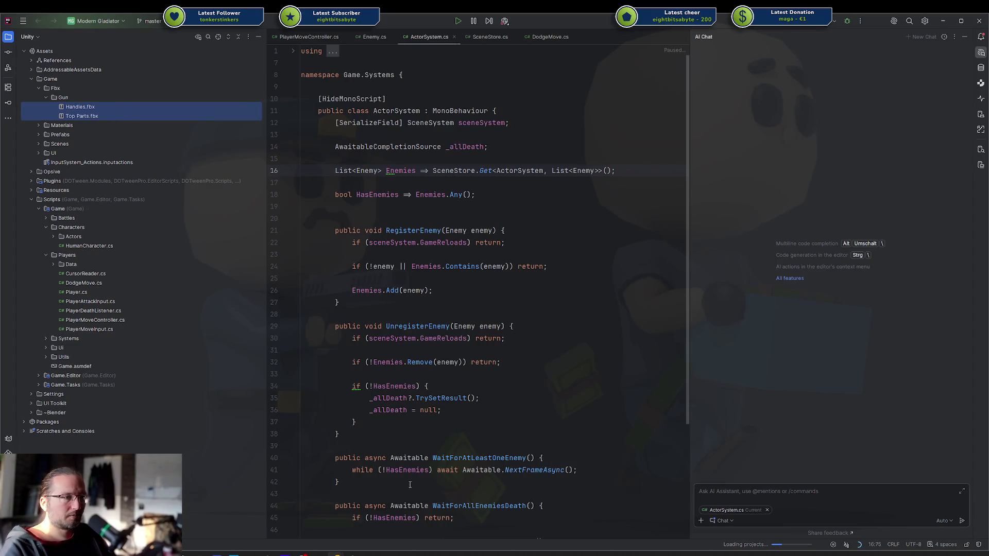
{"action": "left_click", "coordinate": [352, 553]}
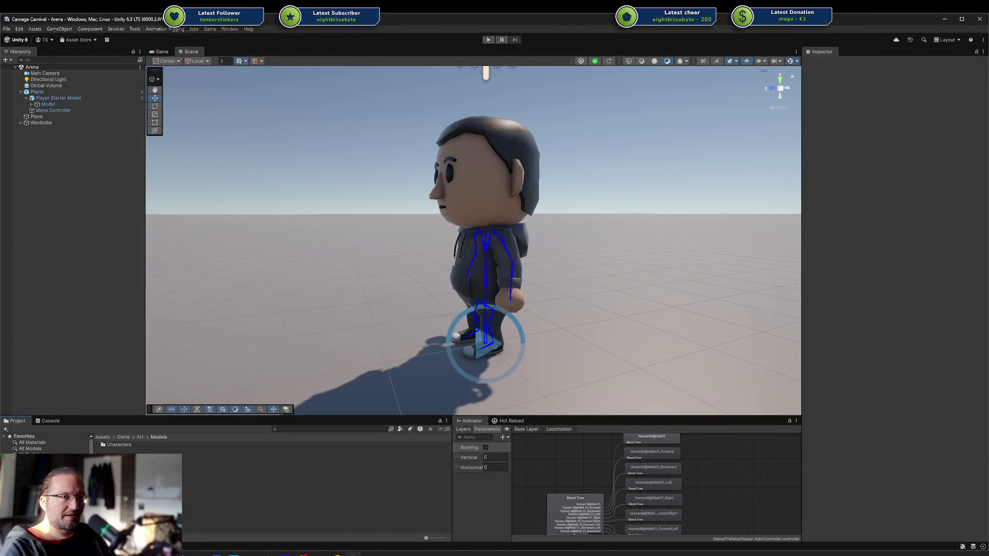
Create a new folder named Guns in the Models folder.
{"action": "right_click", "coordinate": [138, 466]}
{"action": "mouse_move", "coordinate": [195, 246]}
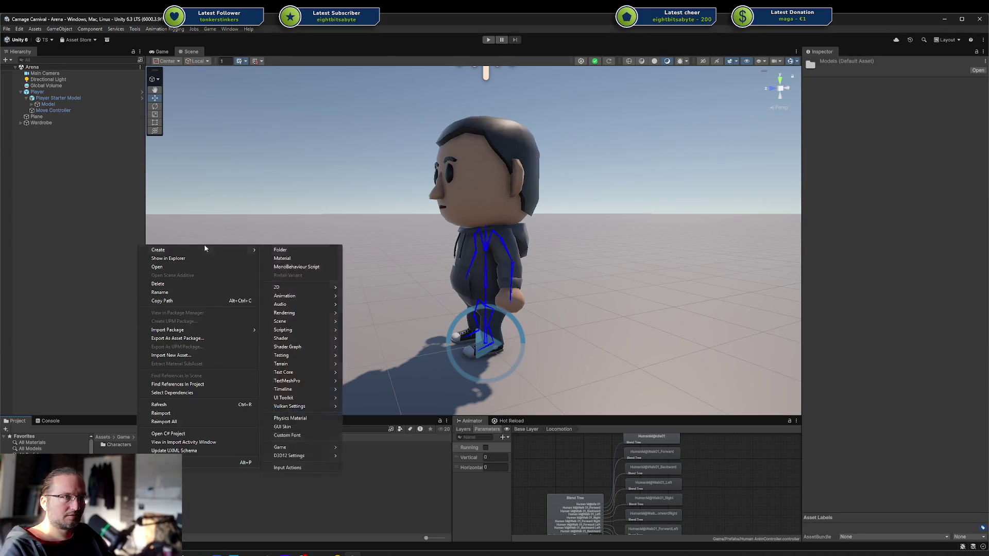
{"action": "left_click", "coordinate": [280, 250]}
{"action": "type", "text": "Guns"}
{"action": "key", "text": "Return"}
{"action": "key", "text": "Return"}
Inside Guns, create an empty subfolder named _Prototype.
{"action": "right_click", "coordinate": [231, 462]}
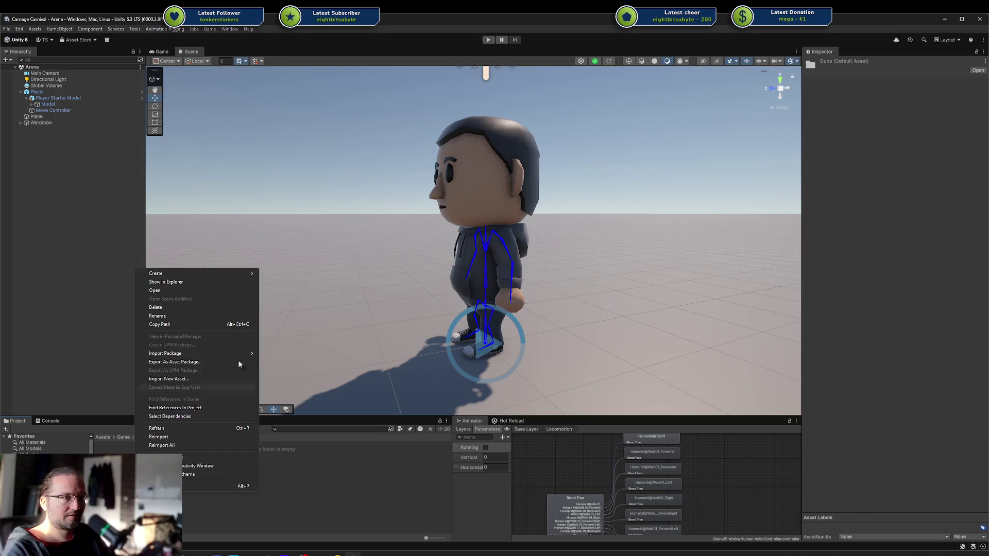
{"action": "mouse_move", "coordinate": [187, 270]}
{"action": "left_click", "coordinate": [278, 273]}
{"action": "type", "text": "Pi"}
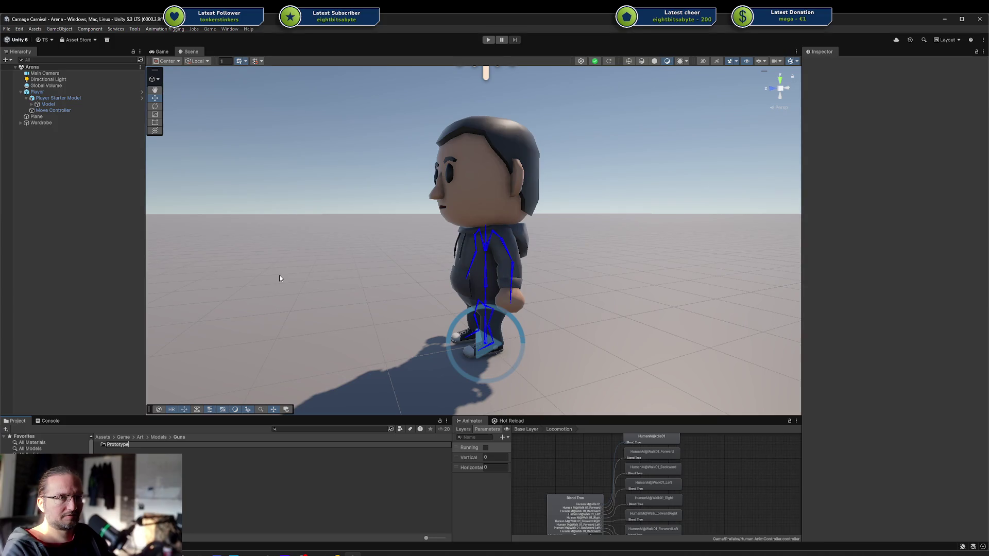
{"action": "key", "text": "Return"}
{"action": "key", "text": "Return"}
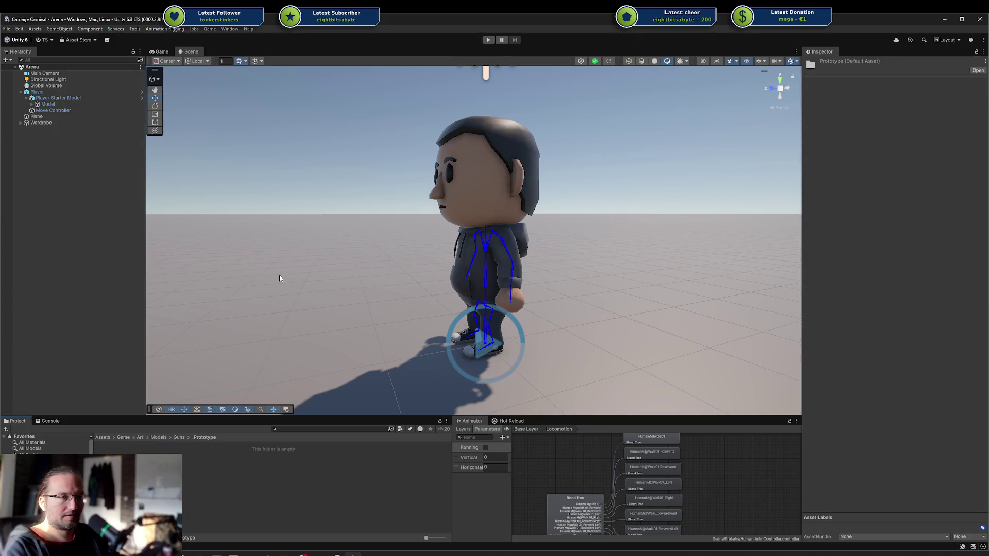
{"action": "left_click", "coordinate": [229, 468]}
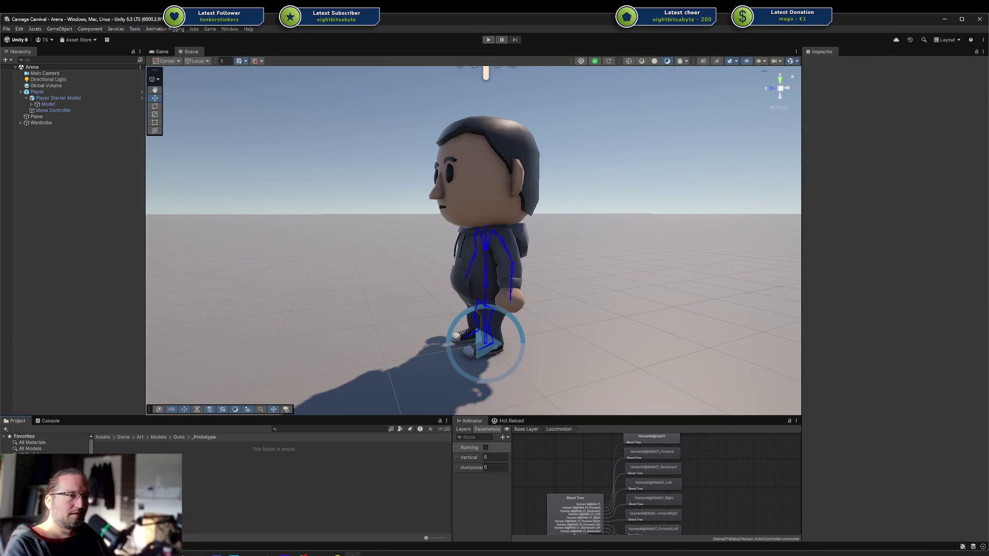
{"action": "left_click", "coordinate": [331, 551]}
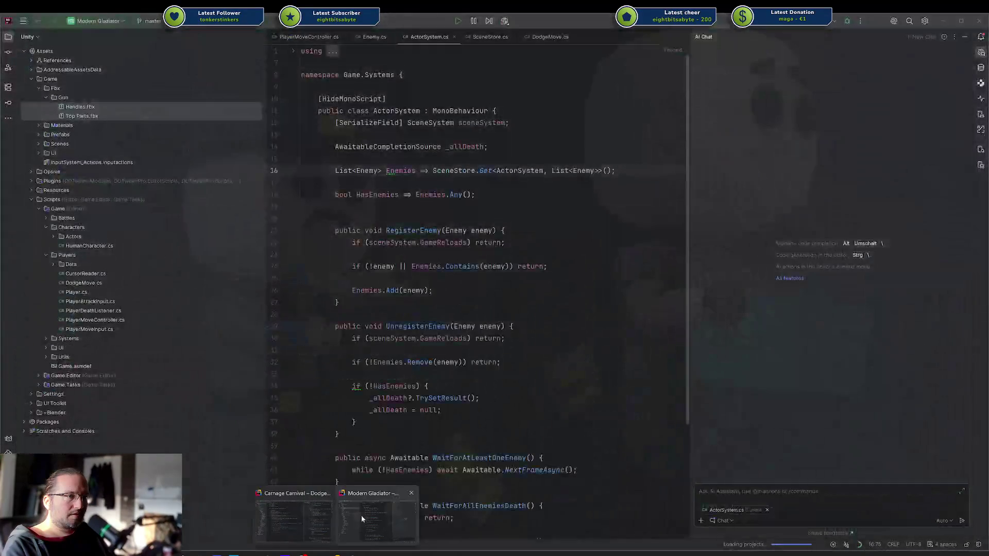
Restore the Modern Gladiator Rider window to a smaller size and bring Unity back in front.
{"action": "left_click", "coordinate": [361, 515]}
{"action": "left_click", "coordinate": [961, 20]}
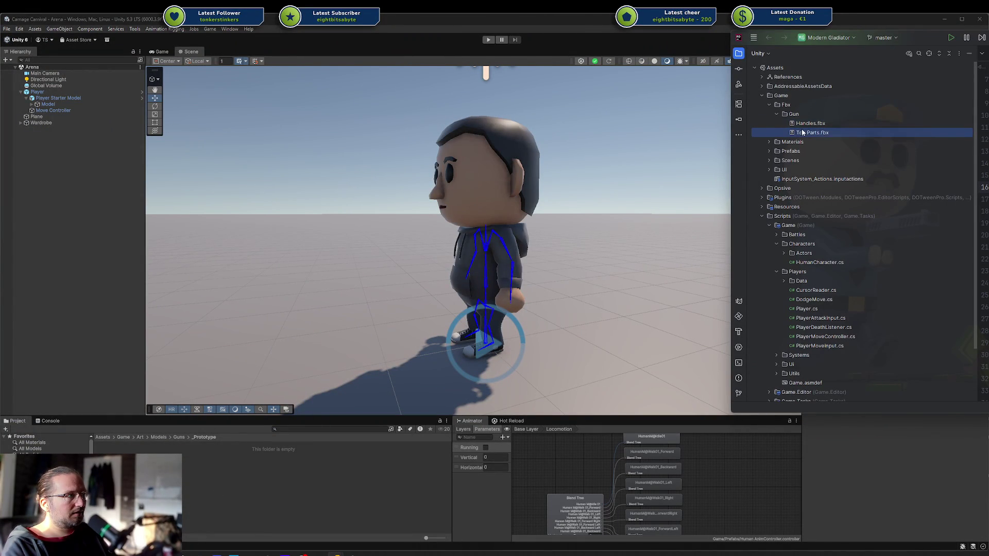
{"action": "left_click", "coordinate": [327, 466]}
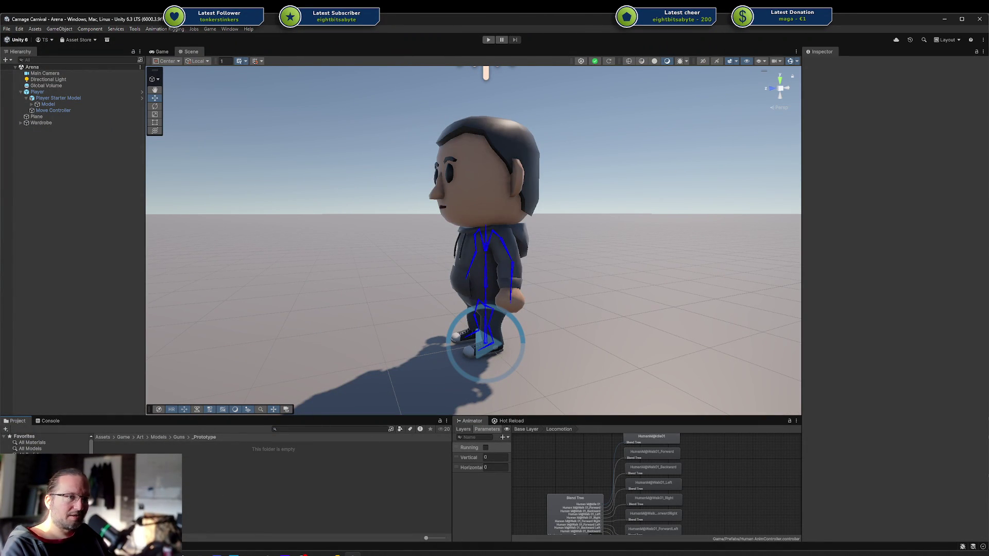
{"action": "right_click", "coordinate": [78, 482]}
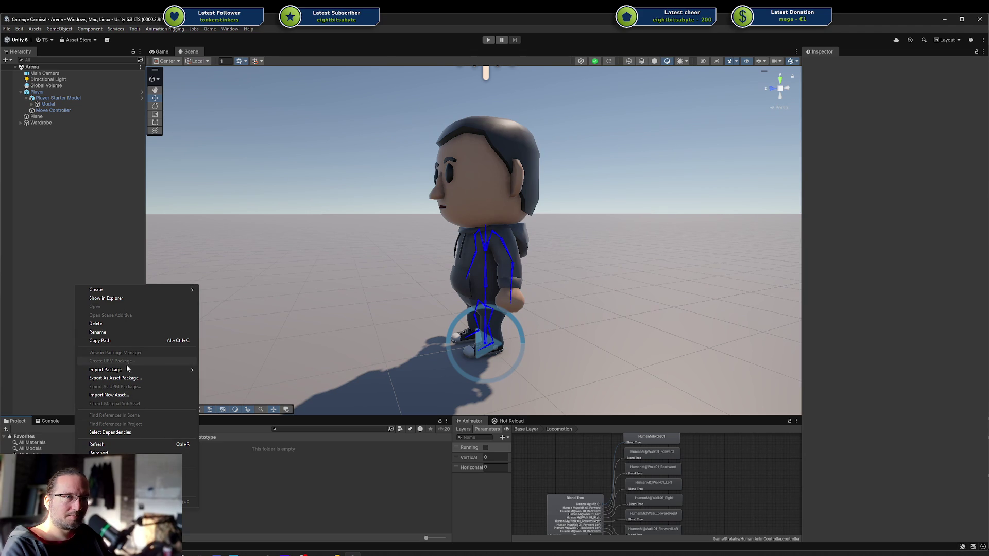
Reveal the _Prototype folder in File Explorer and open it.
{"action": "left_click", "coordinate": [122, 300]}
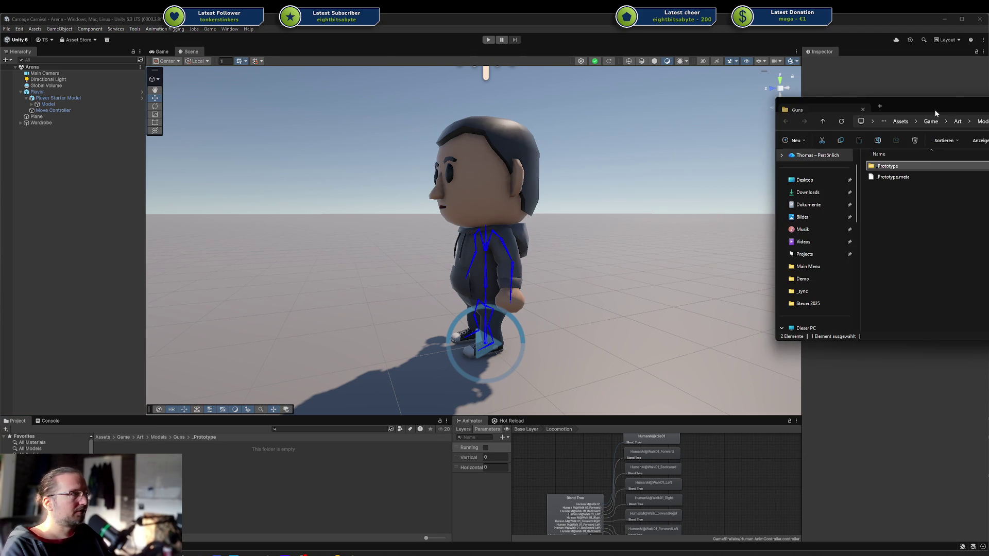
{"action": "left_click", "coordinate": [947, 104]}
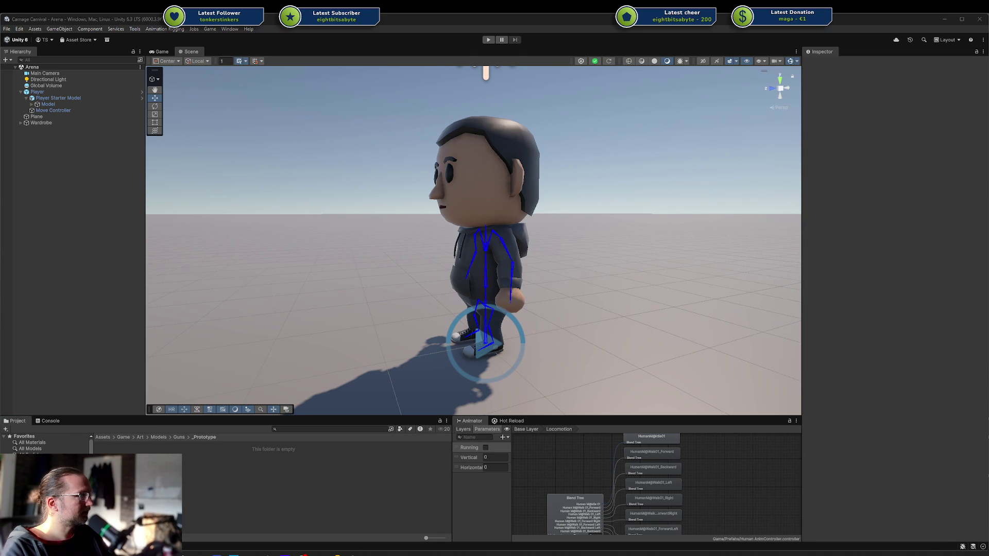
{"action": "double_click", "coordinate": [475, 229]}
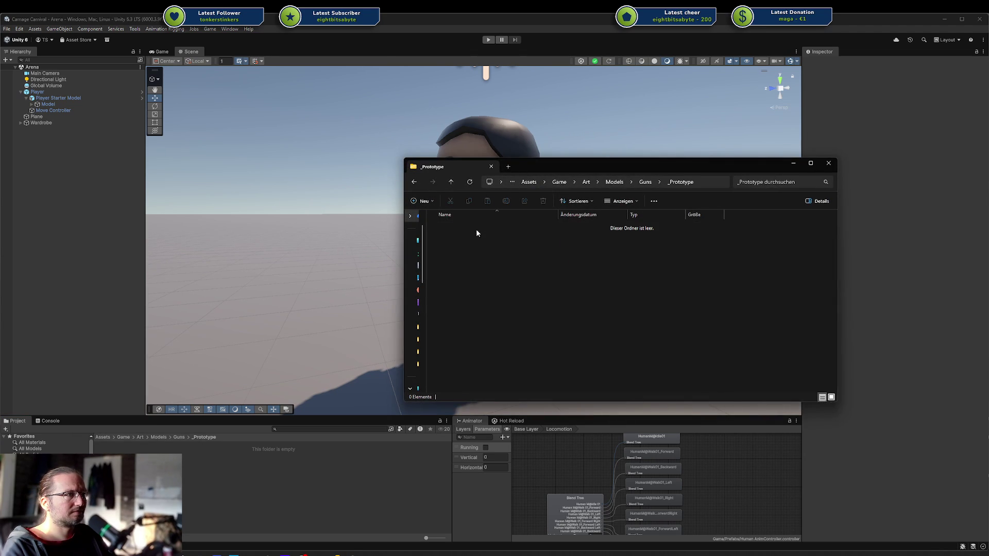
Select Handles.fbx and Top Parts.fbx in Rider and look through their file context options.
{"action": "left_click", "coordinate": [802, 133], "text": "shift"}
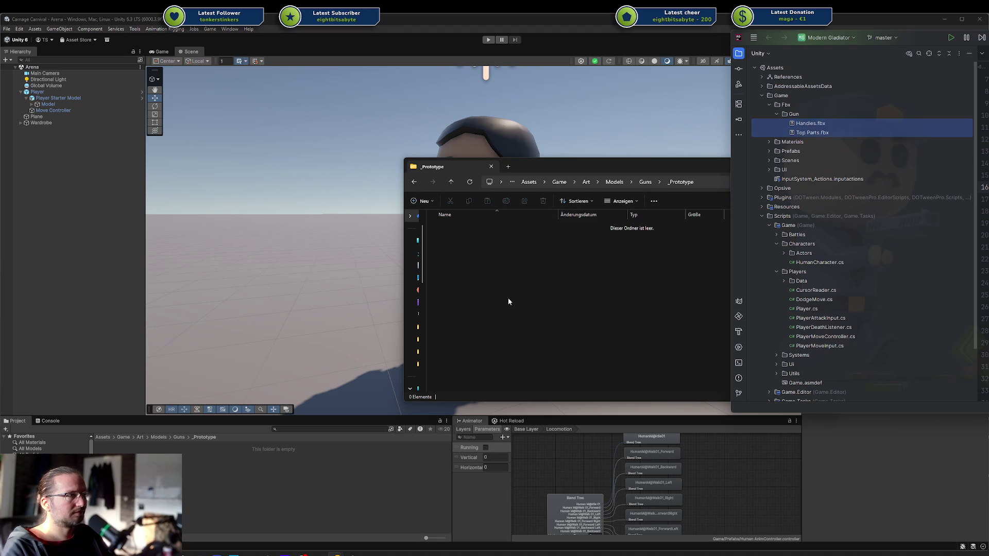
{"action": "left_click", "coordinate": [813, 134], "text": "shift"}
{"action": "left_click", "coordinate": [586, 274]}
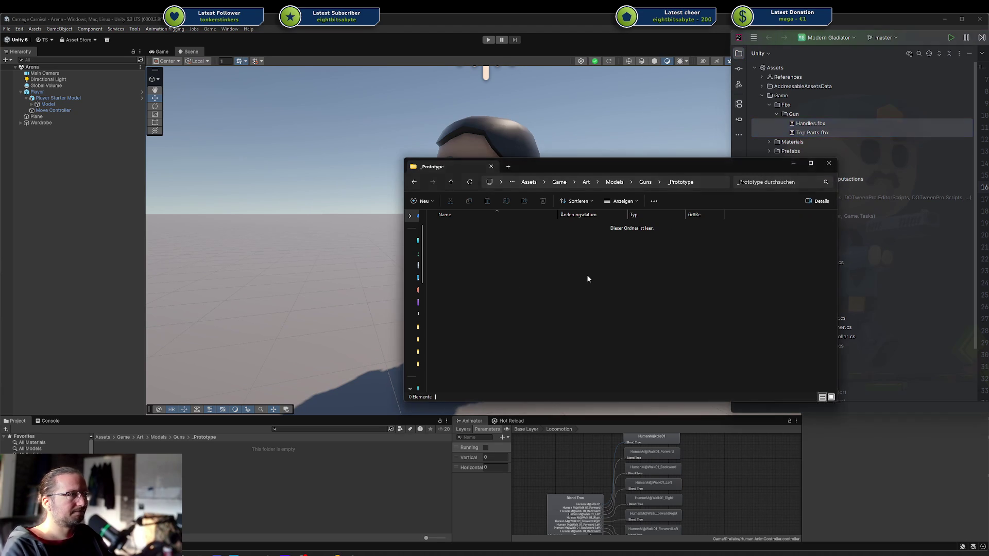
{"action": "right_click", "coordinate": [831, 125]}
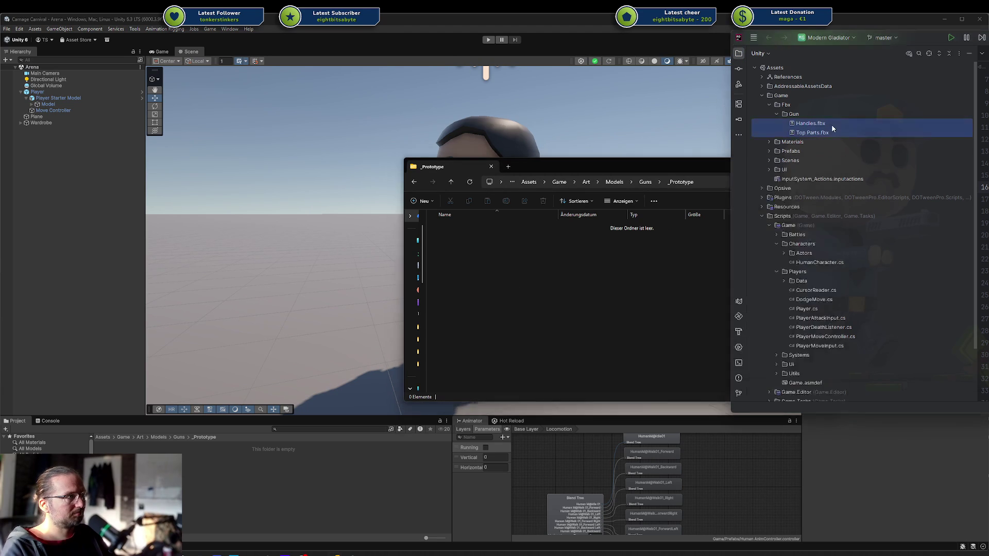
{"action": "left_click", "coordinate": [623, 276]}
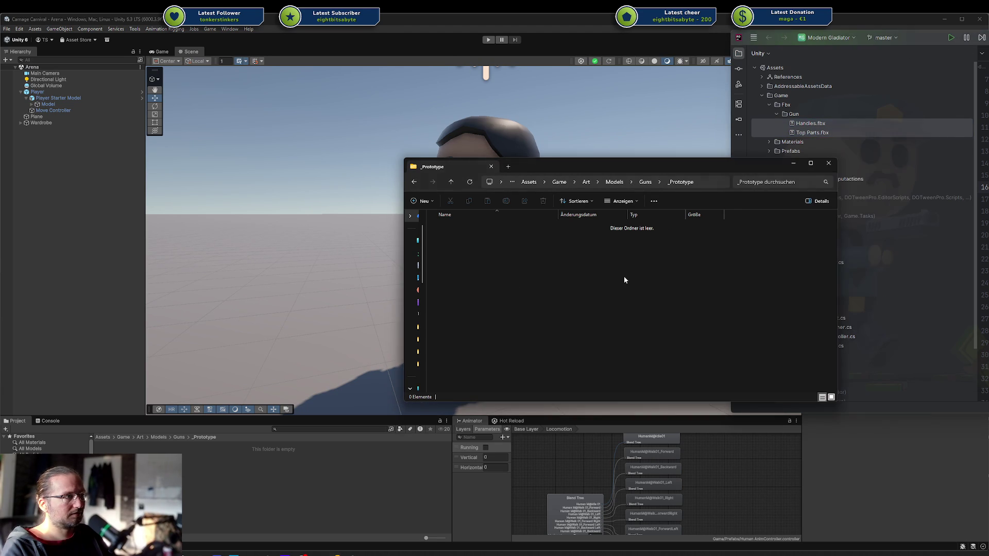
{"action": "right_click", "coordinate": [796, 124]}
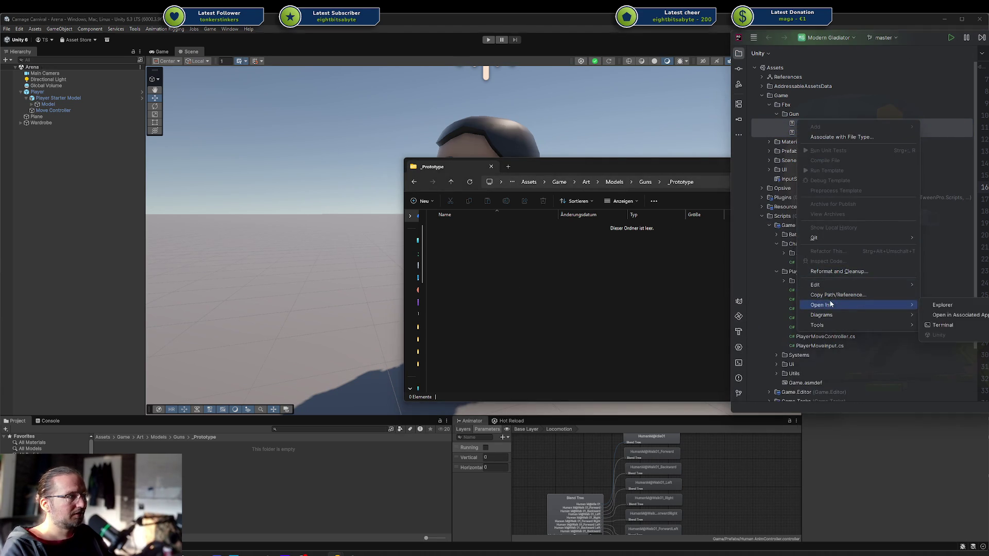
{"action": "mouse_move", "coordinate": [830, 288]}
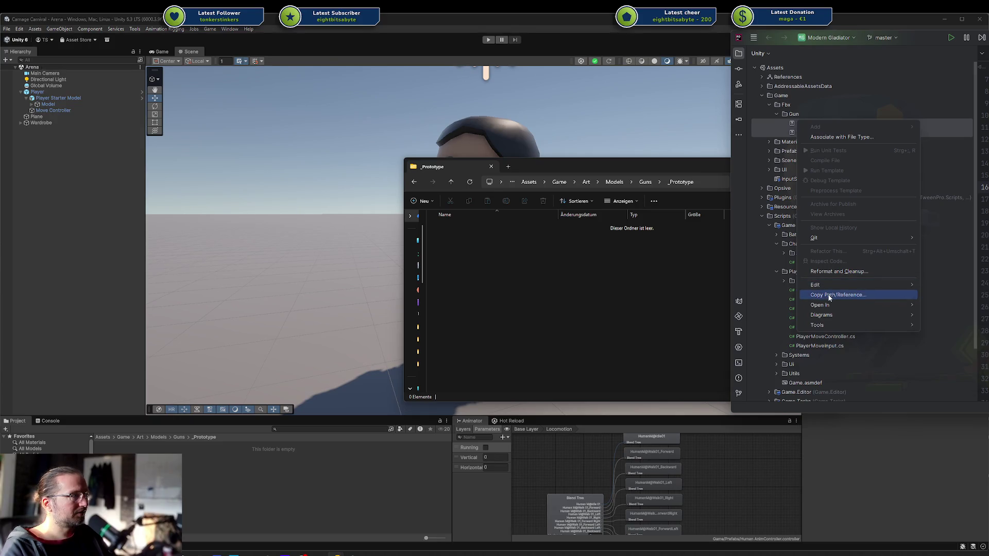
{"action": "left_click", "coordinate": [830, 295]}
{"action": "right_click", "coordinate": [800, 125]}
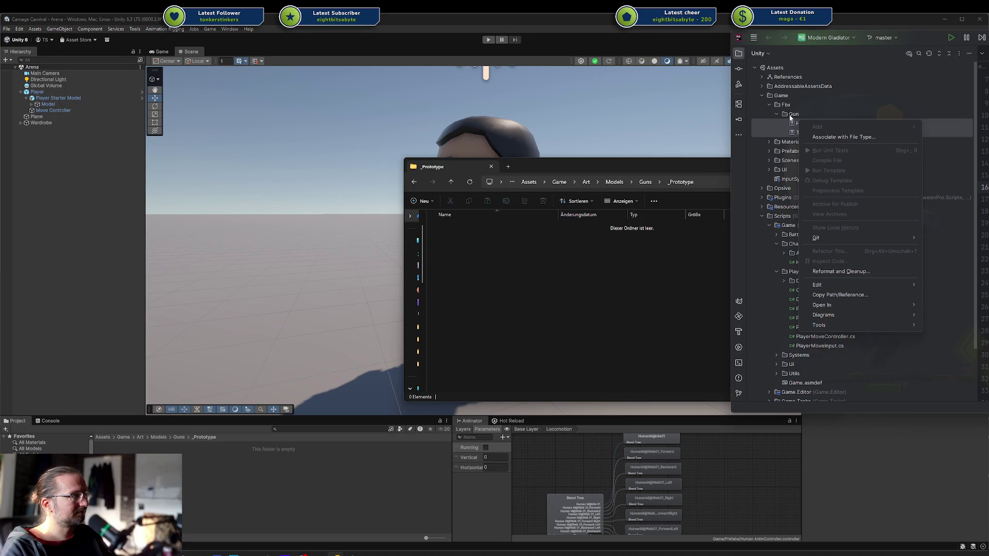
{"action": "key", "text": "Escape"}
Open the Gun folder in Explorer and copy Handles.fbx and Top Parts.fbx into _Prototype.
{"action": "left_click", "coordinate": [587, 332]}
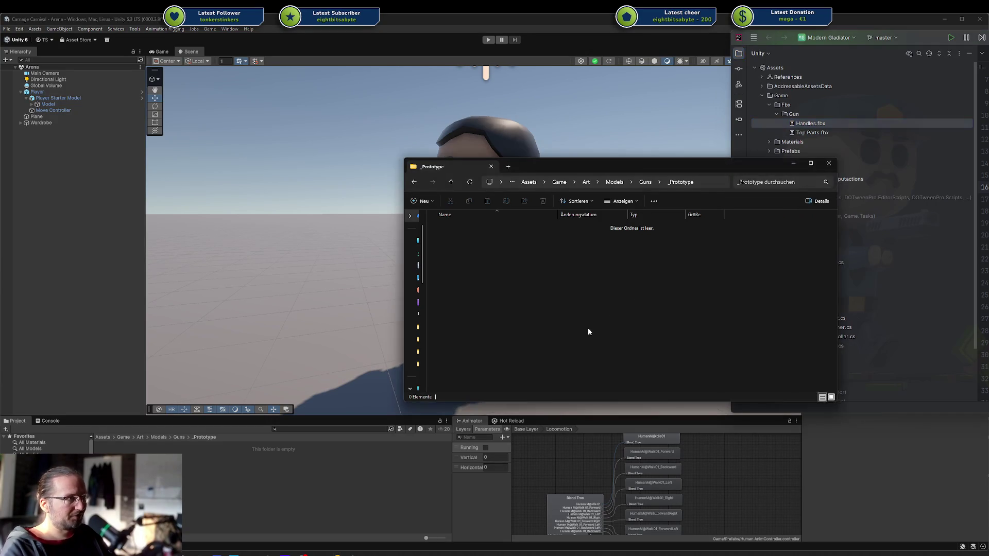
{"action": "left_click", "coordinate": [787, 133]}
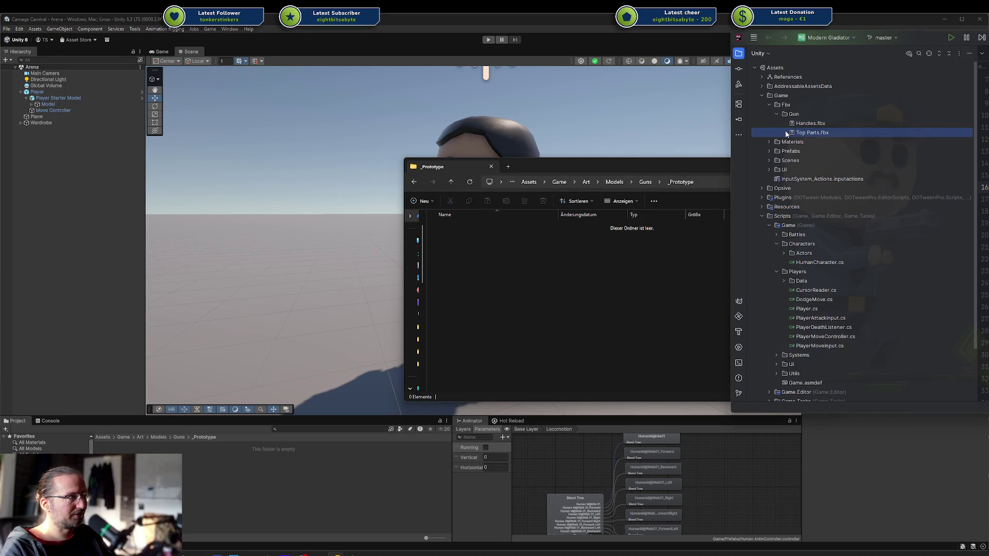
{"action": "left_click", "coordinate": [803, 126]}
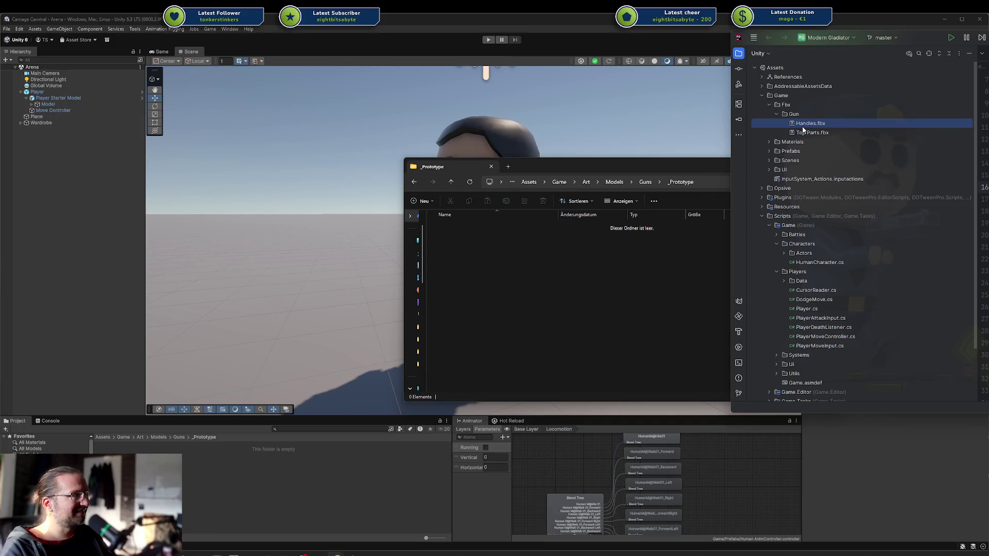
{"action": "right_click", "coordinate": [802, 126]}
{"action": "mouse_move", "coordinate": [854, 332]}
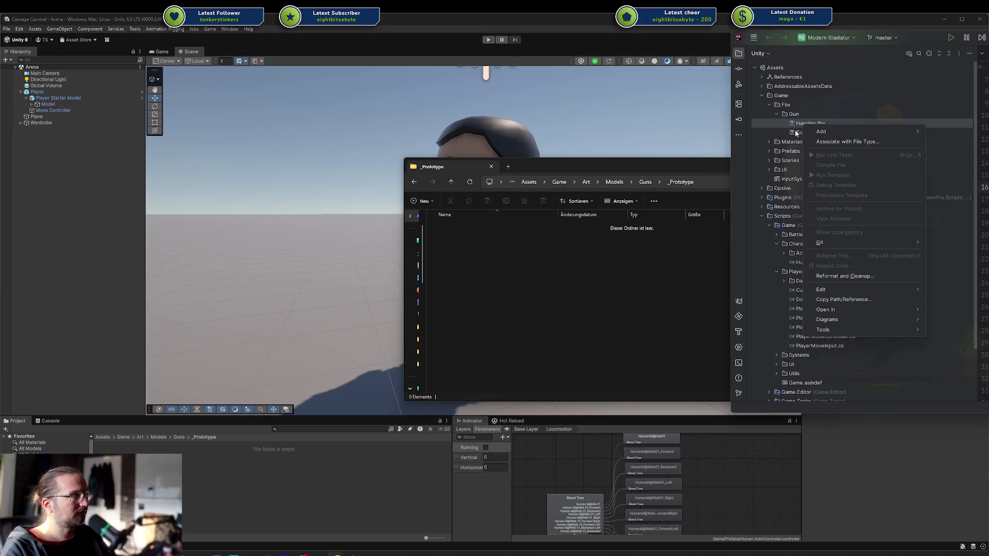
{"action": "mouse_move", "coordinate": [876, 309]}
{"action": "left_click", "coordinate": [948, 310]}
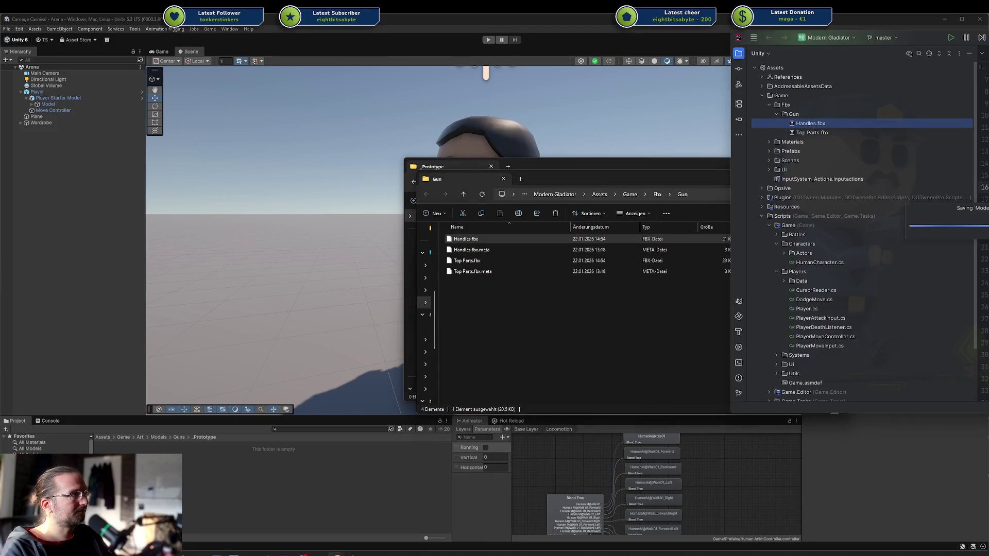
{"action": "left_click_drag", "start_coordinate": [621, 176], "coordinate": [785, 268]}
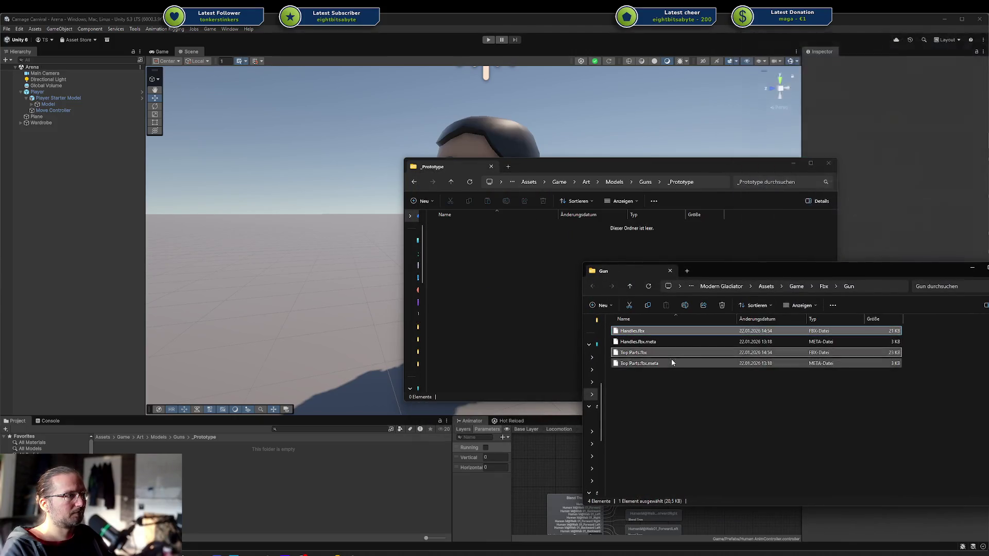
{"action": "left_click", "coordinate": [657, 353], "text": "ctrl"}
{"action": "mouse_move", "coordinate": [657, 353]}
{"action": "left_mouse_down"}
{"action": "mouse_move", "coordinate": [483, 263]}
{"action": "mouse_move", "coordinate": [507, 272]}
{"action": "left_mouse_up"}
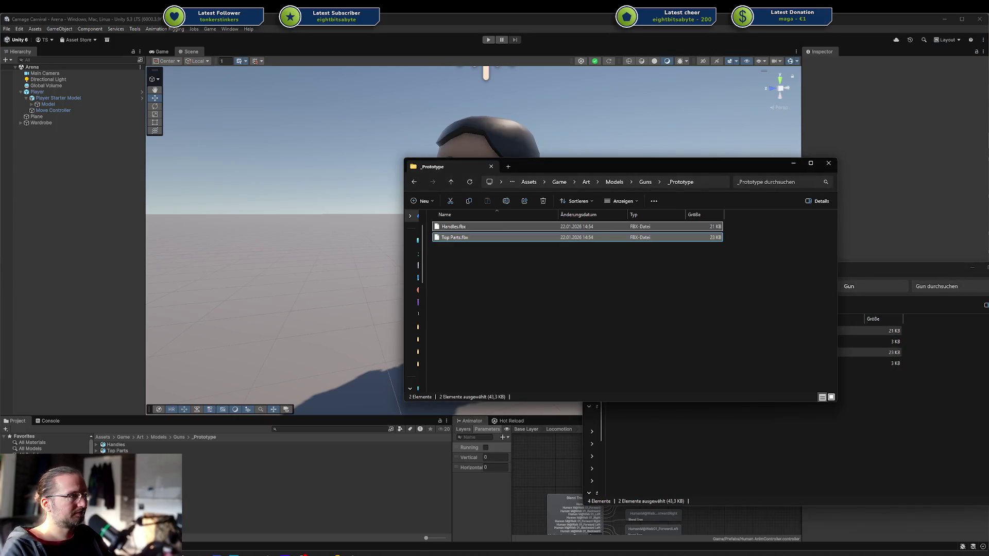
Preview Handles.fbx.meta, then close the Gun and _Prototype Explorer windows.
{"action": "left_click", "coordinate": [764, 407]}
{"action": "left_click", "coordinate": [647, 342]}
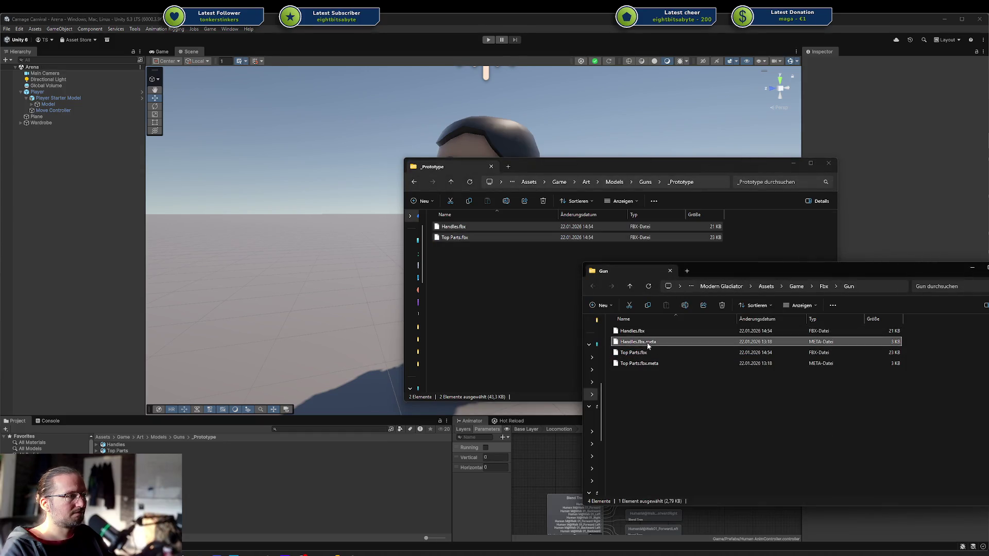
{"action": "key", "text": "space"}
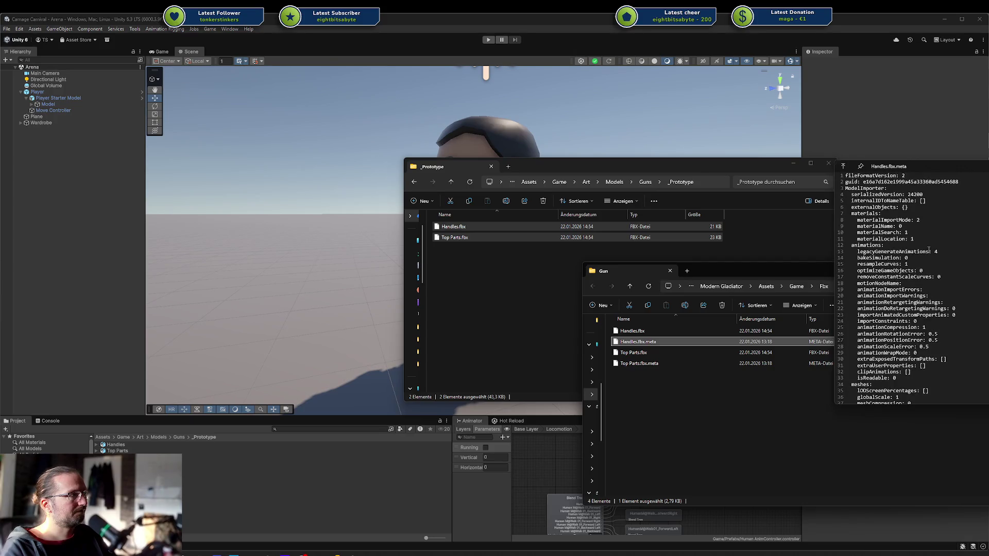
{"action": "key", "text": "space"}
{"action": "key", "text": "ctrl+w"}
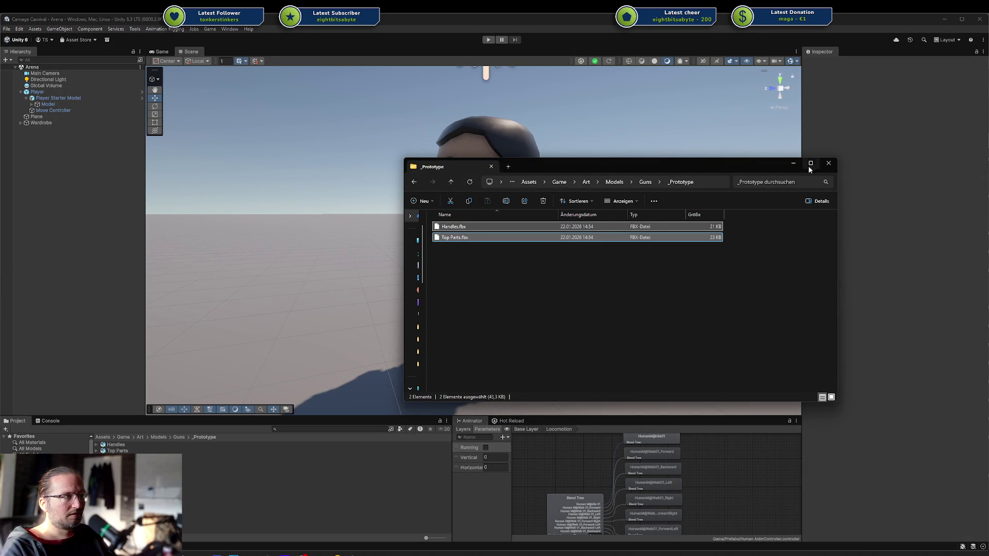
{"action": "left_click", "coordinate": [829, 164]}
Preview and rotate the imported Handles and Top Parts models in the Inspector.
{"action": "left_click", "coordinate": [270, 446]}
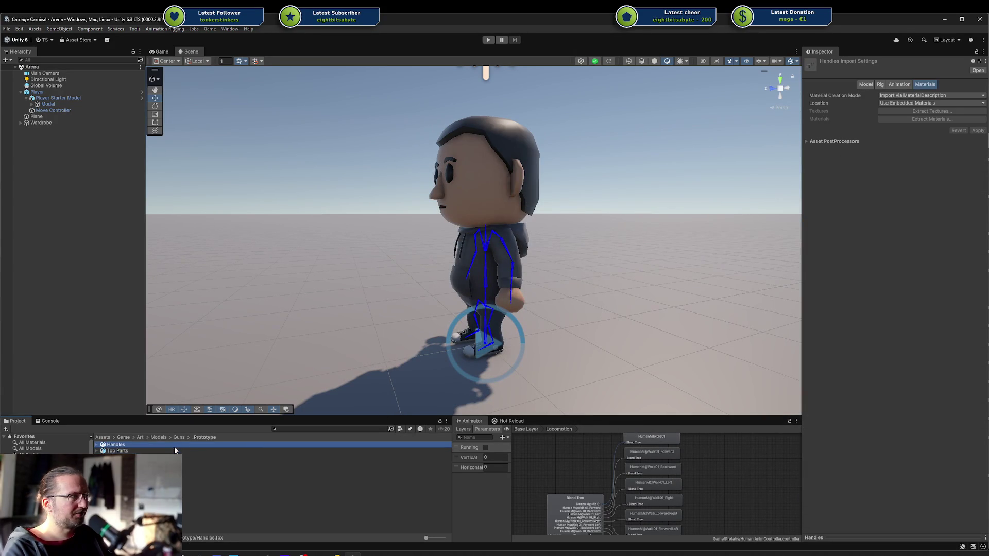
{"action": "left_click", "coordinate": [850, 538]}
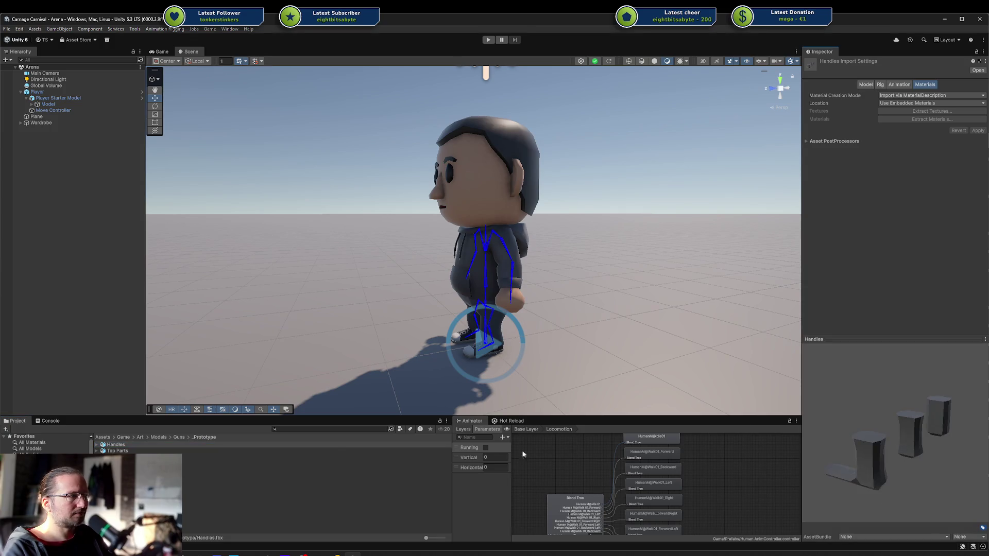
{"action": "left_click_drag", "start_coordinate": [873, 439], "coordinate": [567, 458]}
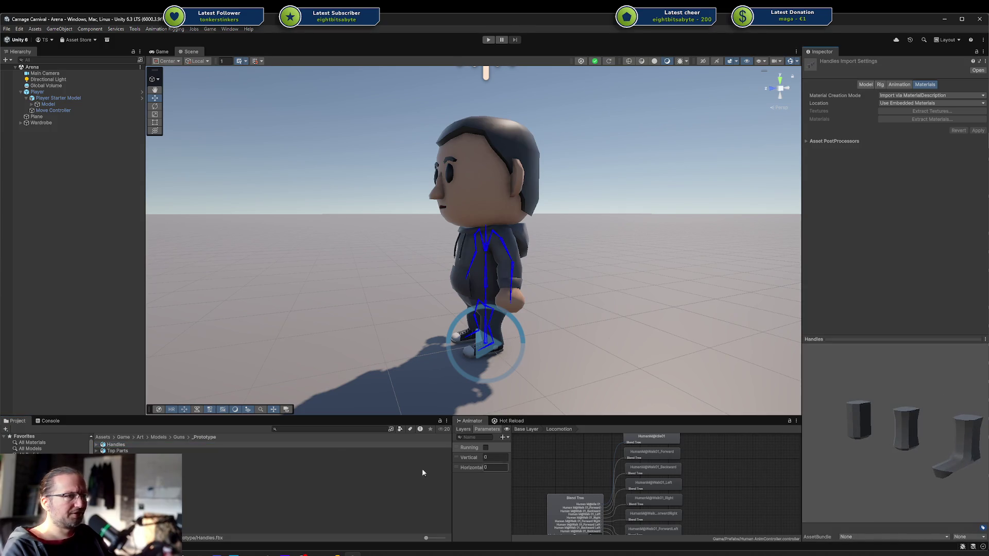
{"action": "left_click", "coordinate": [191, 453]}
{"action": "mouse_move", "coordinate": [869, 477]}
{"action": "left_mouse_down"}
{"action": "mouse_move", "coordinate": [963, 427]}
{"action": "mouse_move", "coordinate": [971, 471]}
{"action": "left_mouse_up"}
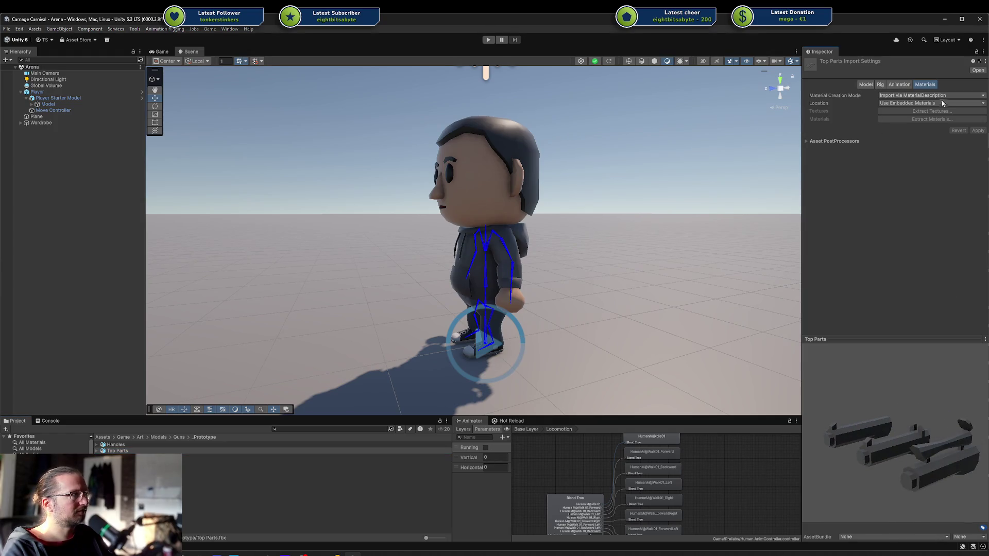
Turn on Bake Axis Conversion for both Handles and Top Parts and apply.
{"action": "left_click", "coordinate": [866, 85]}
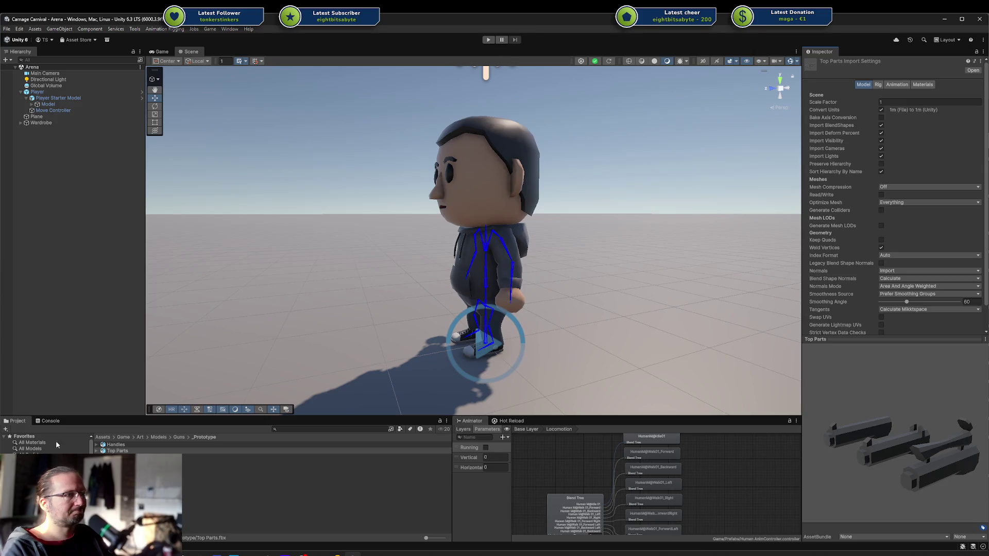
{"action": "left_click", "coordinate": [103, 445], "text": "ctrl"}
{"action": "left_click", "coordinate": [880, 118]}
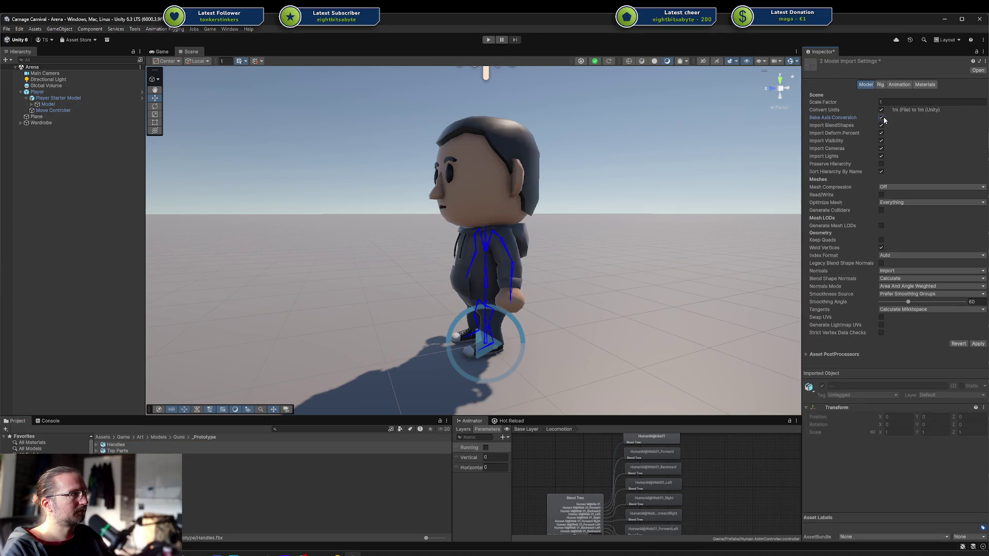
{"action": "left_click", "coordinate": [976, 344]}
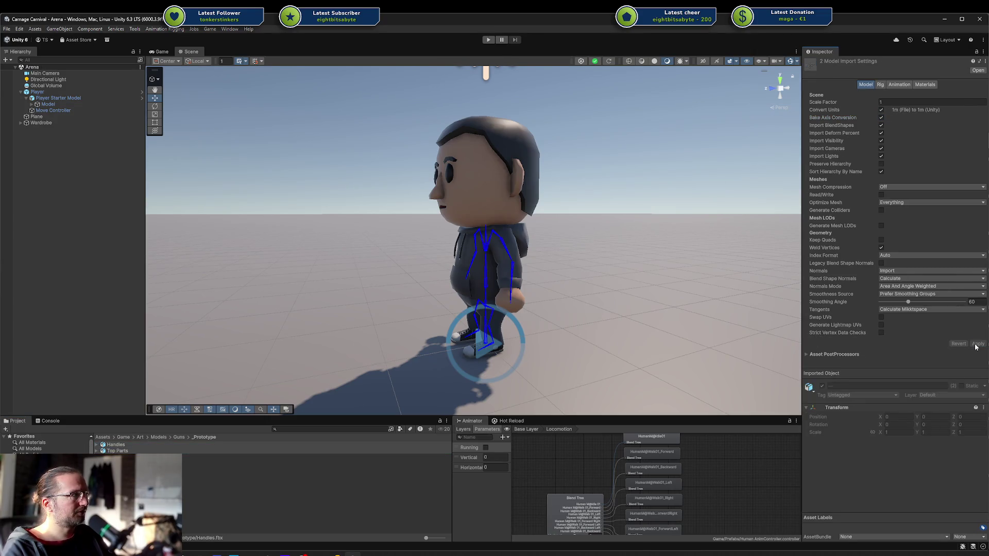
Expand the models and inspect the Top Part 1, 2 and 3 meshes.
{"action": "left_click", "coordinate": [286, 499]}
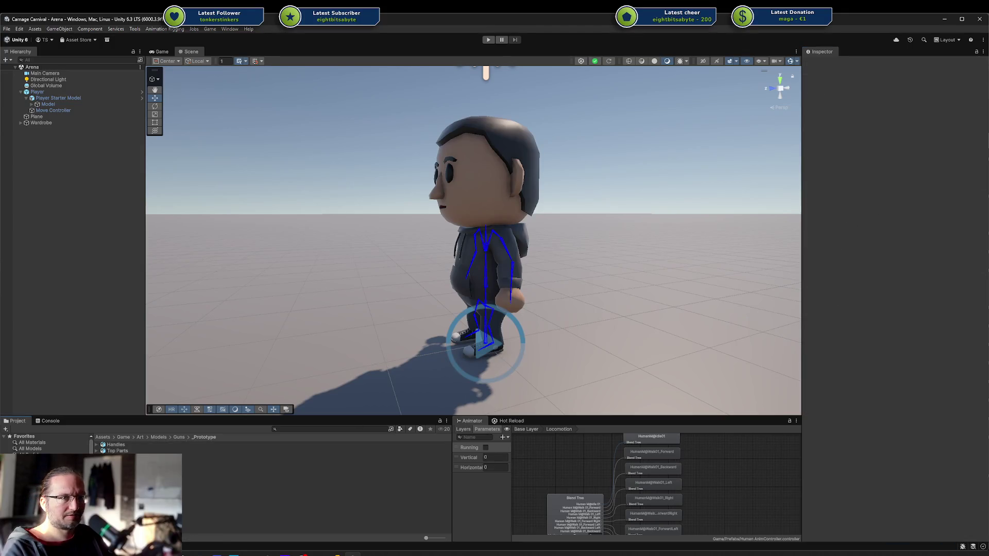
{"action": "left_click", "coordinate": [99, 446]}
{"action": "key", "text": "Right"}
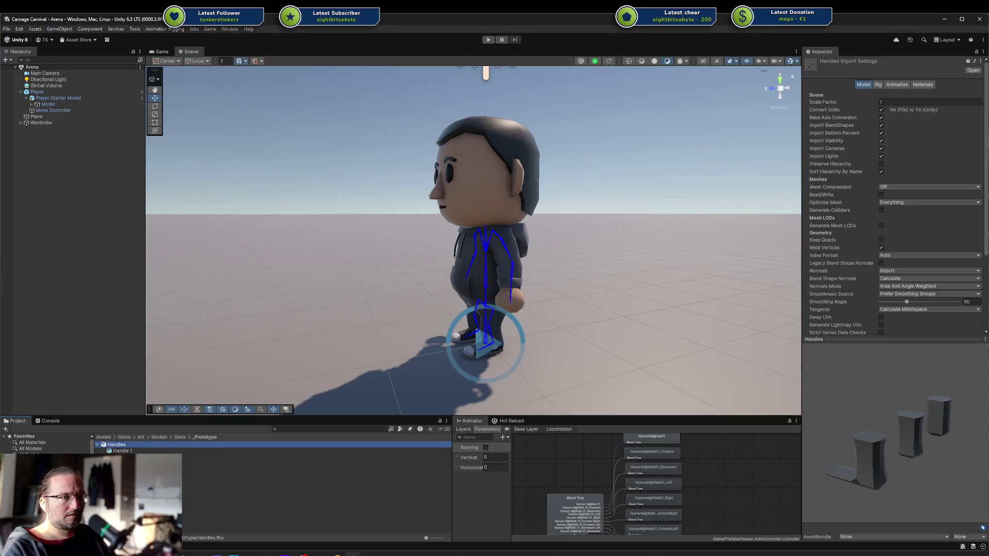
{"action": "left_click", "coordinate": [309, 518]}
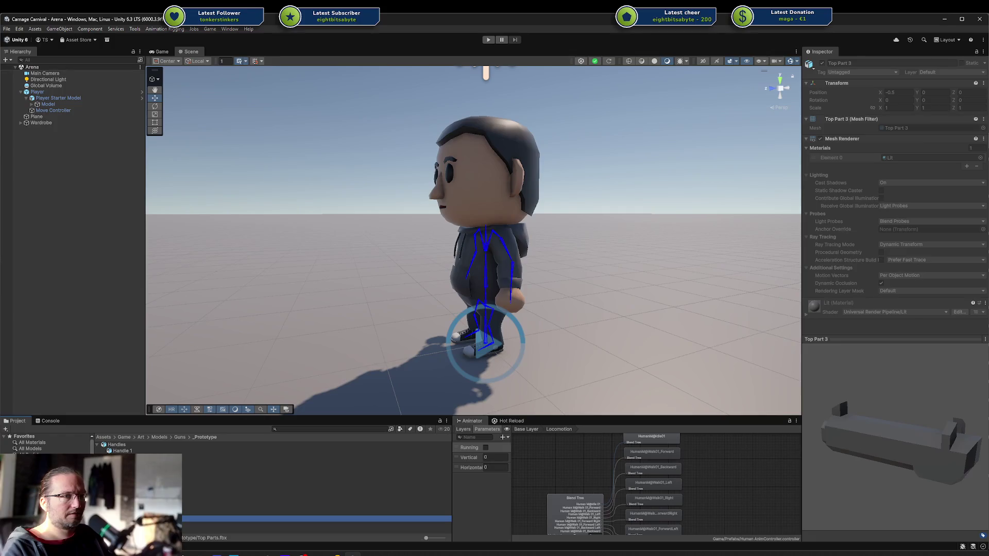
{"action": "left_click", "coordinate": [309, 506]}
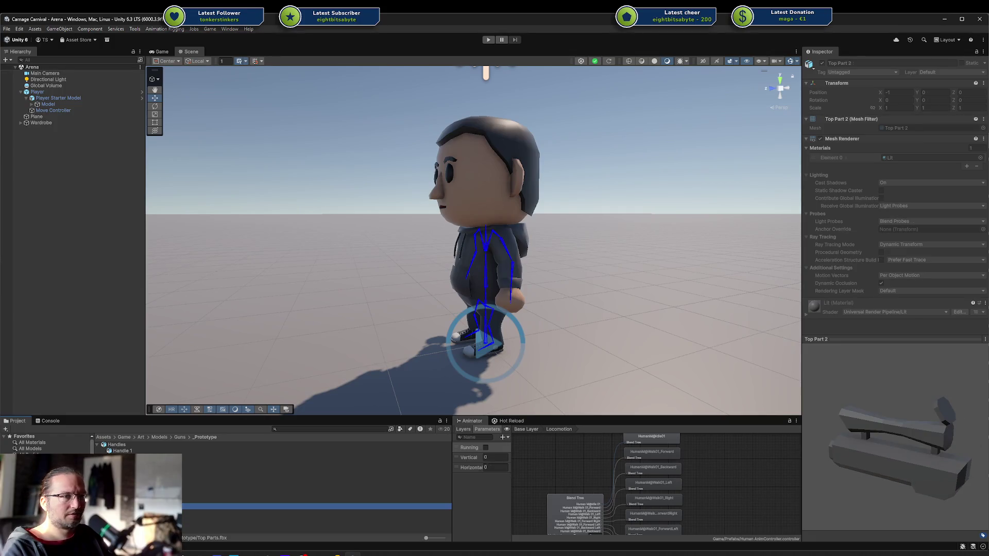
{"action": "left_click", "coordinate": [309, 494]}
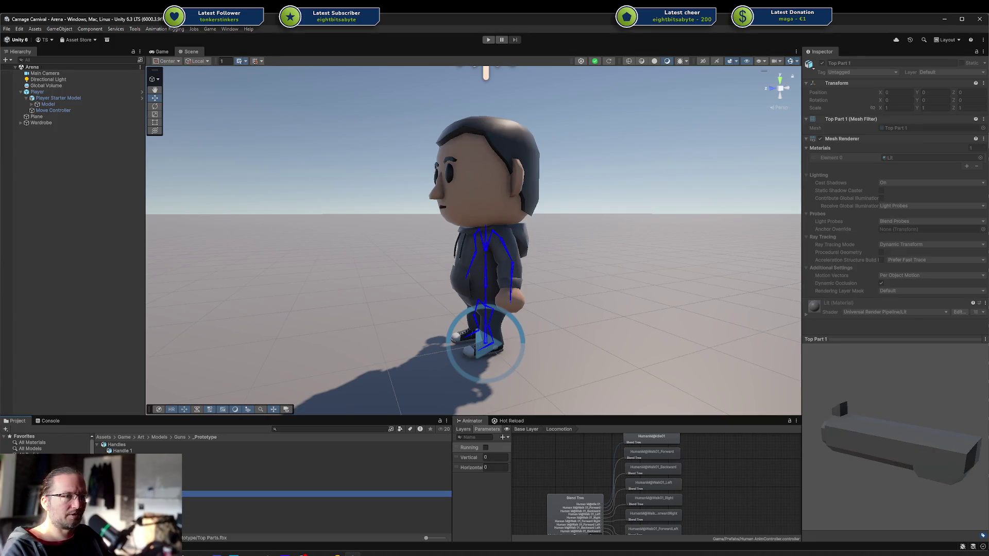
{"action": "left_click", "coordinate": [309, 507]}
{"action": "left_click", "coordinate": [309, 519]}
{"action": "mouse_move", "coordinate": [834, 427]}
{"action": "left_mouse_down"}
{"action": "mouse_move", "coordinate": [934, 416]}
{"action": "mouse_move", "coordinate": [896, 419]}
{"action": "left_mouse_up"}
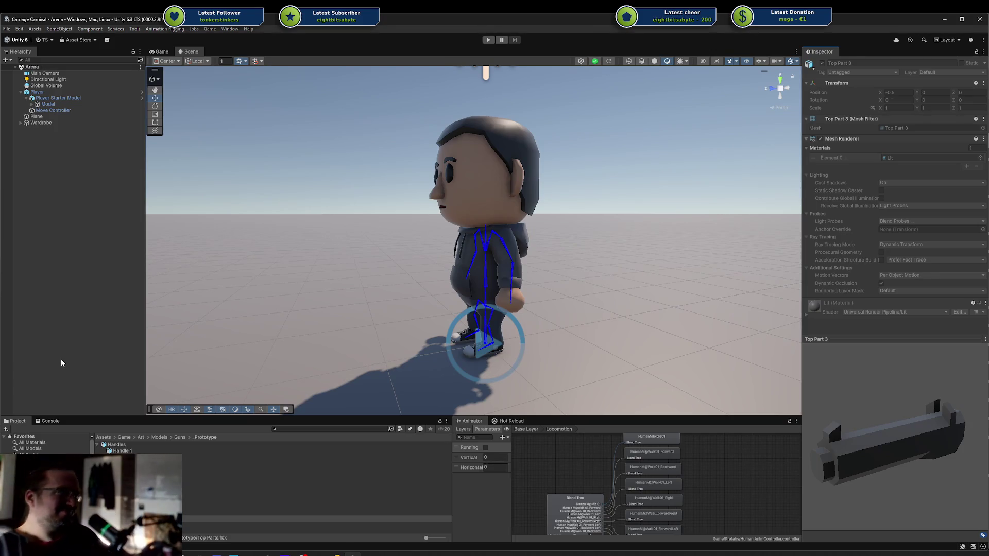
{"action": "right_click", "coordinate": [80, 195]}
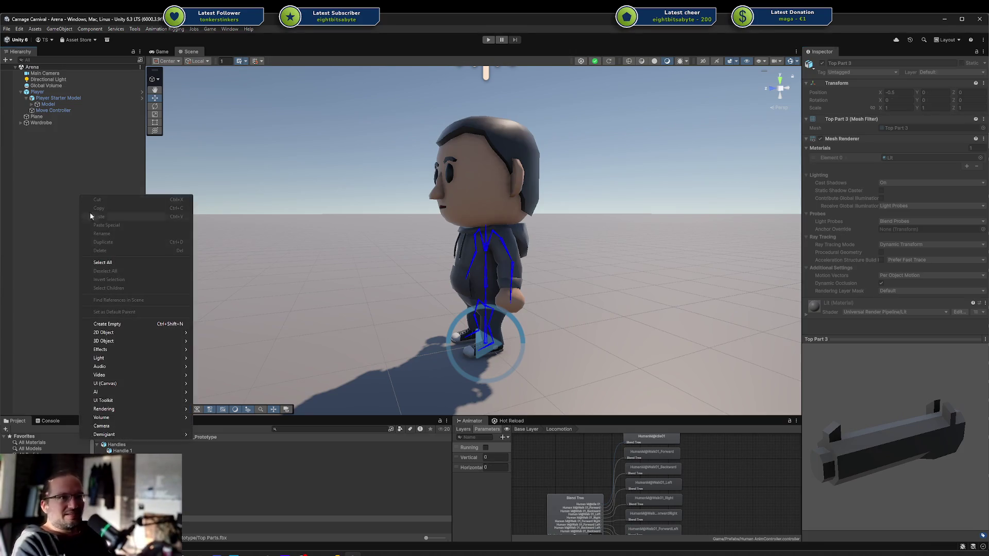
Create an empty object named Gun, frame it, and raise it to Y 1.
{"action": "left_click", "coordinate": [104, 325]}
{"action": "type", "text": "Gun"}
{"action": "key", "text": "Return"}
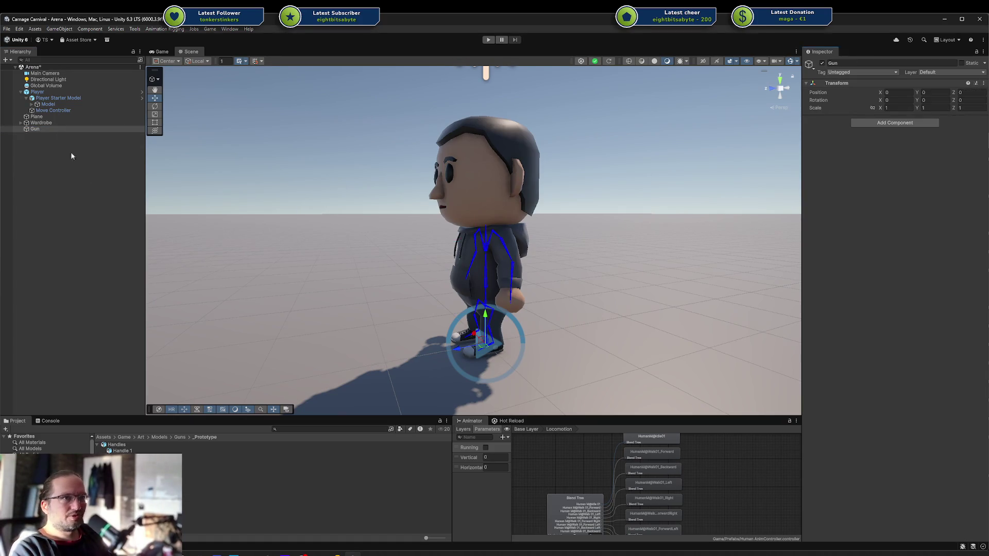
{"action": "double_click", "coordinate": [46, 130]}
{"action": "scroll", "coordinate": [499, 251], "scroll_direction": "up", "scroll_amount": 5}
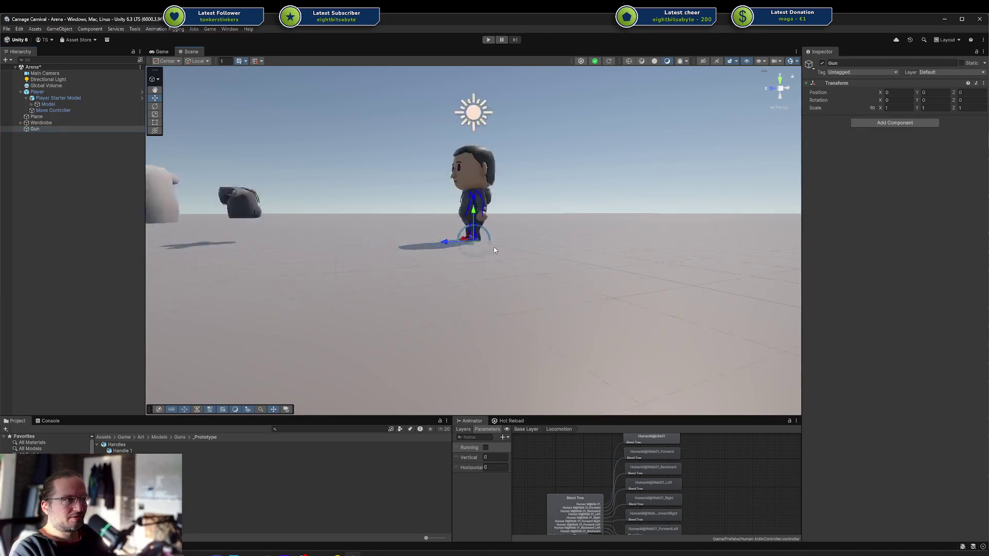
{"action": "mouse_move", "coordinate": [477, 206]}
{"action": "left_mouse_down"}
{"action": "mouse_move", "coordinate": [476, 142]}
{"action": "mouse_move", "coordinate": [354, 137]}
{"action": "left_mouse_up"}
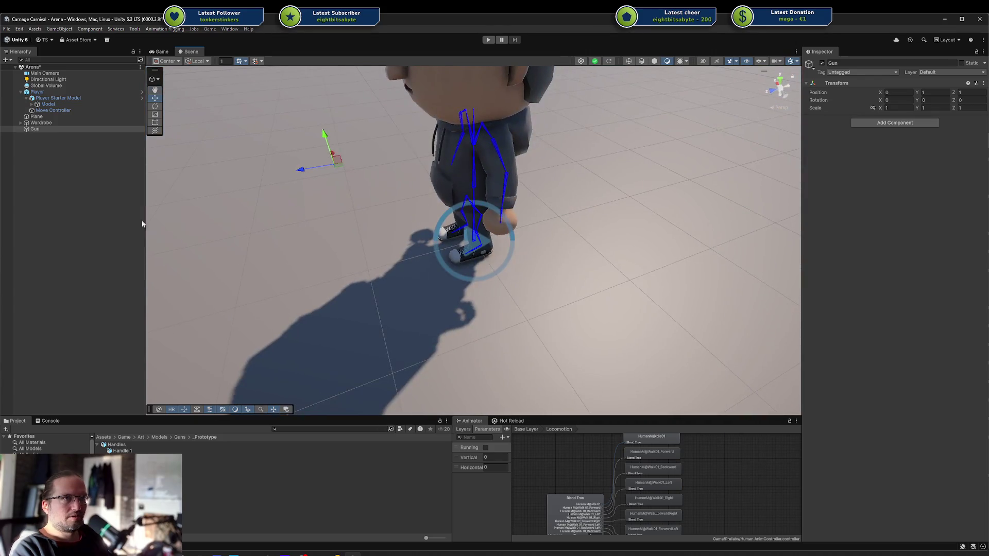
Place the Handles model under Gun as a trial, then delete it again.
{"action": "left_click", "coordinate": [135, 463]}
{"action": "left_click", "coordinate": [135, 476]}
{"action": "left_click", "coordinate": [131, 452]}
{"action": "left_click", "coordinate": [135, 463]}
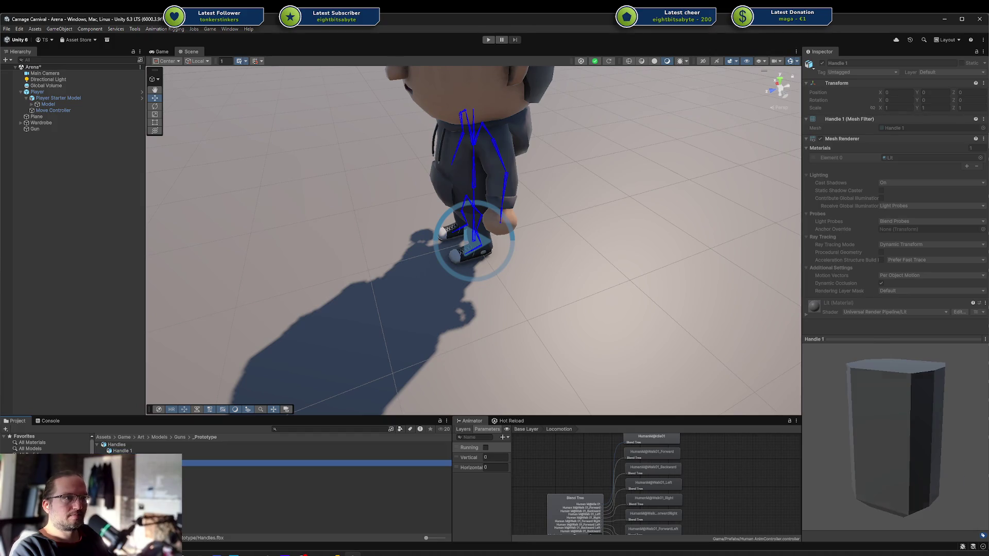
{"action": "mouse_move", "coordinate": [135, 463]}
{"action": "left_mouse_down"}
{"action": "mouse_move", "coordinate": [97, 161]}
{"action": "mouse_move", "coordinate": [39, 133]}
{"action": "left_mouse_up"}
{"action": "mouse_move", "coordinate": [282, 233]}
{"action": "left_mouse_down"}
{"action": "mouse_move", "coordinate": [361, 248]}
{"action": "mouse_move", "coordinate": [355, 227]}
{"action": "left_mouse_up"}
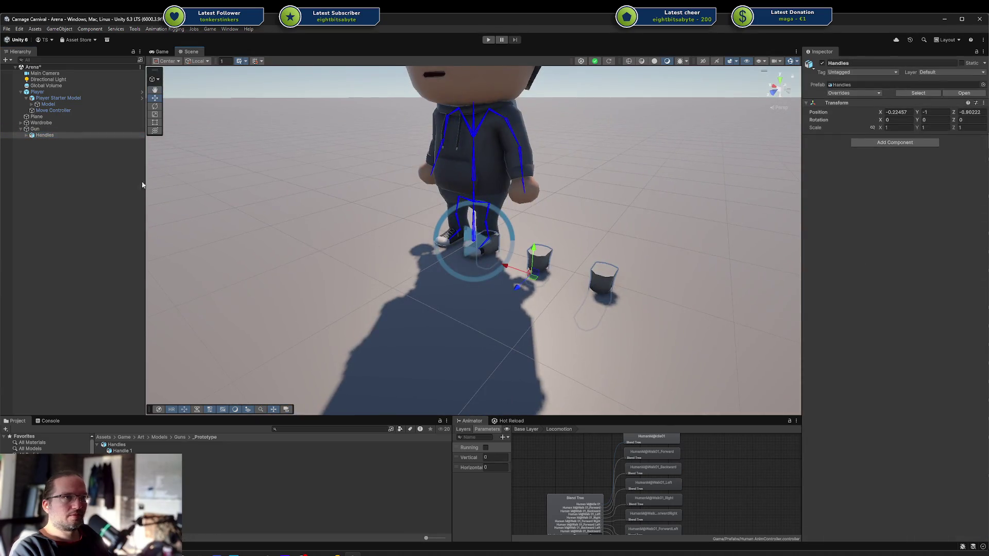
{"action": "left_click", "coordinate": [26, 135]}
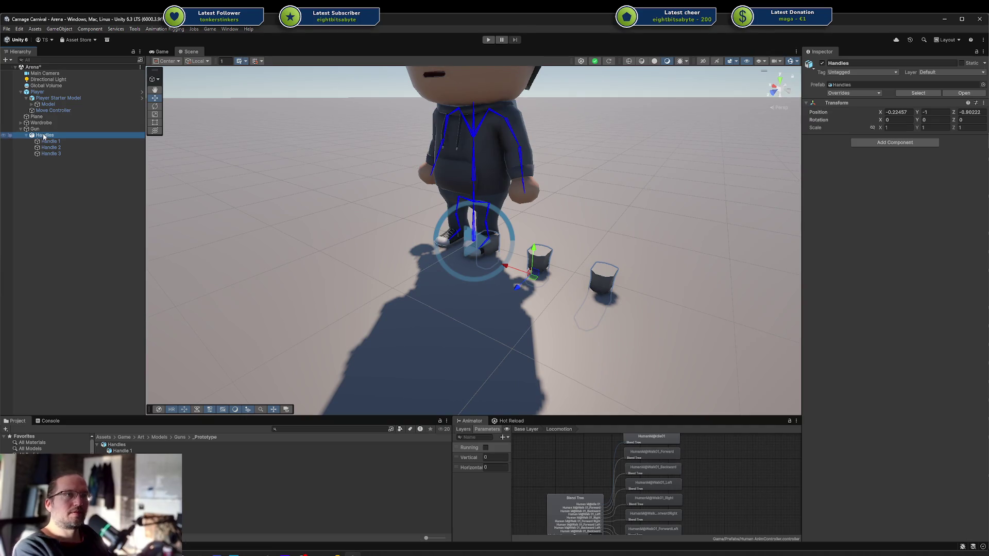
{"action": "key", "text": "Delete"}
{"action": "left_click", "coordinate": [35, 128]}
{"action": "right_click", "coordinate": [35, 129]}
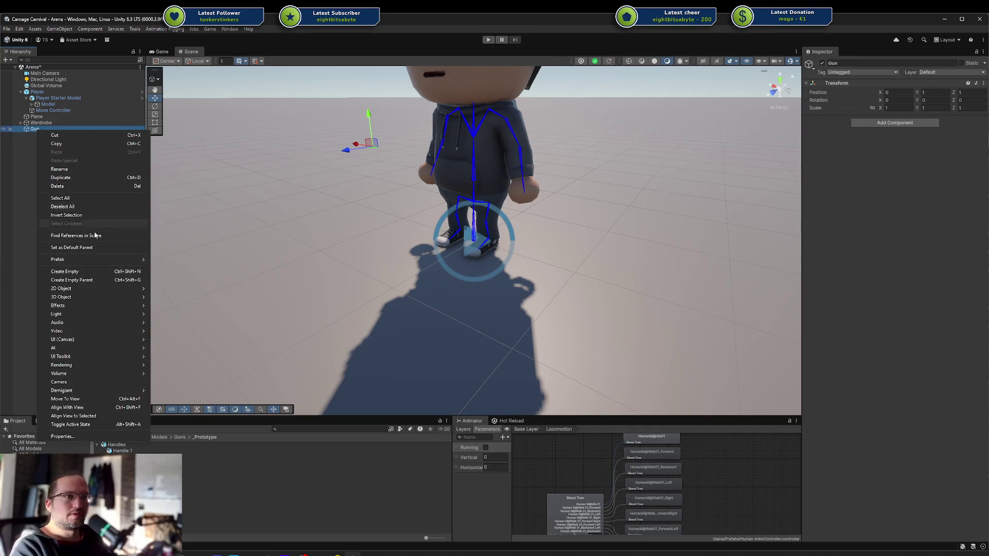
Create an empty child named Handle under Gun with a Mesh Filter and Mesh Renderer.
{"action": "left_click", "coordinate": [94, 271]}
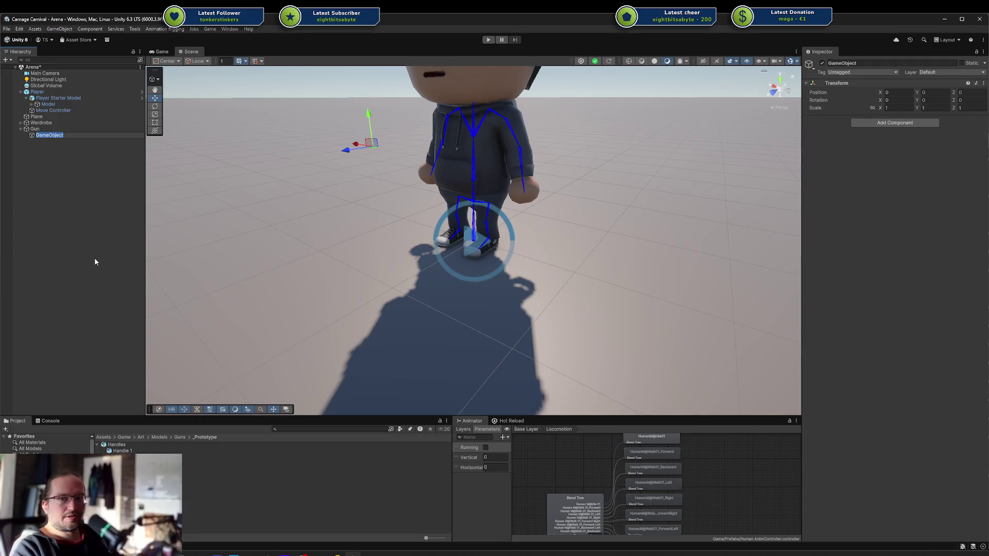
{"action": "type", "text": "Handle"}
{"action": "key", "text": "Return"}
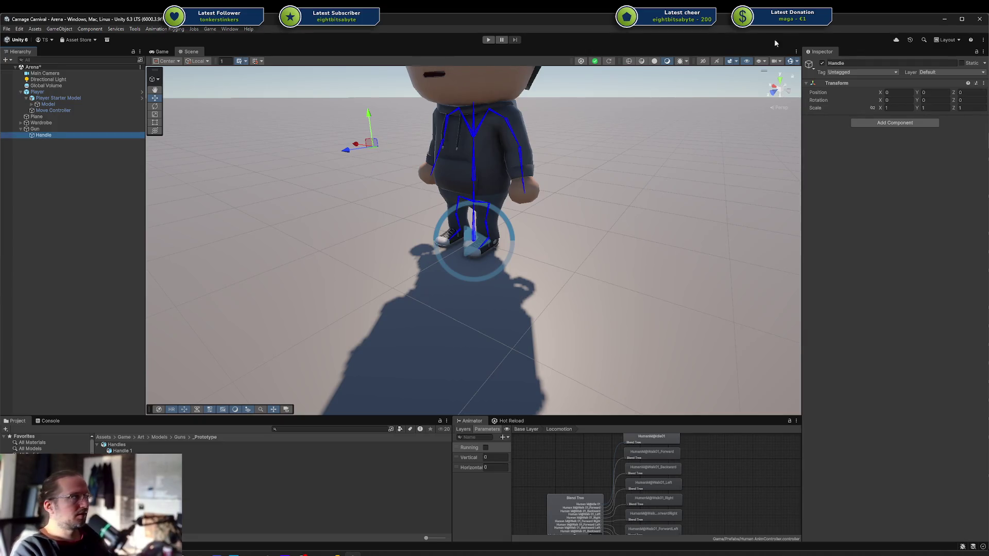
{"action": "left_click", "coordinate": [878, 122]}
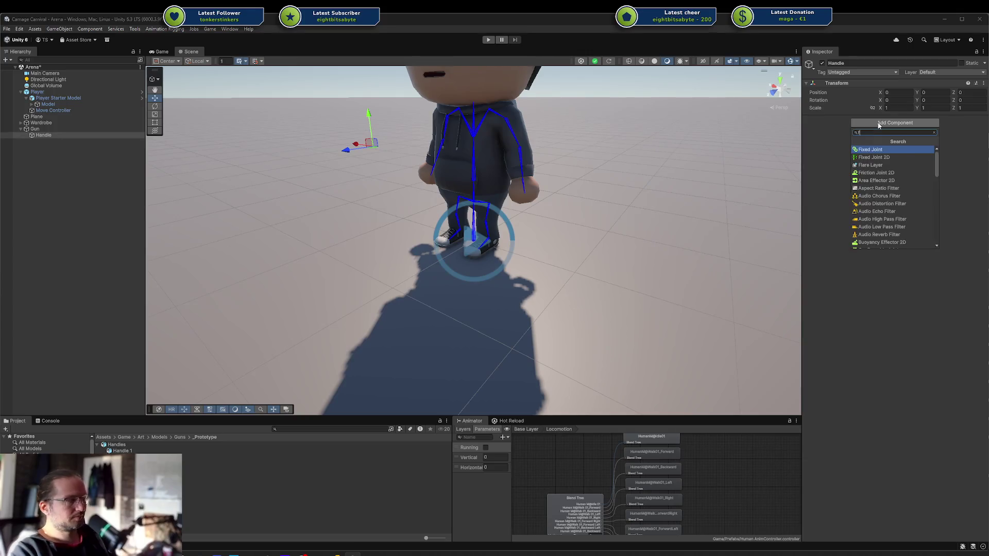
{"action": "type", "text": "mesh f"}
{"action": "key", "text": "Return"}
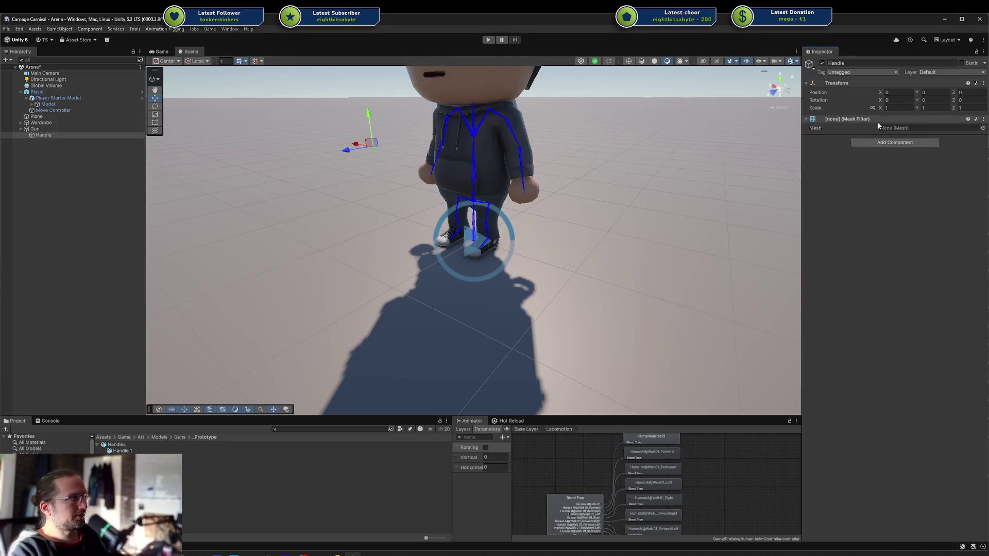
{"action": "left_click", "coordinate": [875, 140]}
{"action": "type", "text": "mesh r"}
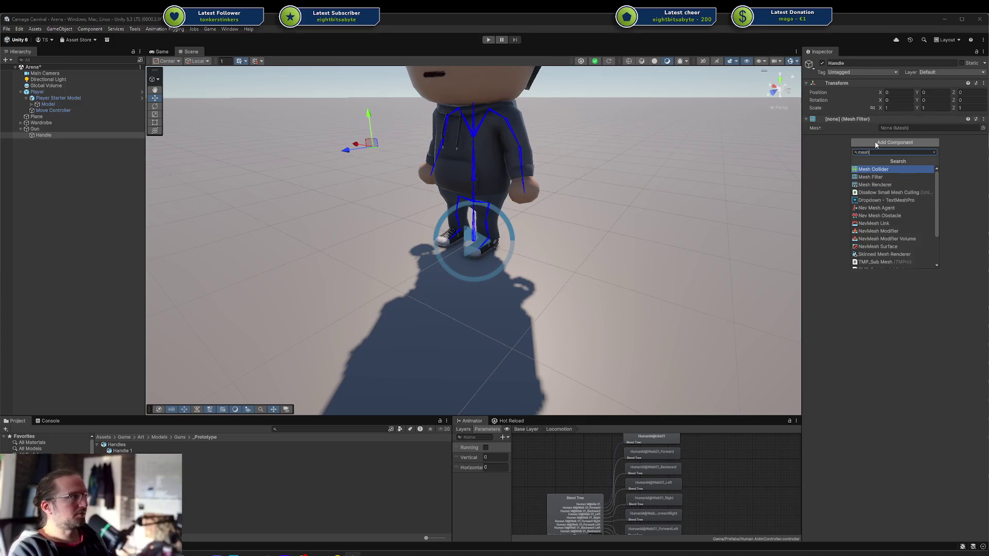
{"action": "key", "text": "Return"}
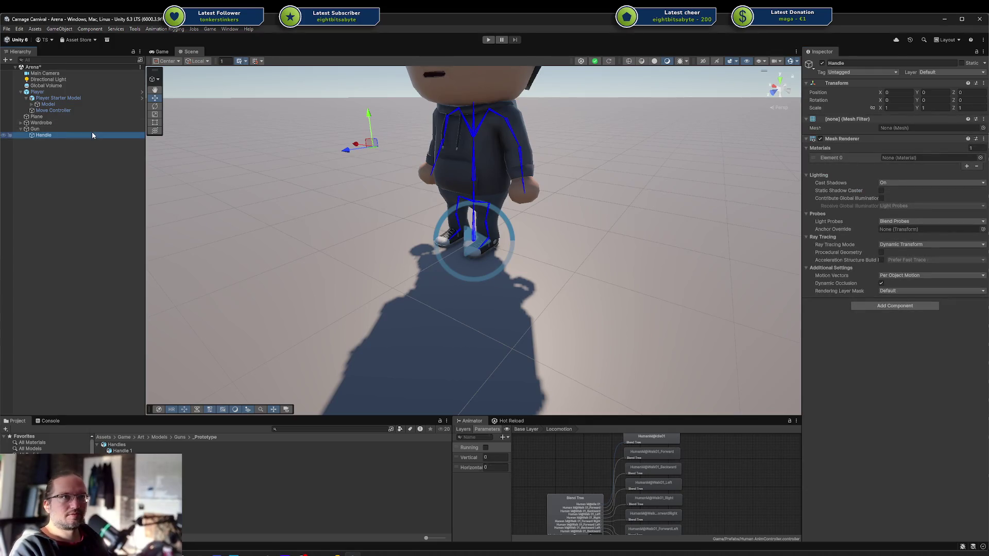
Duplicate Handle as Top Part, place it above Handle, and save the scene.
{"action": "left_click", "coordinate": [60, 141]}
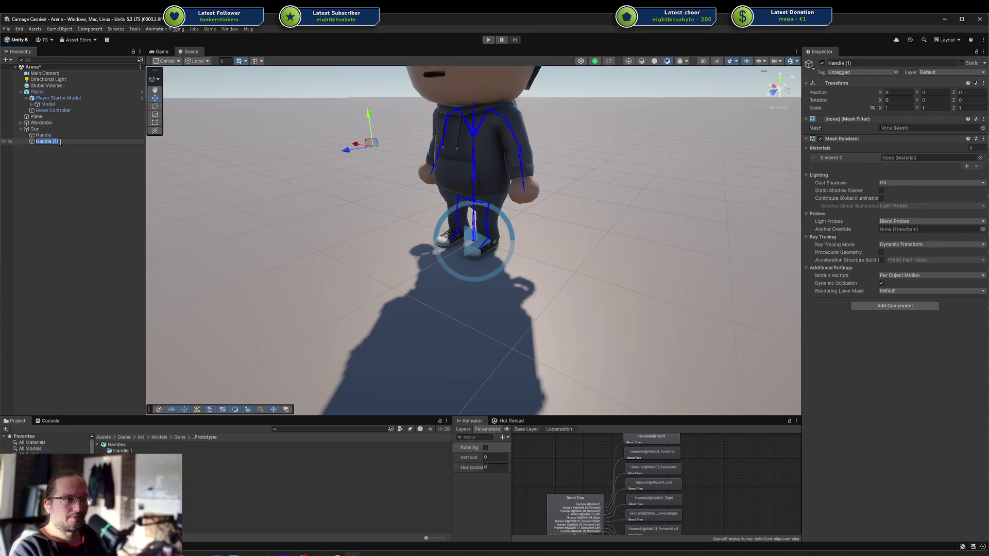
{"action": "type", "text": "Sl"}
{"action": "key", "text": "BackSpace"}
{"action": "key", "text": "BackSpace"}
{"action": "key", "text": "BackSpace"}
{"action": "type", "text": "Top Part"}
{"action": "key", "text": "Return"}
{"action": "left_click_drag", "start_coordinate": [59, 141], "coordinate": [52, 133]}
{"action": "key", "text": "ctrl+s"}
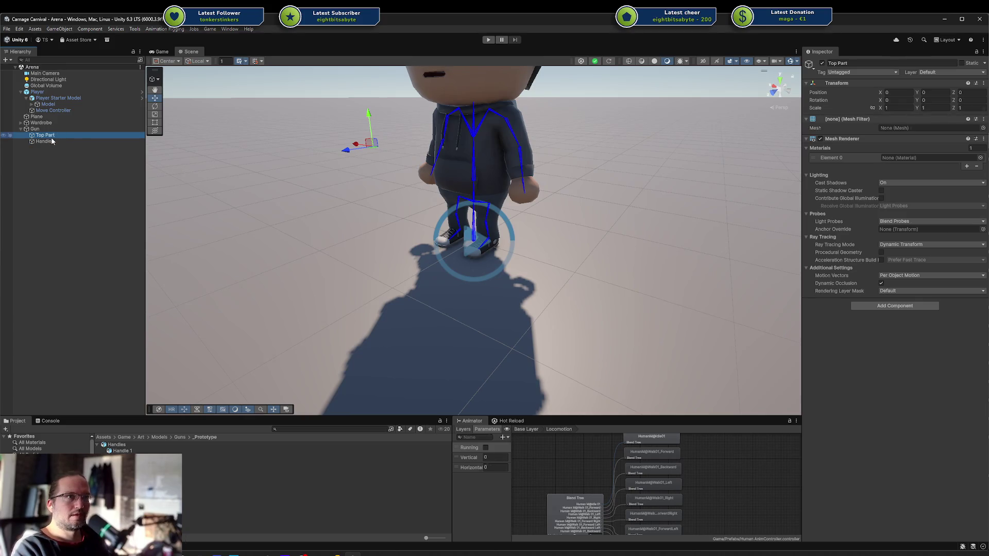
Give the Handle object the Handle 2 mesh and Default-Material in its Mesh Renderer.
{"action": "left_click", "coordinate": [51, 141]}
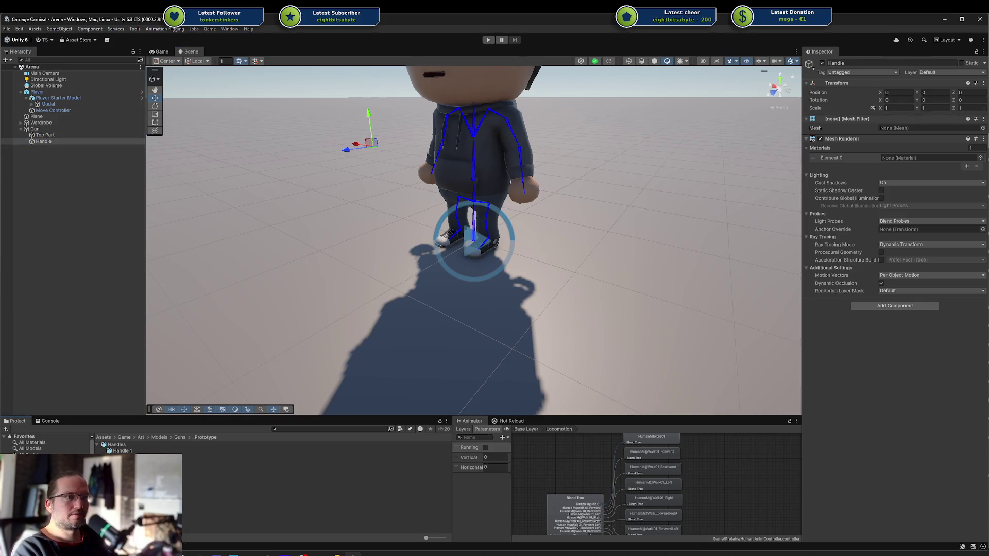
{"action": "left_click_drag", "start_coordinate": [122, 451], "coordinate": [894, 127]}
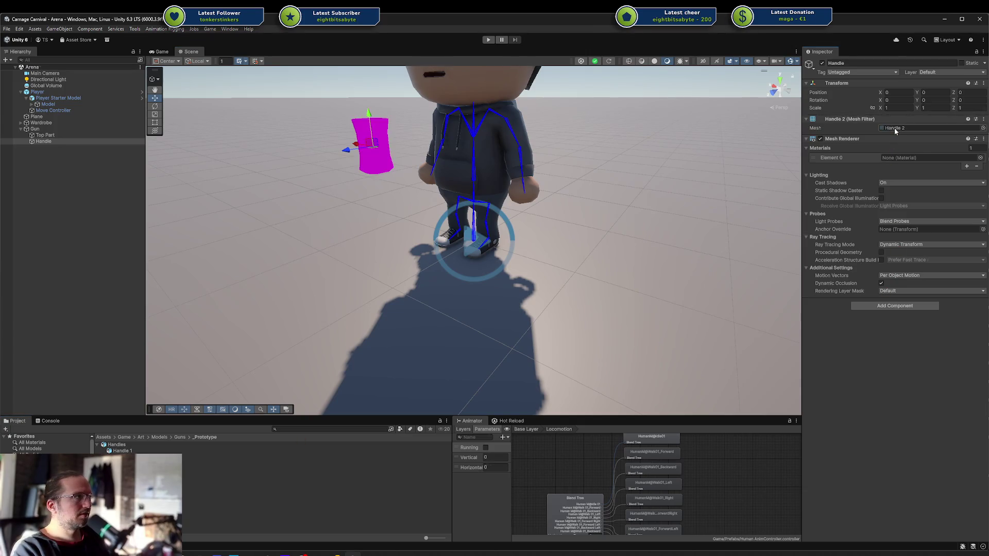
{"action": "left_click", "coordinate": [984, 159]}
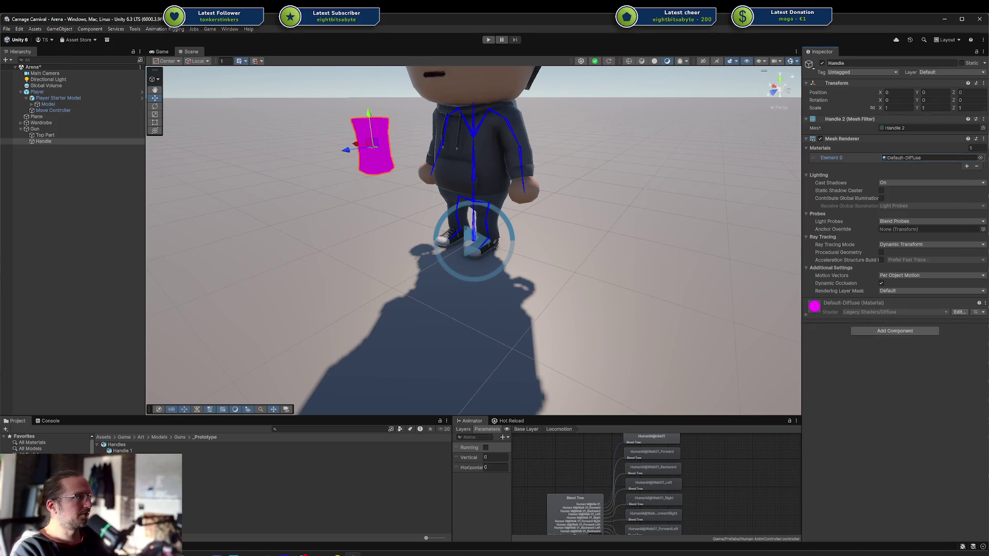
{"action": "left_click", "coordinate": [982, 158]}
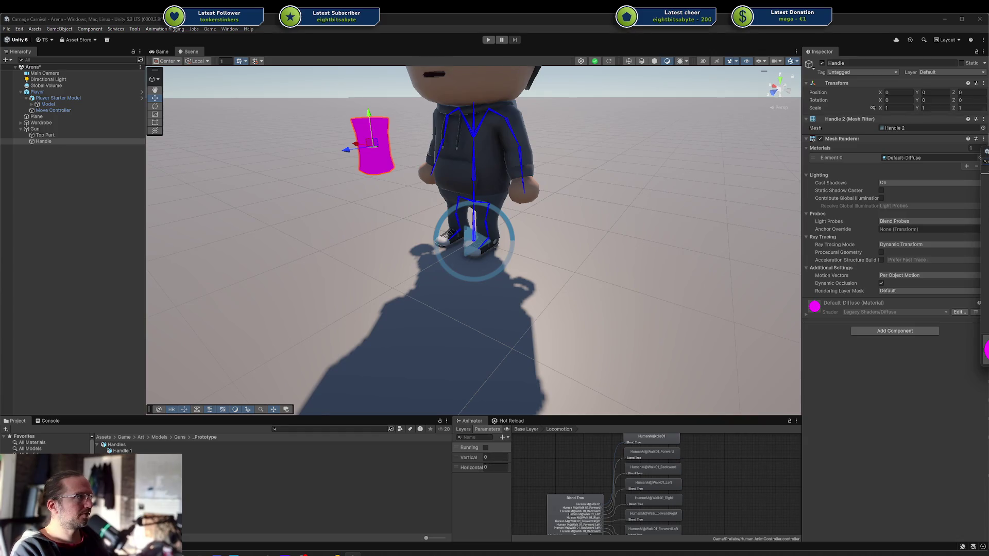
{"action": "key", "text": "Escape"}
{"action": "left_click", "coordinate": [980, 158]}
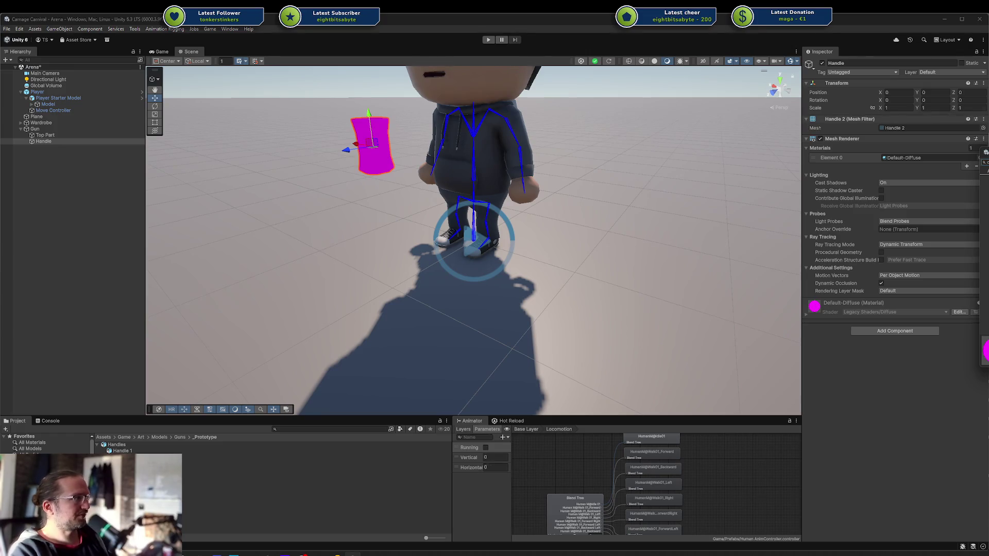
{"action": "key", "text": "Right"}
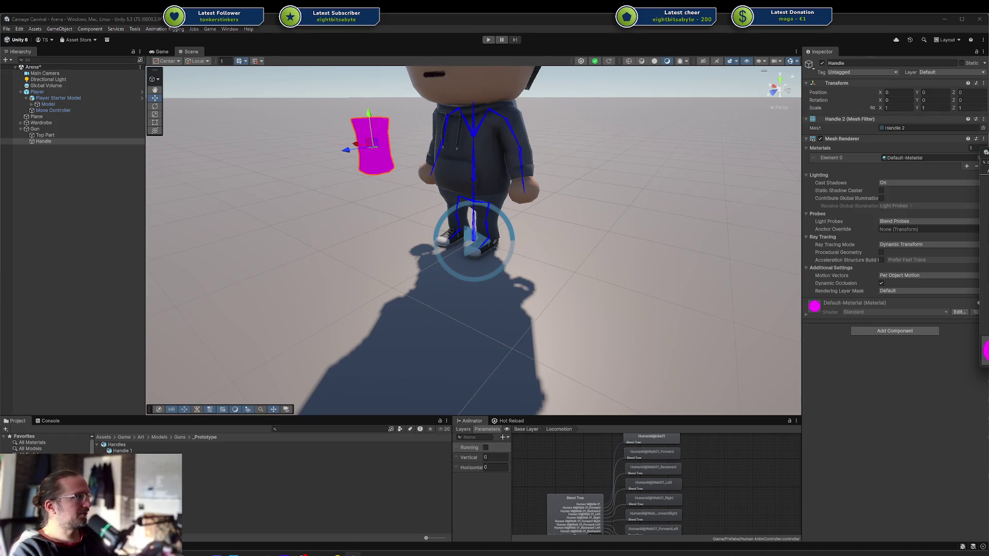
{"action": "key", "text": "Escape"}
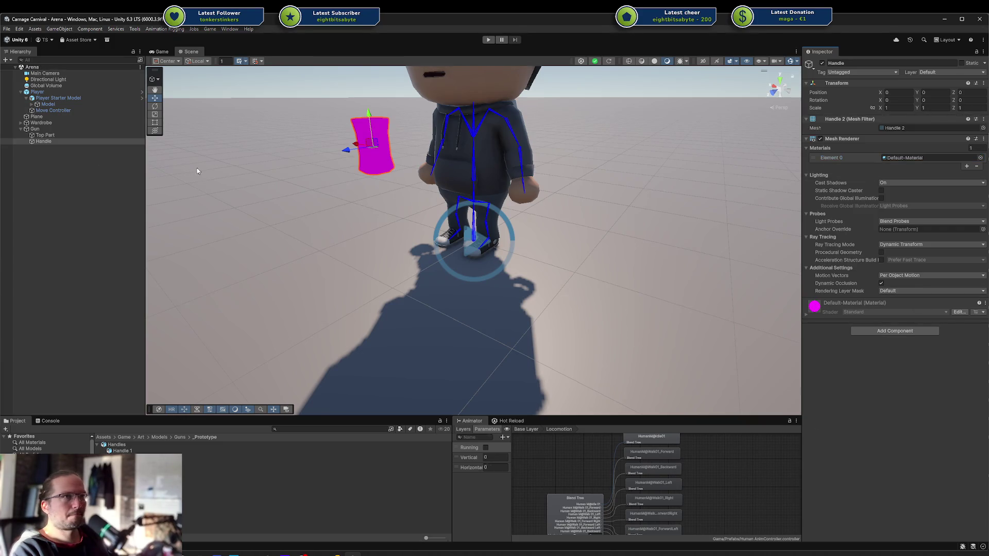
{"action": "left_click", "coordinate": [62, 135]}
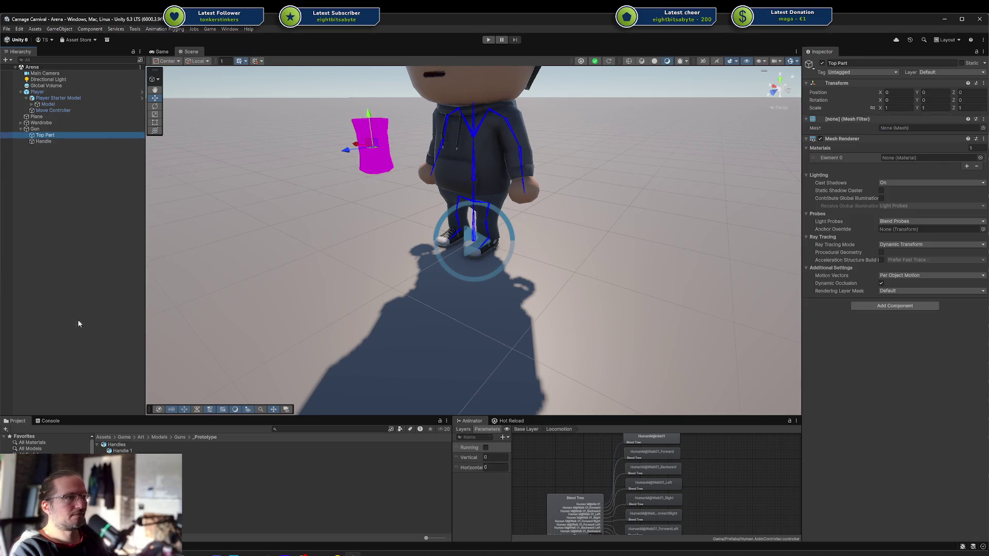
Assign the Top Part 2 mesh to the Top Part object and save the scene.
{"action": "left_click", "coordinate": [206, 506]}
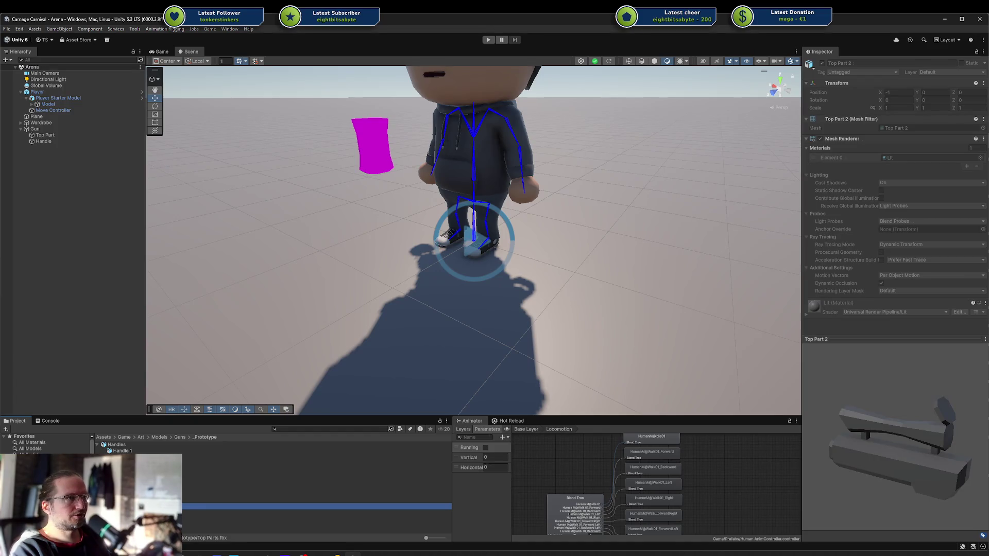
{"action": "left_click", "coordinate": [46, 135]}
{"action": "mouse_move", "coordinate": [45, 135]}
{"action": "left_mouse_down"}
{"action": "mouse_move", "coordinate": [839, 229]}
{"action": "mouse_move", "coordinate": [924, 129]}
{"action": "left_mouse_up"}
{"action": "scroll", "coordinate": [697, 137], "scroll_direction": "up", "scroll_amount": 3}
{"action": "key", "text": "ctrl+s"}
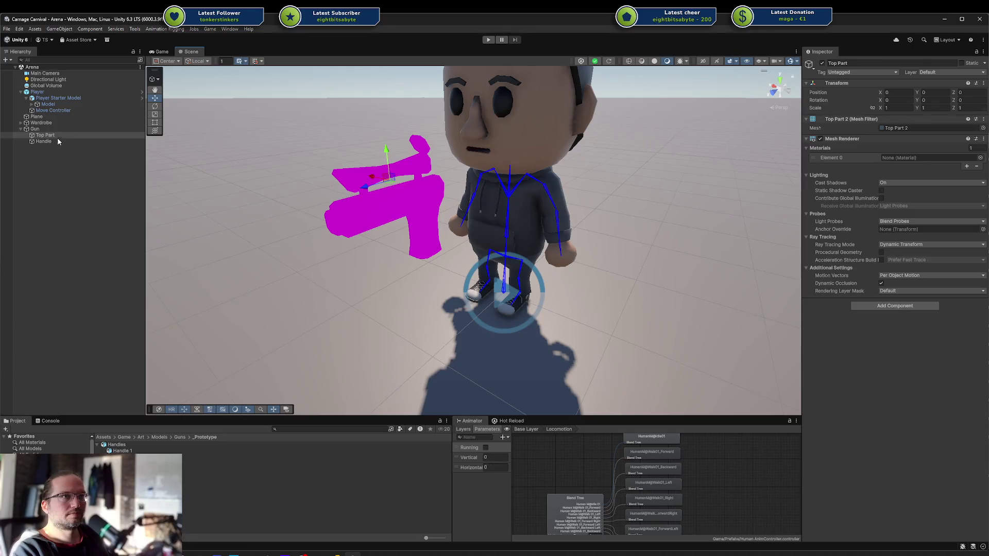
Review the Top Parts and Handles model import settings, then drop Handles under Gun.
{"action": "left_click", "coordinate": [52, 141]}
{"action": "left_click", "coordinate": [206, 488]}
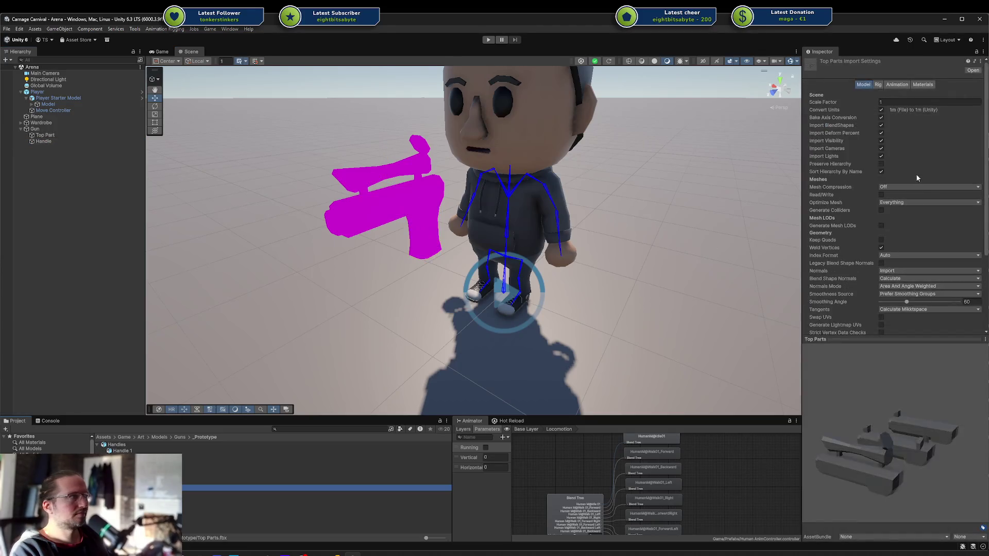
{"action": "left_click", "coordinate": [926, 84]}
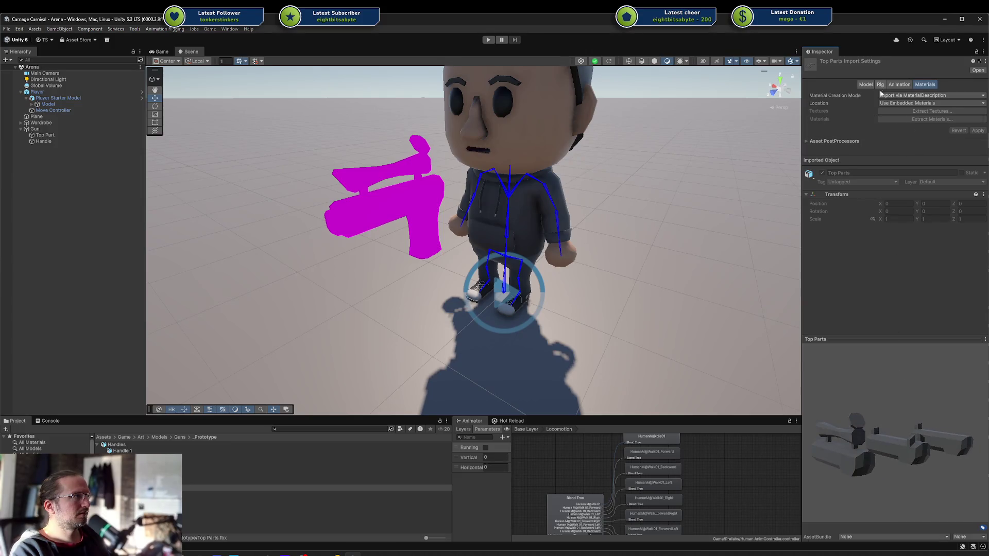
{"action": "left_click", "coordinate": [899, 85]}
{"action": "left_click", "coordinate": [925, 84]}
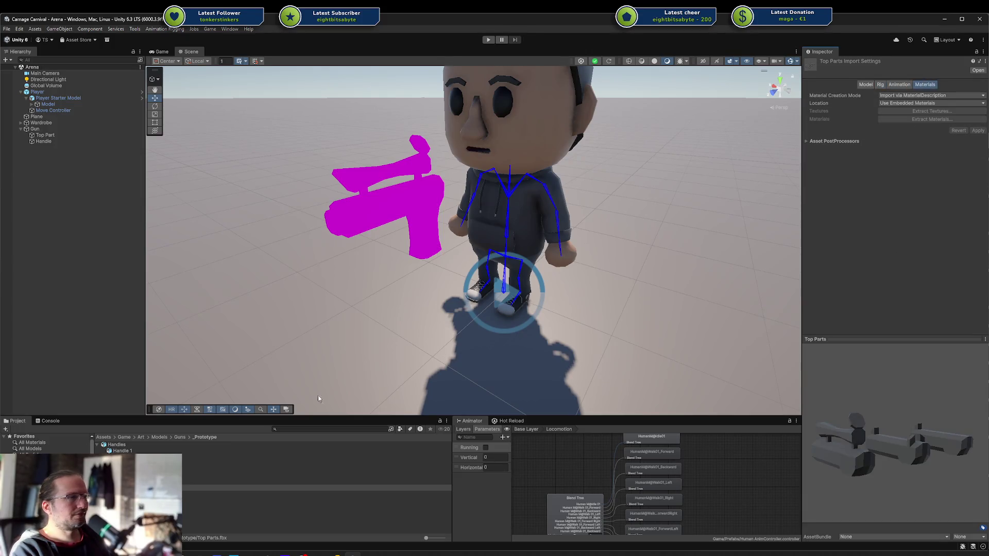
{"action": "left_click", "coordinate": [116, 445]}
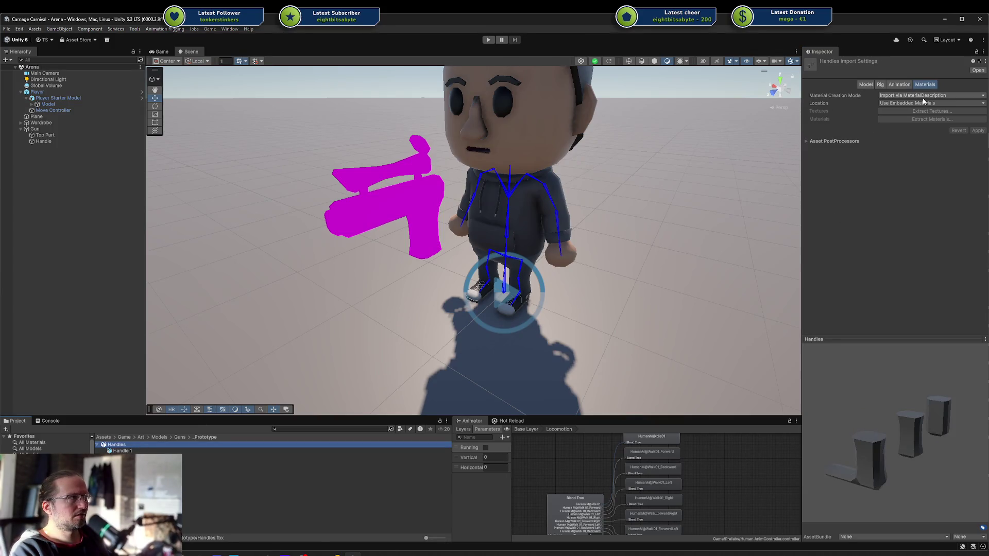
{"action": "mouse_move", "coordinate": [116, 444]}
{"action": "left_mouse_down"}
{"action": "mouse_move", "coordinate": [58, 135]}
{"action": "mouse_move", "coordinate": [46, 132]}
{"action": "left_mouse_up"}
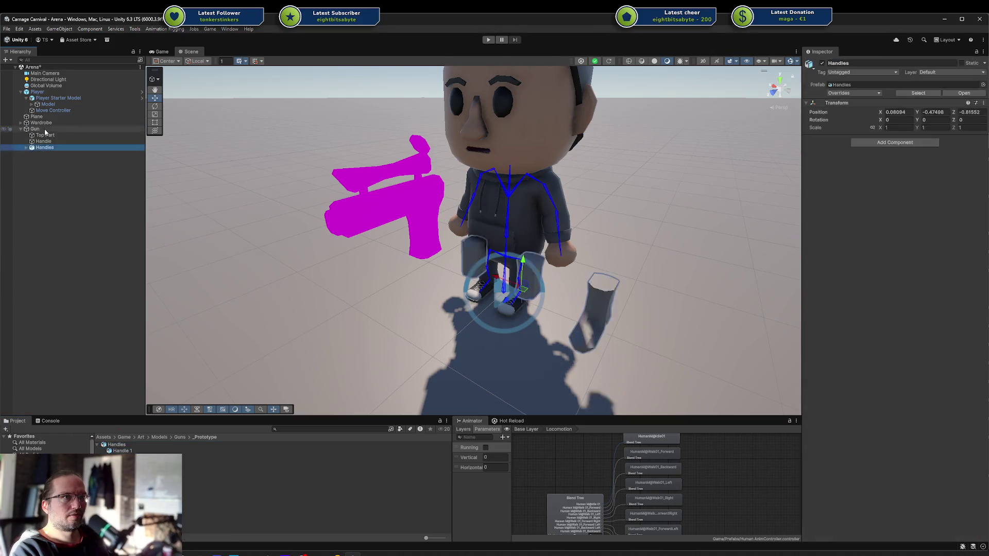
Check the Handles model's Handle 1 material, then delete the Handles instance.
{"action": "left_click", "coordinate": [26, 148]}
{"action": "left_click", "coordinate": [52, 154]}
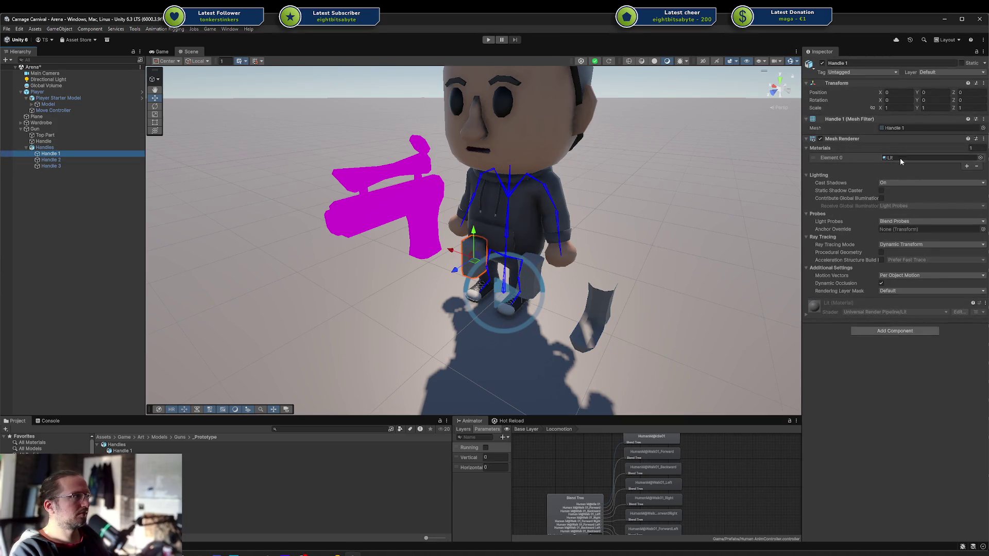
{"action": "right_click", "coordinate": [906, 157]}
{"action": "left_click", "coordinate": [171, 155]}
{"action": "left_click", "coordinate": [58, 148]}
{"action": "key", "text": "Delete"}
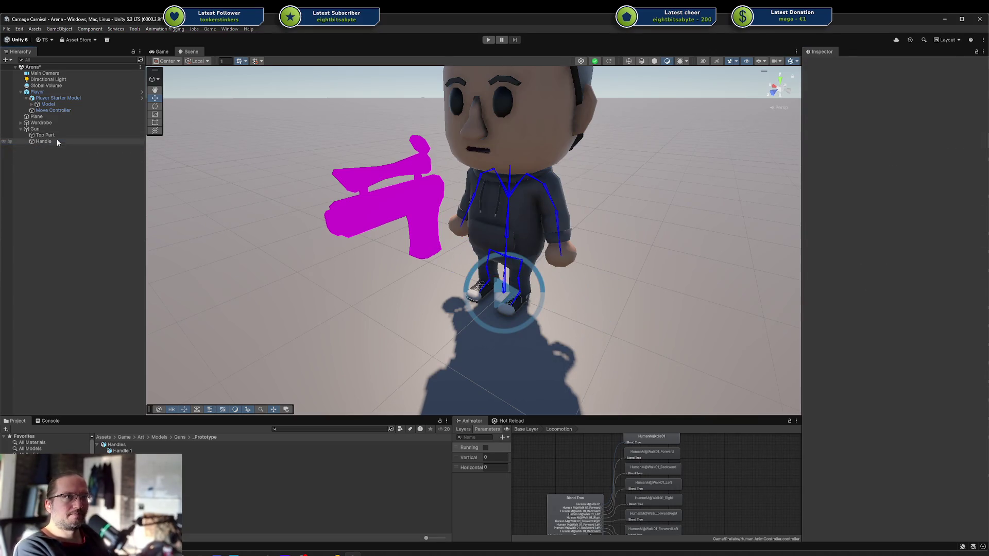
Assign the Lit material to both Top Part and Handle, then view the gun side-on.
{"action": "left_click", "coordinate": [52, 135]}
{"action": "left_click", "coordinate": [892, 156]}
{"action": "key", "text": "ctrl+v"}
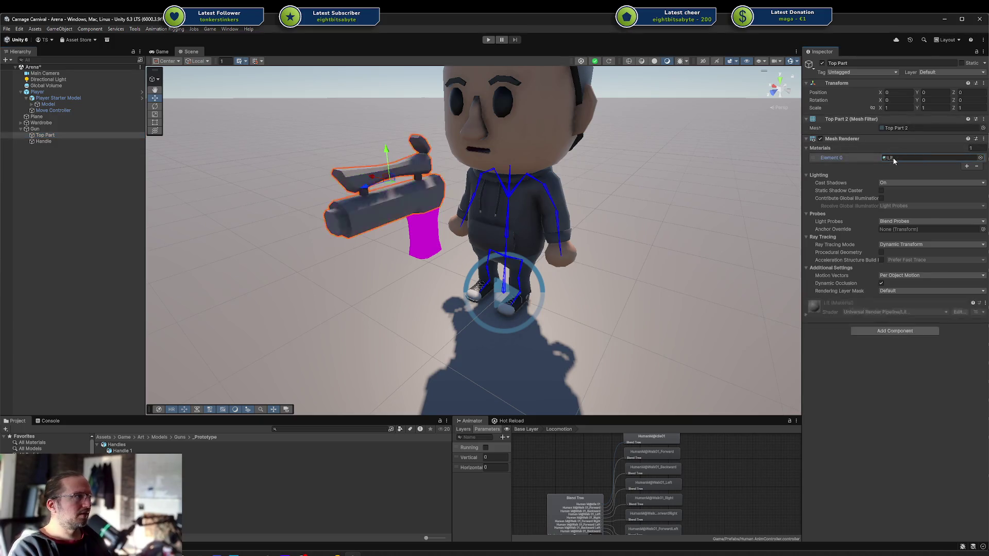
{"action": "left_click", "coordinate": [102, 142]}
{"action": "left_click", "coordinate": [923, 158]}
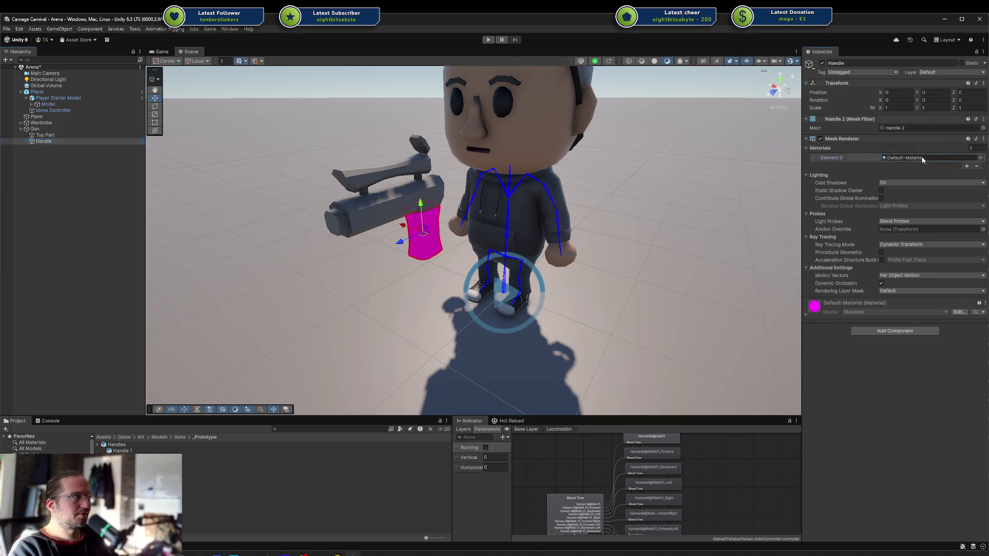
{"action": "key", "text": "ctrl+v"}
{"action": "left_click_drag", "start_coordinate": [494, 237], "coordinate": [750, 237]}
{"action": "scroll", "coordinate": [287, 139], "scroll_direction": "up", "scroll_amount": 6}
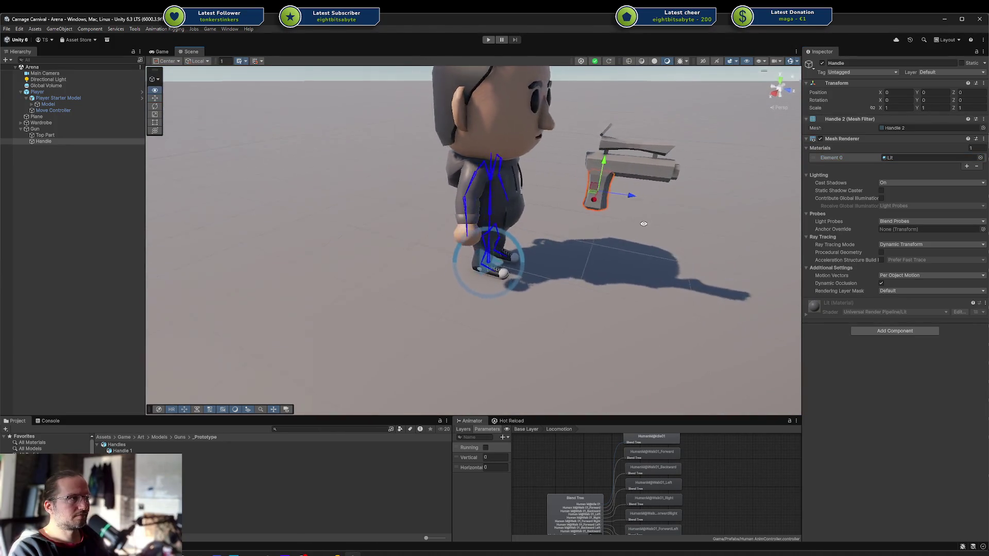
{"action": "mouse_move", "coordinate": [391, 265]}
{"action": "left_mouse_down"}
{"action": "mouse_move", "coordinate": [481, 266]}
{"action": "mouse_move", "coordinate": [280, 265]}
{"action": "mouse_move", "coordinate": [555, 248]}
{"action": "left_mouse_up"}
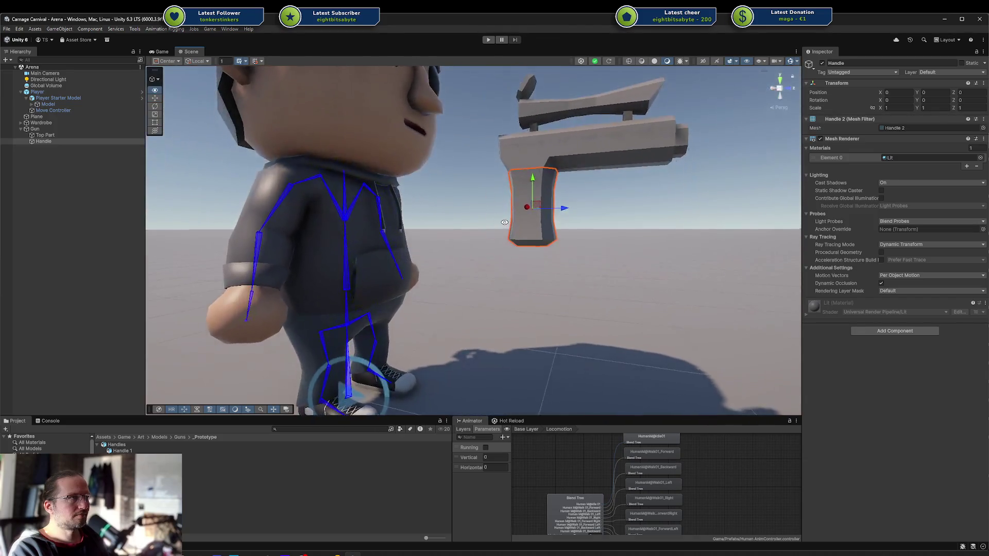
{"action": "scroll", "coordinate": [555, 249], "scroll_direction": "down", "scroll_amount": 5}
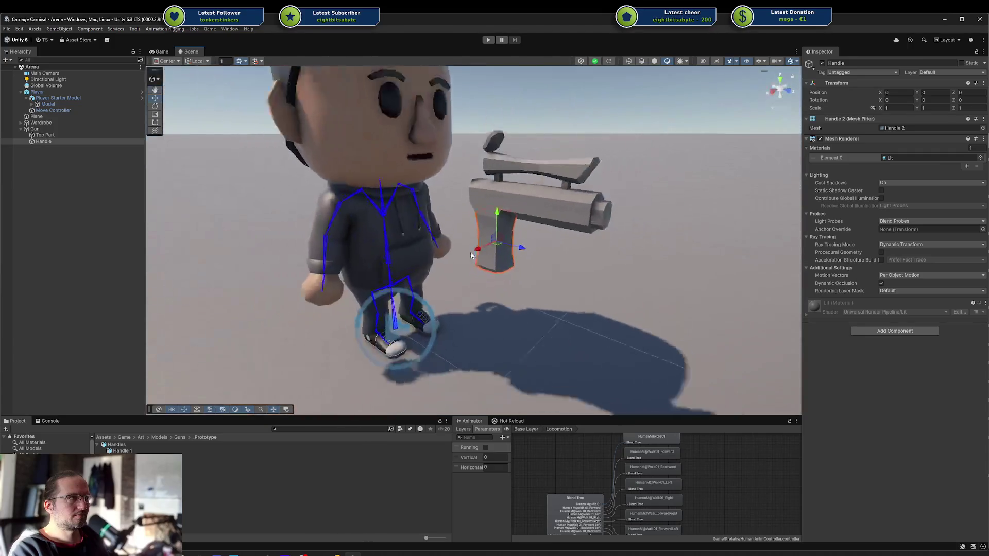
{"action": "left_click", "coordinate": [82, 197]}
{"action": "left_click", "coordinate": [47, 130]}
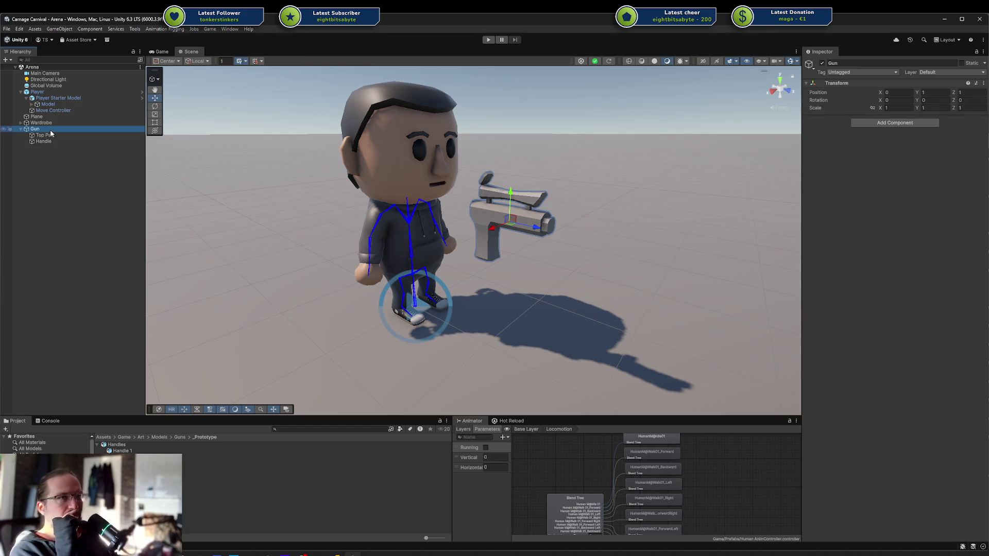
Open the _Prototype folder and inspect the Gun, Top Part and Handle in the Scene view.
{"action": "left_click", "coordinate": [97, 446]}
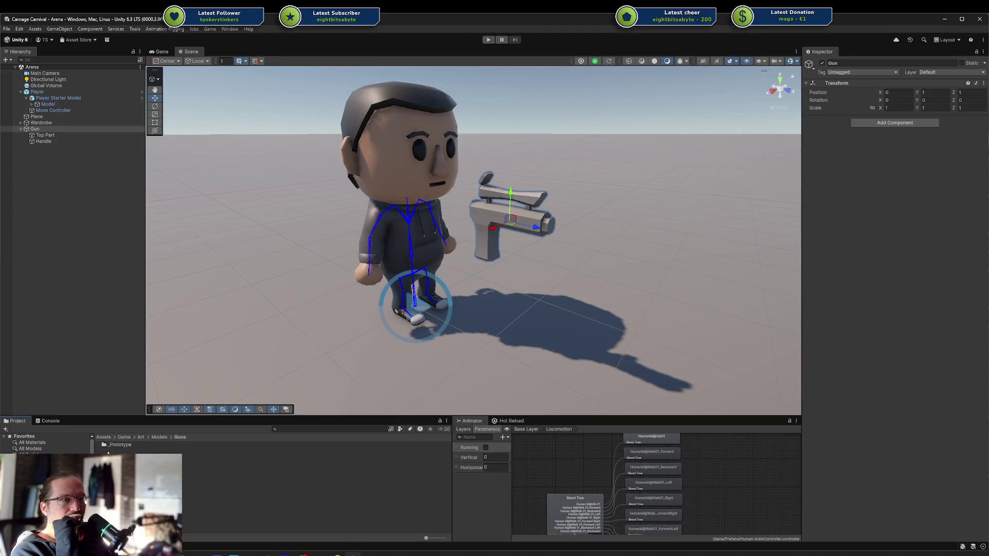
{"action": "double_click", "coordinate": [118, 445]}
{"action": "left_click", "coordinate": [41, 131]}
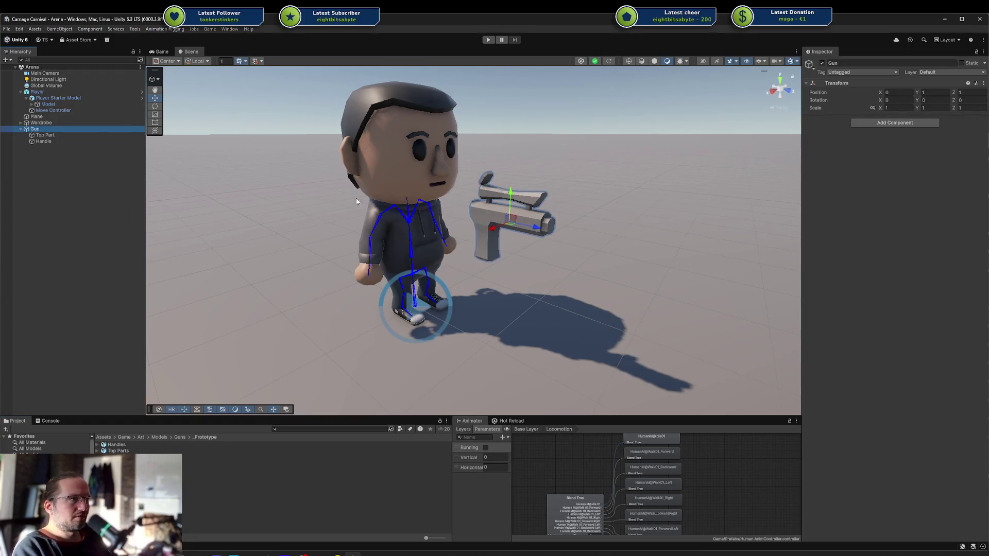
{"action": "mouse_move", "coordinate": [408, 209]}
{"action": "left_mouse_down"}
{"action": "mouse_move", "coordinate": [604, 221]}
{"action": "mouse_move", "coordinate": [365, 217]}
{"action": "mouse_move", "coordinate": [360, 226]}
{"action": "left_mouse_up"}
{"action": "left_click", "coordinate": [73, 136]}
{"action": "left_click", "coordinate": [74, 142]}
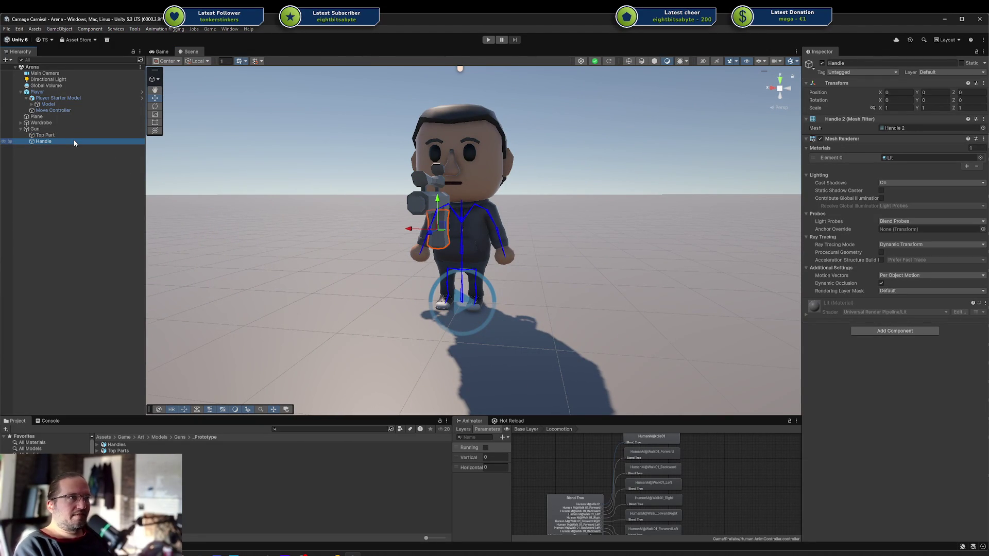
{"action": "left_click_drag", "start_coordinate": [483, 210], "coordinate": [442, 226]}
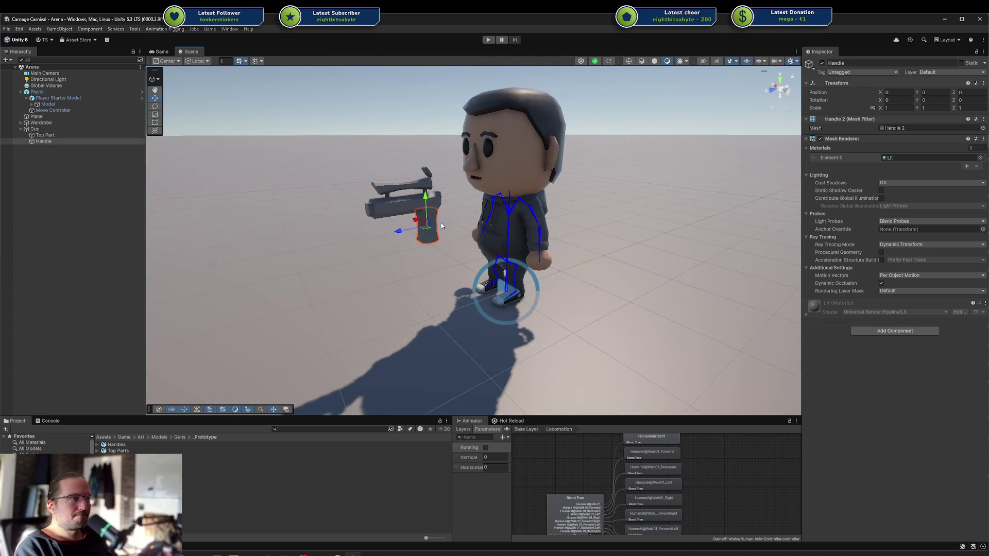
{"action": "scroll", "coordinate": [442, 226], "scroll_direction": "up", "scroll_amount": 4}
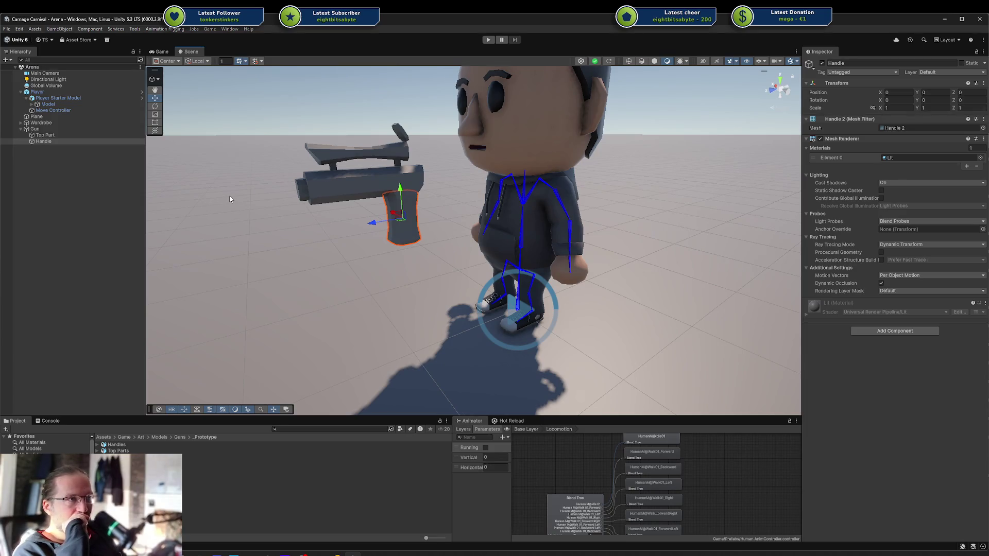
Switch the tool handle position from Center to Pivot and check each gun part's pivot.
{"action": "left_click", "coordinate": [63, 129]}
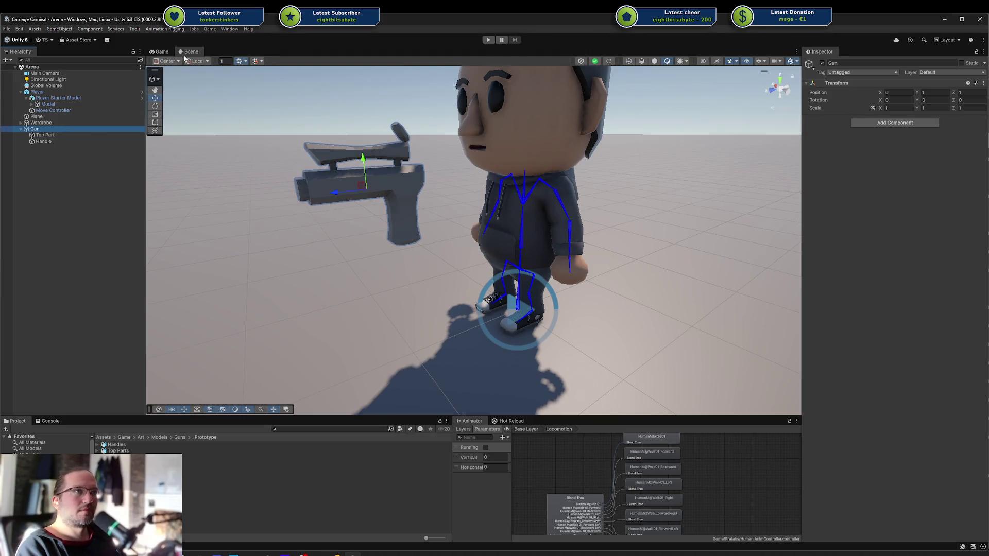
{"action": "left_click", "coordinate": [197, 60]}
{"action": "left_click", "coordinate": [158, 61]}
{"action": "left_click", "coordinate": [170, 78]}
{"action": "left_click", "coordinate": [56, 136]}
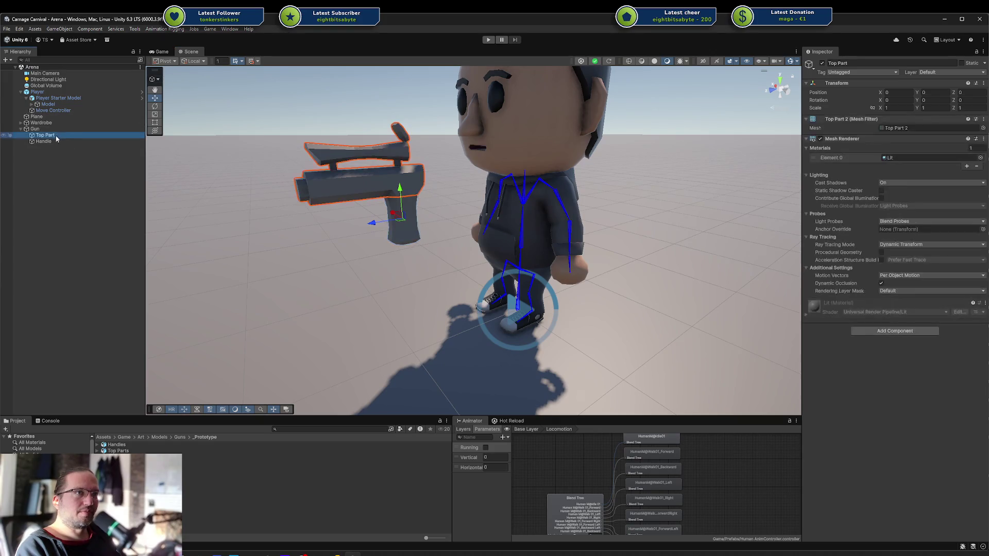
{"action": "left_click", "coordinate": [54, 140]}
{"action": "left_click", "coordinate": [55, 136]}
{"action": "left_click", "coordinate": [64, 141]}
{"action": "left_click", "coordinate": [61, 130]}
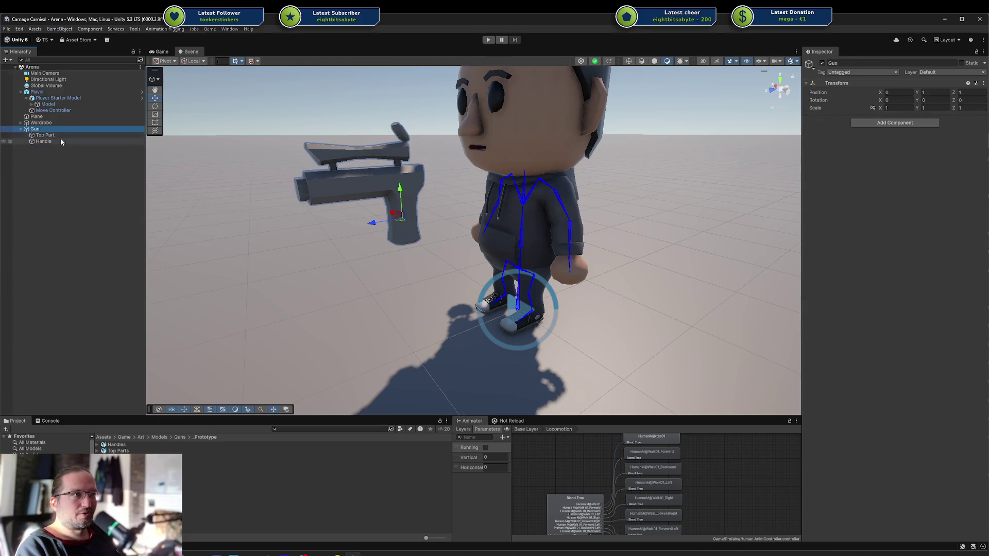
Orbit close to the character to inspect the Top Part and Gun pivots.
{"action": "mouse_move", "coordinate": [464, 155]}
{"action": "left_mouse_down"}
{"action": "mouse_move", "coordinate": [566, 138]}
{"action": "mouse_move", "coordinate": [601, 206]}
{"action": "left_mouse_up"}
{"action": "left_click", "coordinate": [68, 134]}
{"action": "left_click", "coordinate": [92, 131]}
{"action": "left_click_drag", "start_coordinate": [534, 212], "coordinate": [442, 241]}
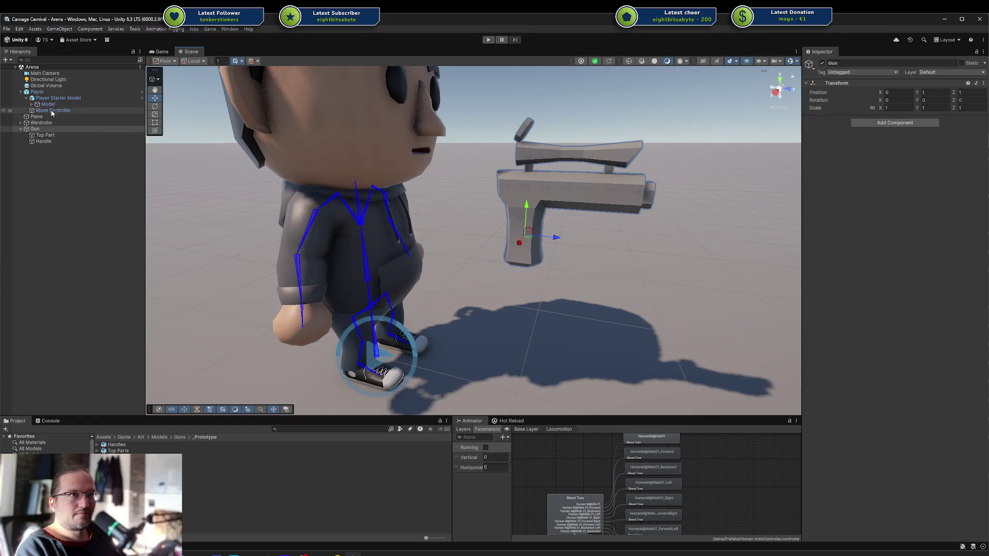
{"action": "left_click", "coordinate": [51, 128]}
Parent the Gun under the player's right-hand slot bone handslot.r.
{"action": "left_click", "coordinate": [31, 104]}
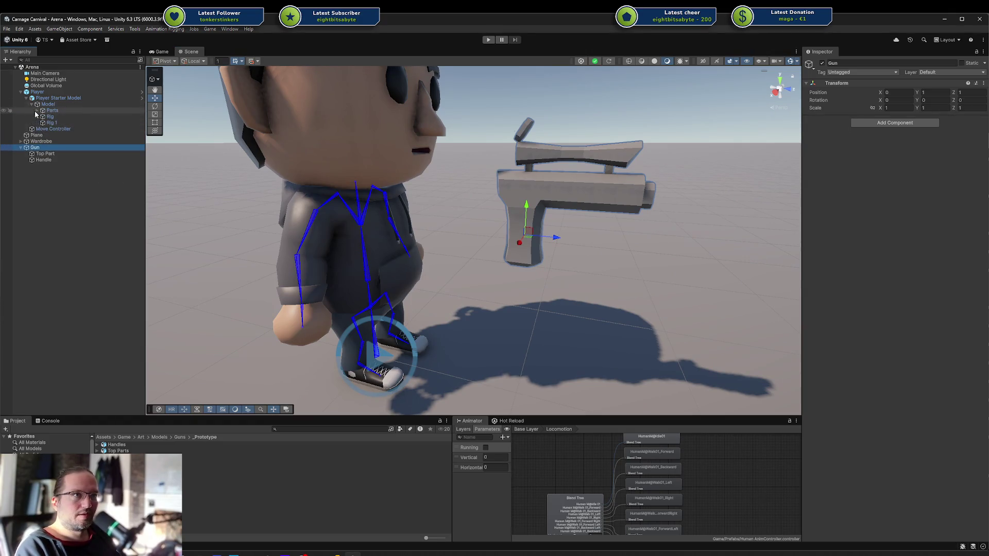
{"action": "left_click", "coordinate": [37, 116]}
{"action": "left_click", "coordinate": [42, 123]}
{"action": "left_click", "coordinate": [48, 129]}
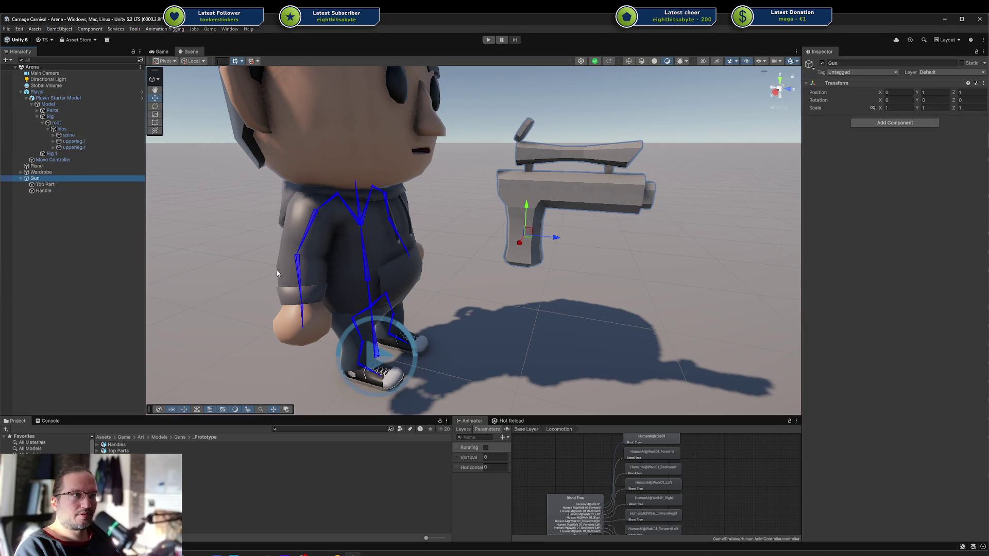
{"action": "left_click", "coordinate": [304, 319]}
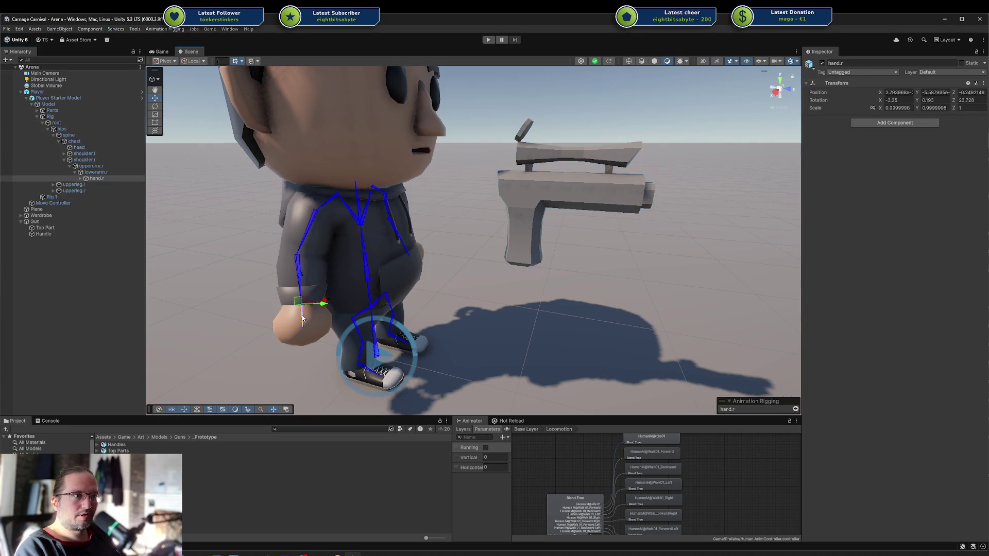
{"action": "left_click", "coordinate": [81, 179]}
{"action": "left_click", "coordinate": [104, 187]}
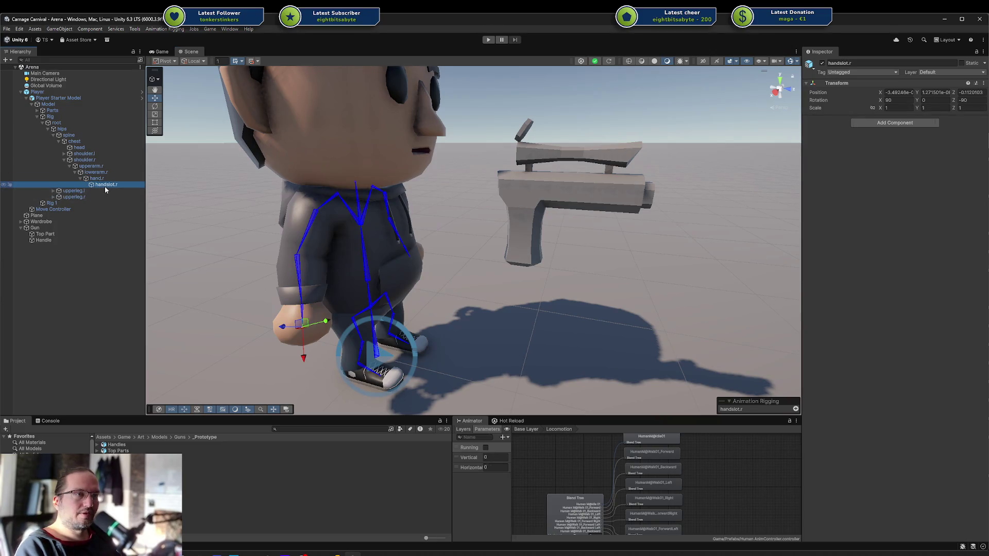
{"action": "left_click", "coordinate": [103, 191]}
{"action": "left_click_drag", "start_coordinate": [104, 191], "coordinate": [95, 190]}
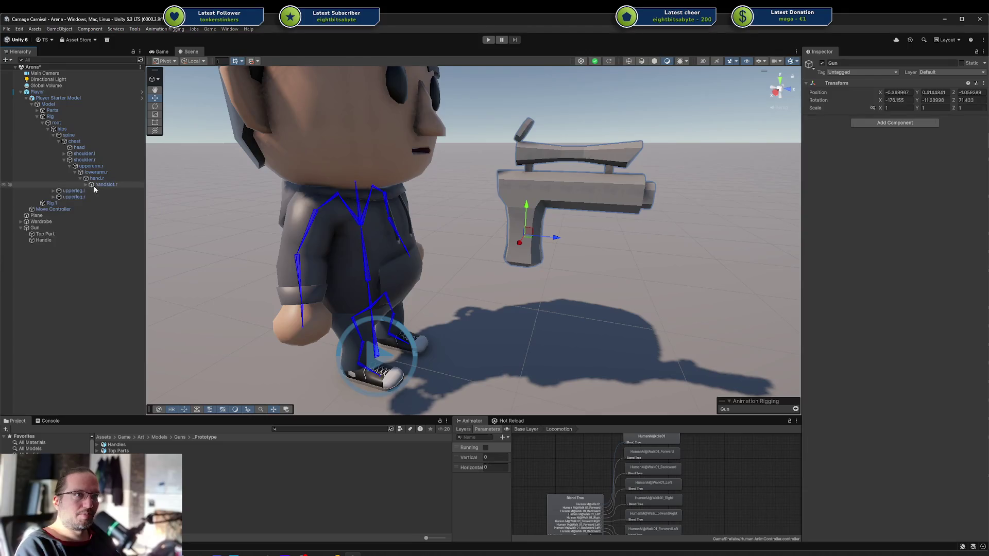
{"action": "left_click", "coordinate": [86, 185]}
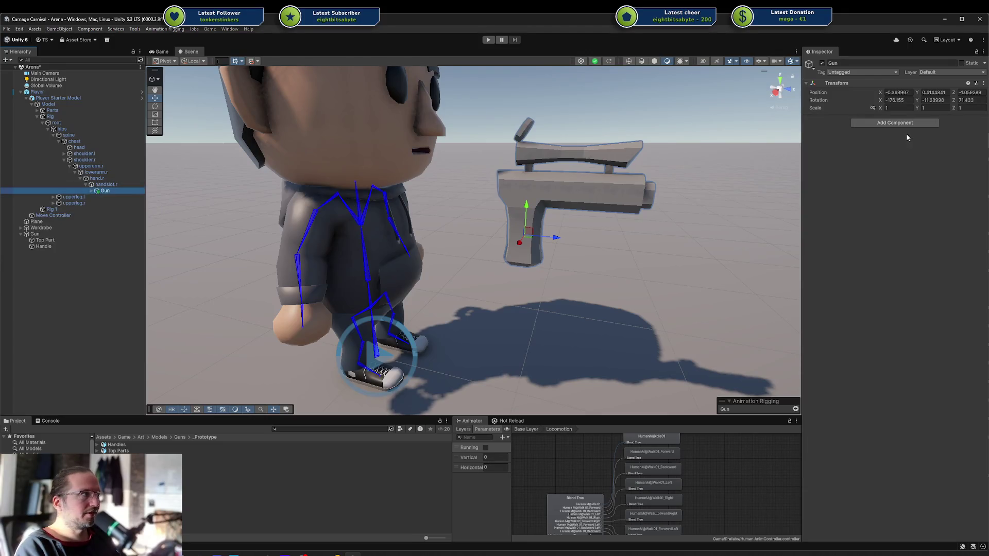
Zero the Gun's position and rotation values in the Inspector.
{"action": "left_click", "coordinate": [905, 100]}
{"action": "type", "text": "0"}
{"action": "key", "text": "Tab"}
{"action": "type", "text": "0"}
{"action": "key", "text": "Tab"}
{"action": "type", "text": "0"}
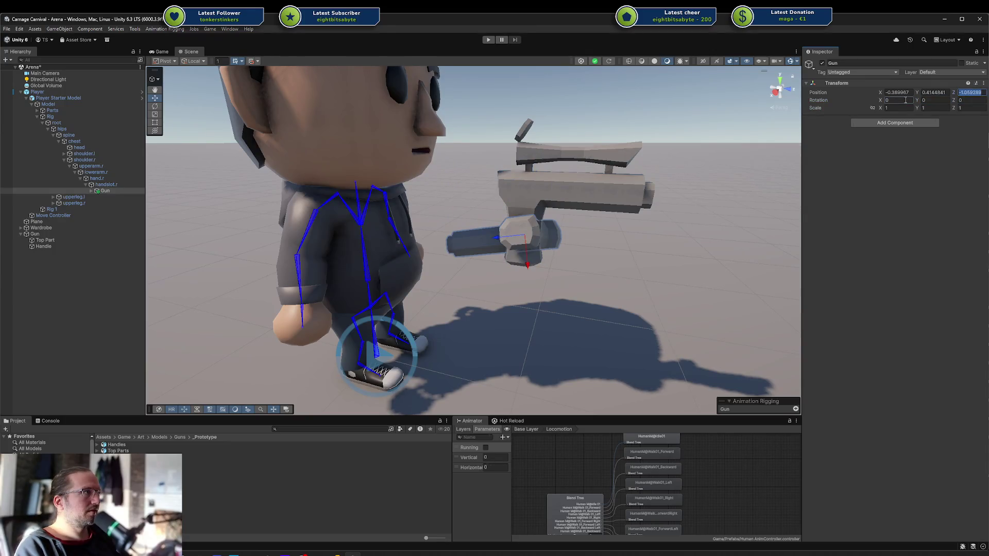
{"action": "type", "text": "0"}
{"action": "key", "text": "shift+Tab"}
{"action": "key", "text": "shift+Tab"}
{"action": "type", "text": "0"}
{"action": "key", "text": "Tab"}
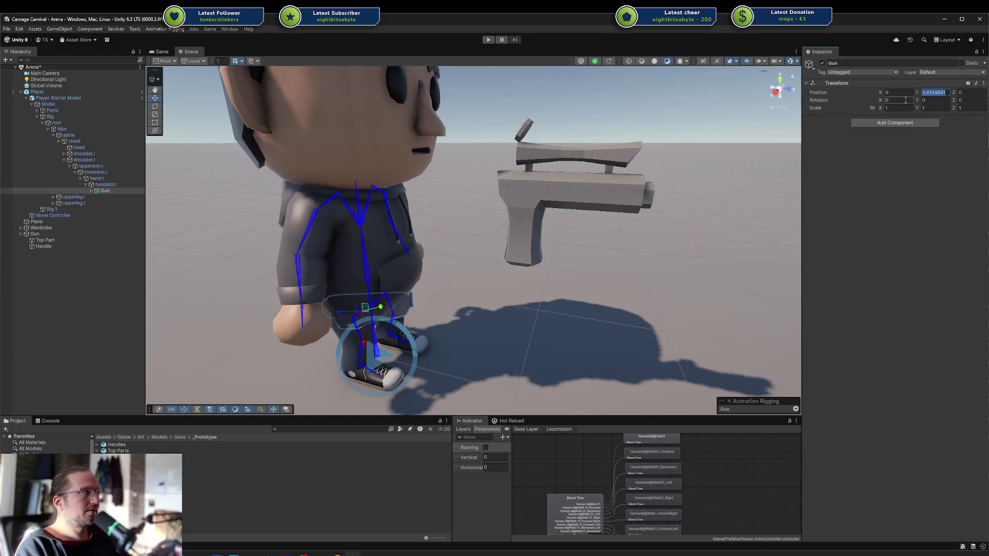
{"action": "type", "text": "0"}
{"action": "mouse_move", "coordinate": [463, 295]}
{"action": "left_mouse_down"}
{"action": "mouse_move", "coordinate": [598, 216]}
{"action": "mouse_move", "coordinate": [569, 209]}
{"action": "mouse_move", "coordinate": [637, 206]}
{"action": "mouse_move", "coordinate": [622, 247]}
{"action": "mouse_move", "coordinate": [633, 242]}
{"action": "left_mouse_up"}
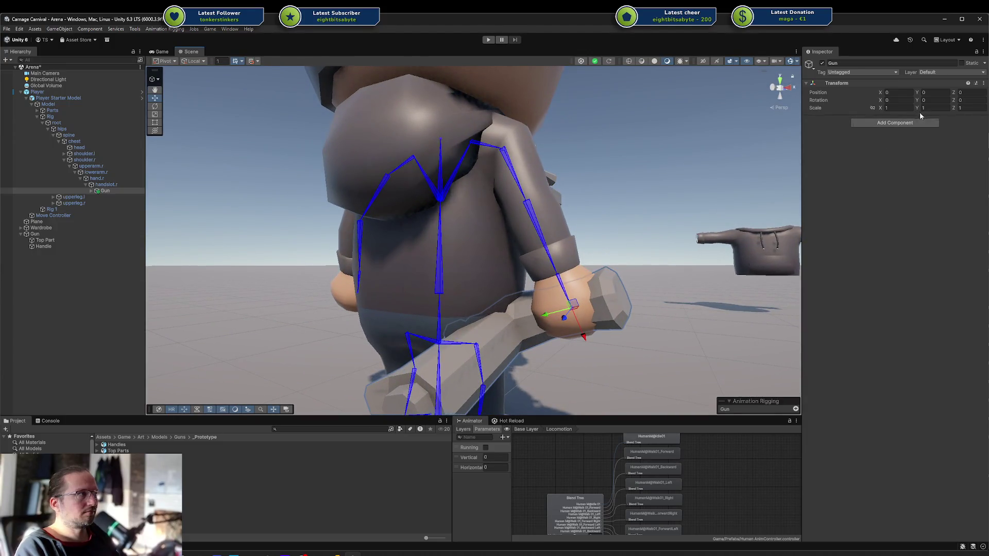
Set the Gun's rotation to X 180, Y 0 and frame it in the view.
{"action": "type", "text": "180"}
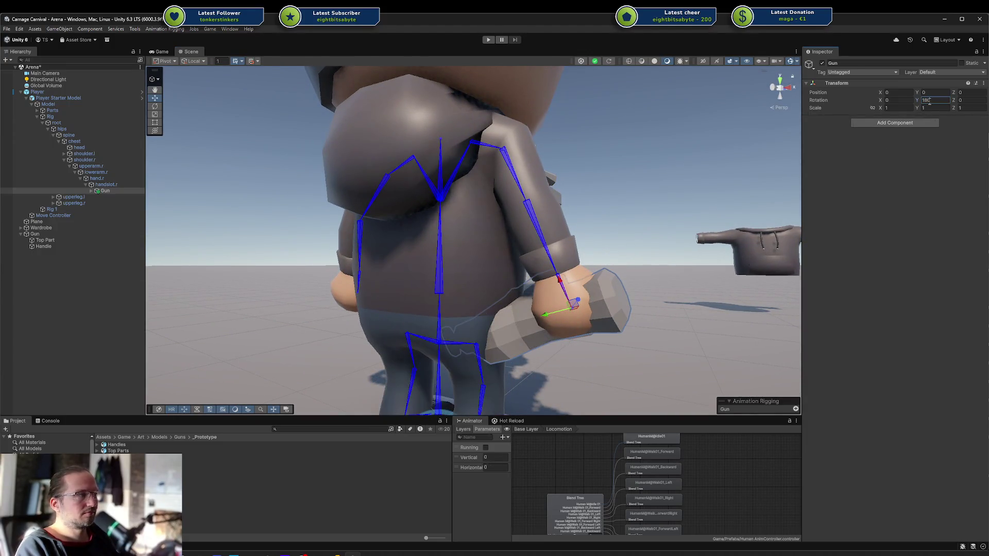
{"action": "type", "text": "180"}
{"action": "key", "text": "Tab"}
{"action": "type", "text": "180"}
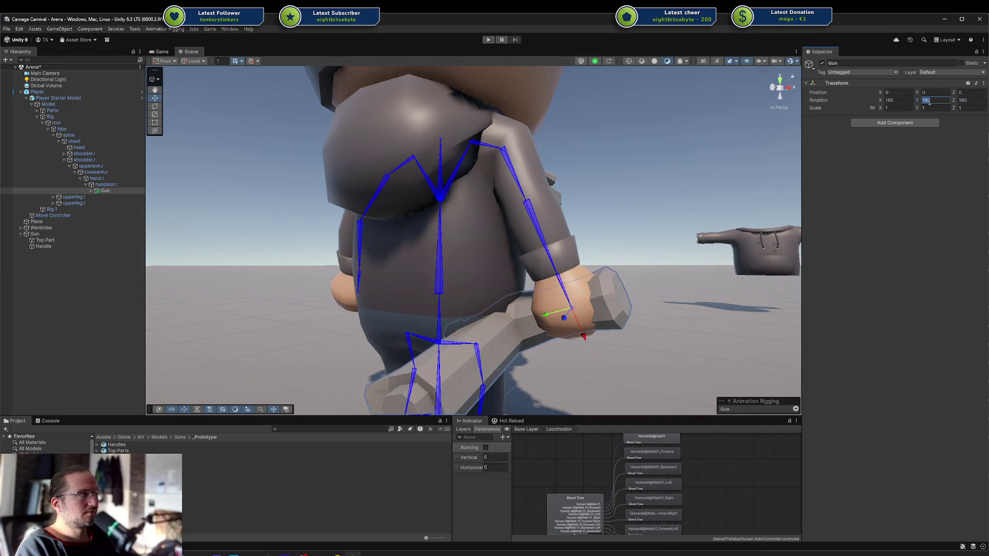
{"action": "type", "text": "0"}
{"action": "key", "text": "Tab"}
{"action": "type", "text": "0"}
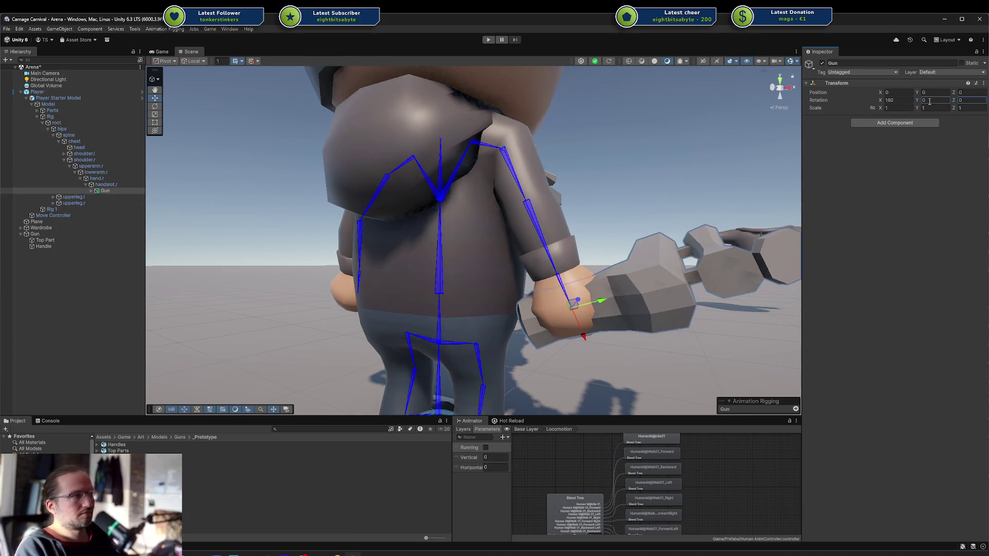
{"action": "mouse_move", "coordinate": [591, 259]}
{"action": "left_mouse_down"}
{"action": "mouse_move", "coordinate": [470, 223]}
{"action": "mouse_move", "coordinate": [342, 273]}
{"action": "left_mouse_up"}
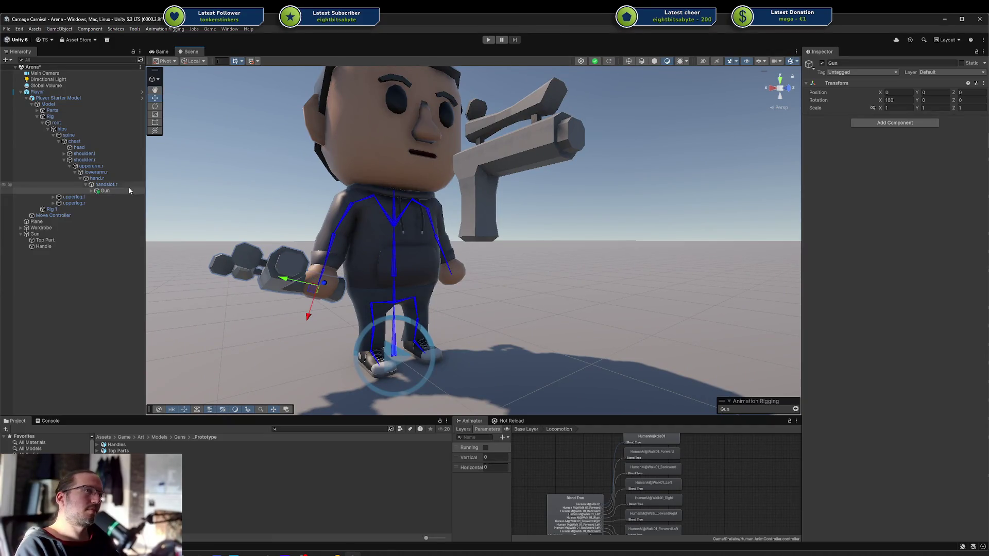
{"action": "double_click", "coordinate": [101, 190]}
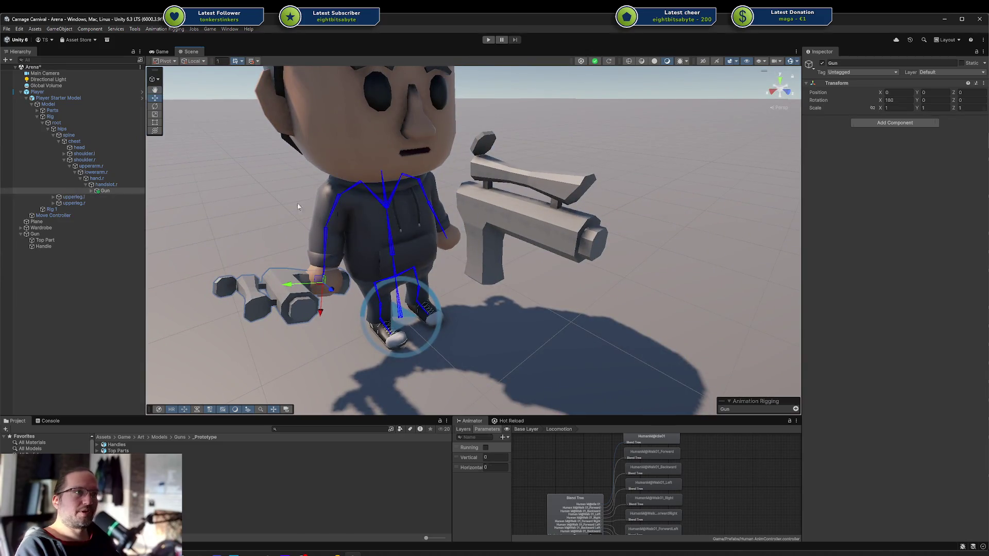
Move the Gun under the left hand bone hand.l, undoing an accidental hand transform reset.
{"action": "left_click", "coordinate": [447, 235]}
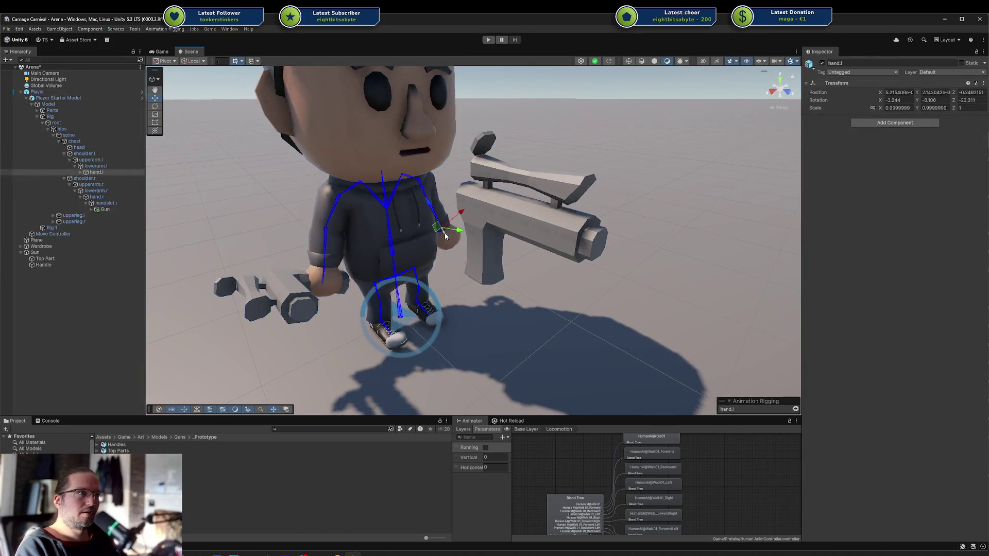
{"action": "left_click", "coordinate": [103, 209]}
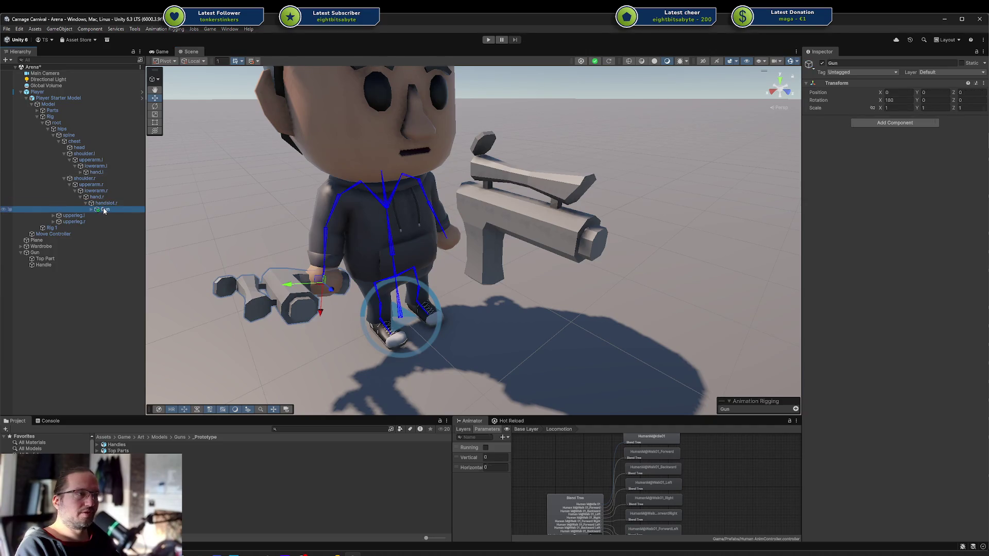
{"action": "left_click_drag", "start_coordinate": [107, 178], "coordinate": [103, 174]}
{"action": "left_click", "coordinate": [103, 174]}
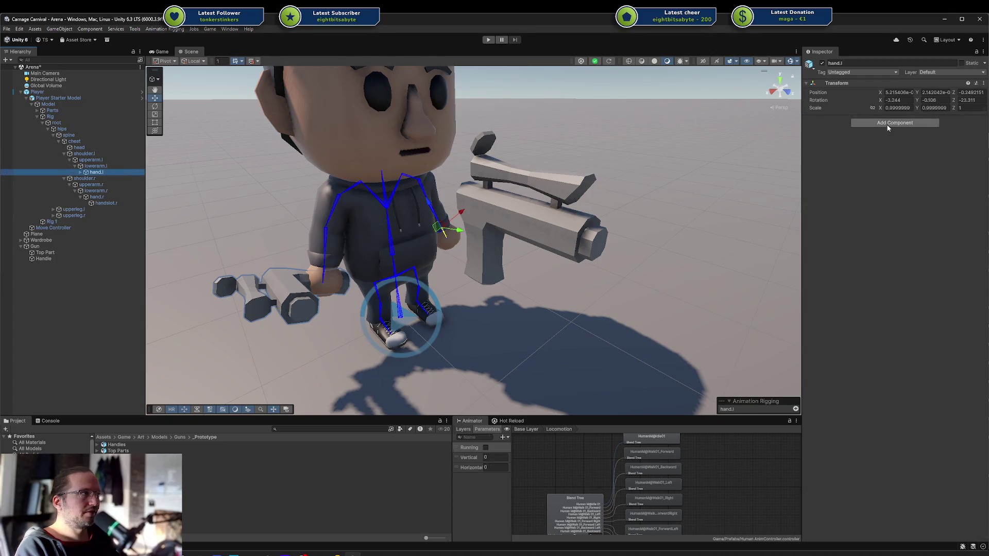
{"action": "left_click", "coordinate": [901, 94]}
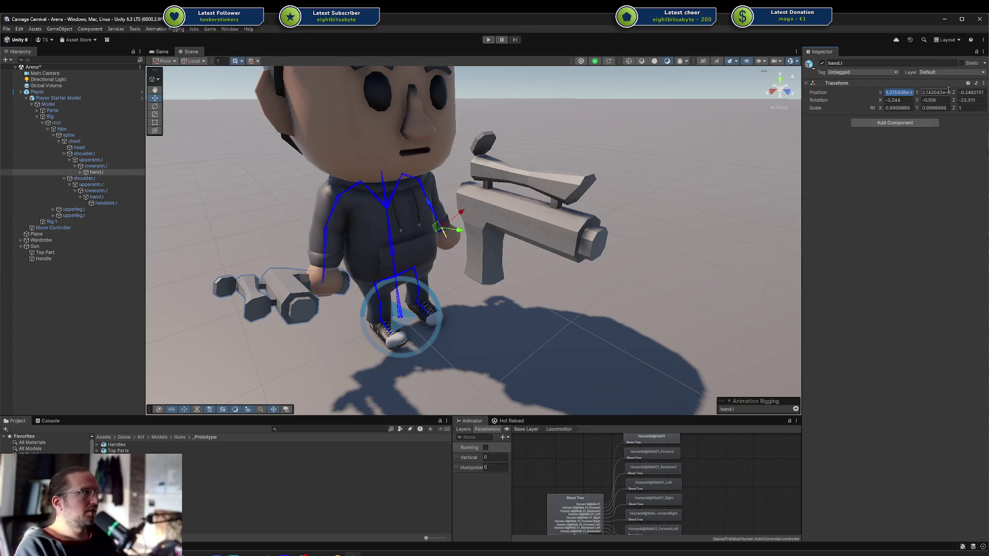
{"action": "left_click", "coordinate": [983, 82]}
{"action": "left_click", "coordinate": [906, 91]}
{"action": "key", "text": "ctrl+z"}
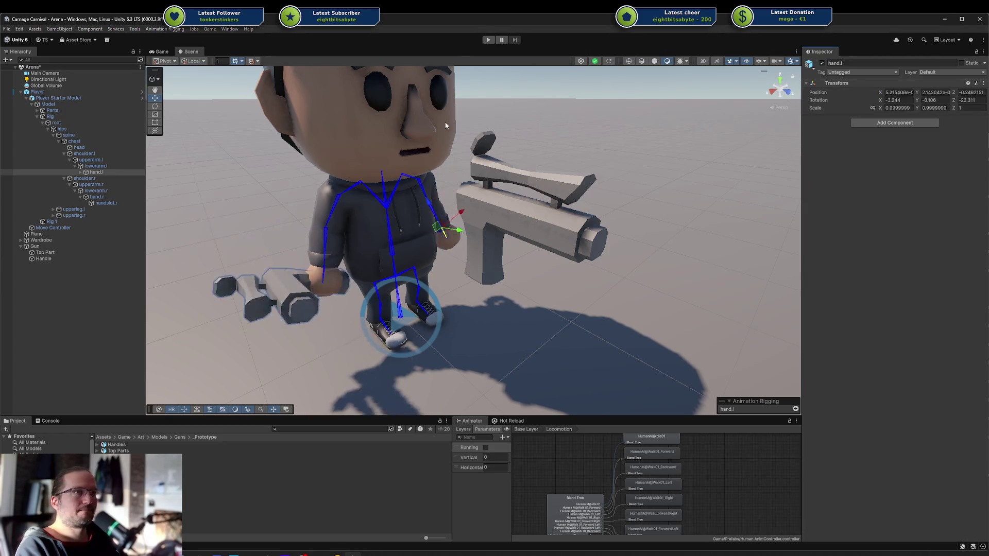
Move the Gun into handslot.l and reset its position and rotation to zero.
{"action": "left_click", "coordinate": [80, 172]}
{"action": "left_click", "coordinate": [100, 186]}
{"action": "left_click_drag", "start_coordinate": [100, 187], "coordinate": [100, 179]}
{"action": "left_click", "coordinate": [983, 83]}
{"action": "left_click", "coordinate": [969, 91]}
{"action": "mouse_move", "coordinate": [546, 193]}
{"action": "left_mouse_down"}
{"action": "mouse_move", "coordinate": [500, 201]}
{"action": "mouse_move", "coordinate": [537, 224]}
{"action": "mouse_move", "coordinate": [616, 142]}
{"action": "mouse_move", "coordinate": [520, 256]}
{"action": "mouse_move", "coordinate": [479, 251]}
{"action": "left_mouse_up"}
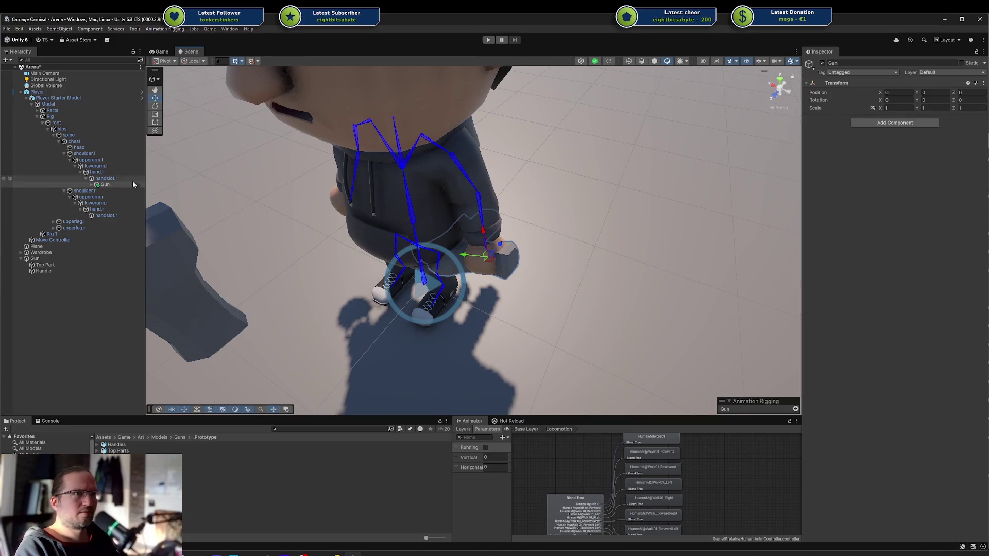
Re-parent the Gun to handslot.l and reset its Transform to zero.
{"action": "left_click", "coordinate": [102, 185]}
{"action": "left_click_drag", "start_coordinate": [104, 176], "coordinate": [103, 173]}
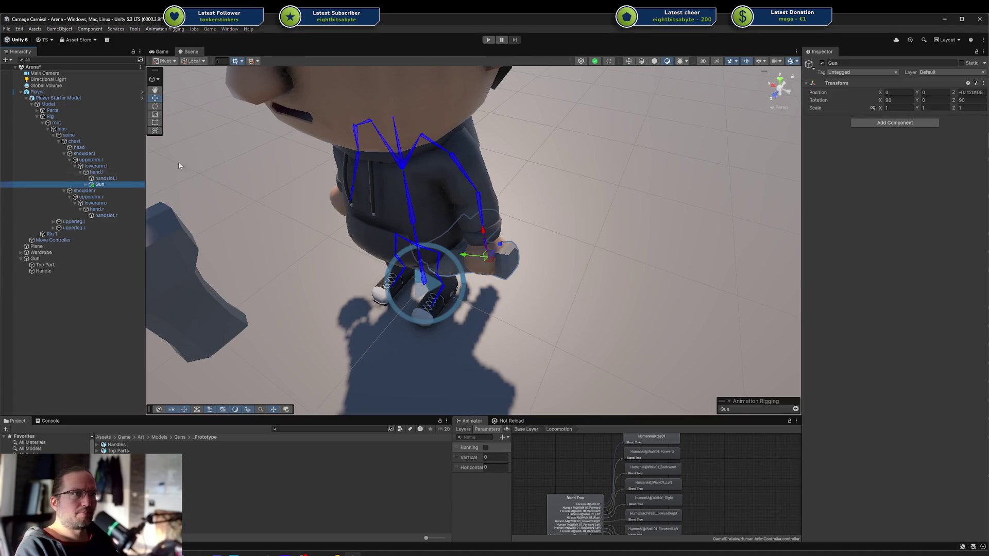
{"action": "left_click", "coordinate": [982, 83]}
{"action": "left_click", "coordinate": [985, 94]}
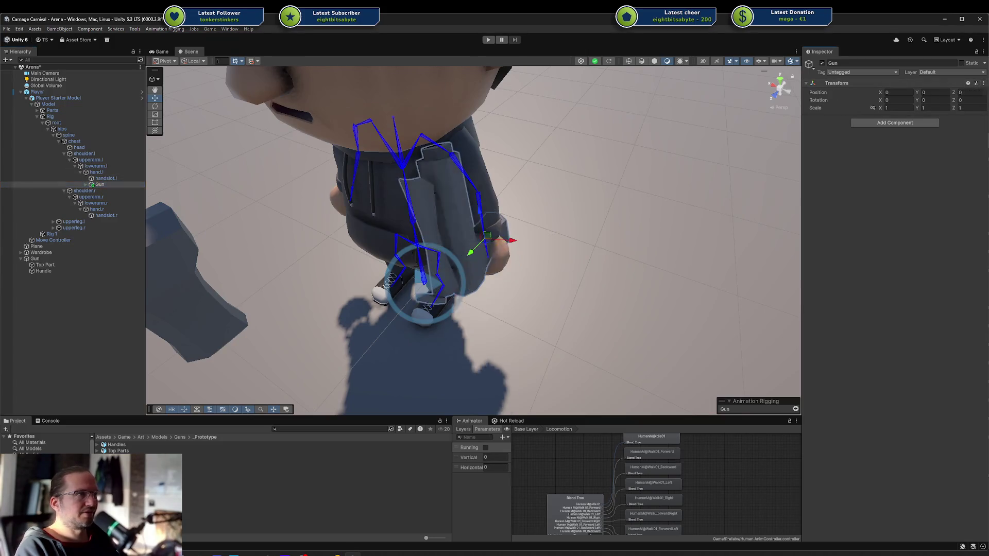
{"action": "left_click_drag", "start_coordinate": [659, 167], "coordinate": [198, 172]}
{"action": "left_click_drag", "start_coordinate": [99, 184], "coordinate": [118, 177]}
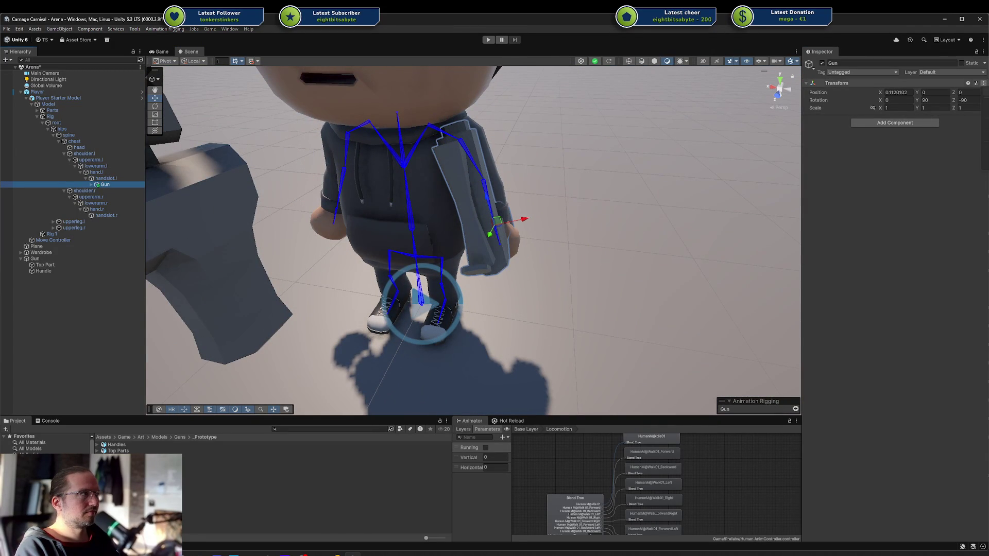
{"action": "right_click", "coordinate": [836, 83]}
{"action": "left_click", "coordinate": [850, 90]}
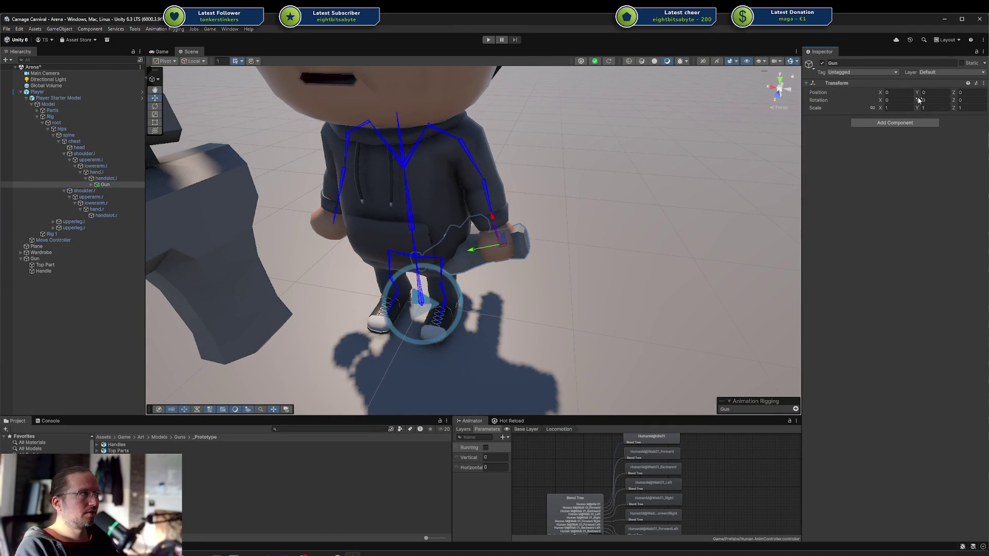
Rotate the Gun to X 180, Y 90 and start play mode.
{"action": "key", "text": "ctrl+z"}
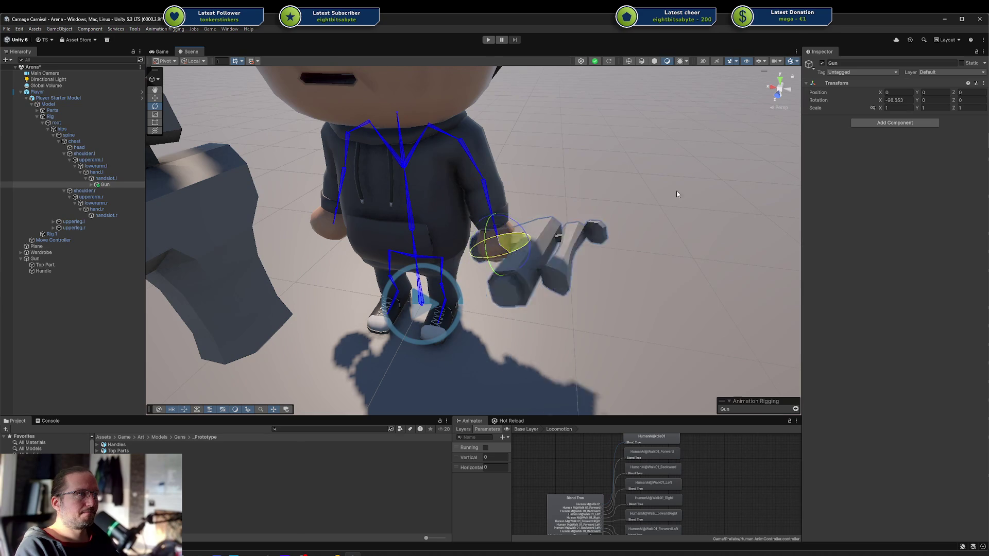
{"action": "key", "text": "ctrl+y"}
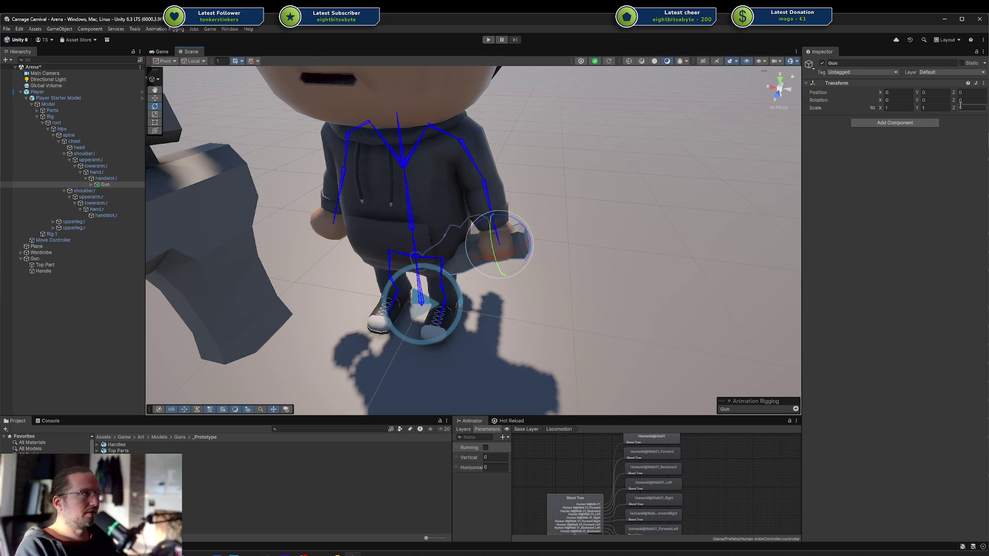
{"action": "type", "text": "180"}
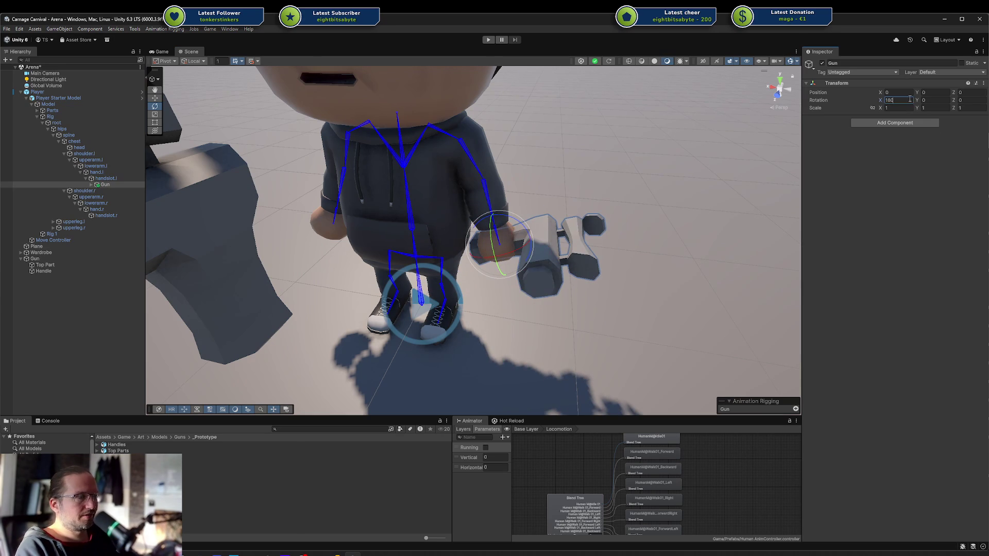
{"action": "type", "text": "90"}
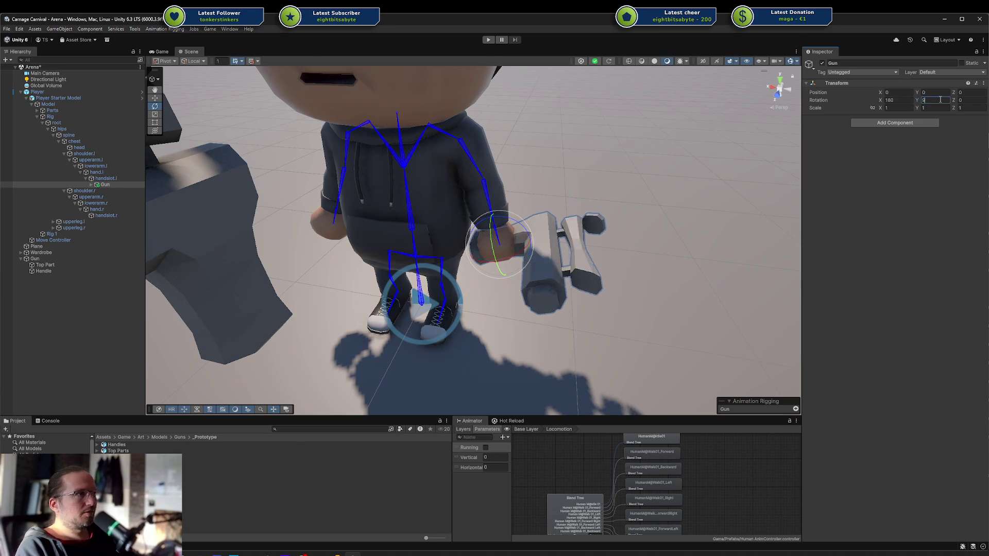
{"action": "mouse_move", "coordinate": [664, 268]}
{"action": "left_mouse_down"}
{"action": "mouse_move", "coordinate": [666, 208]}
{"action": "mouse_move", "coordinate": [379, 150]}
{"action": "left_mouse_up"}
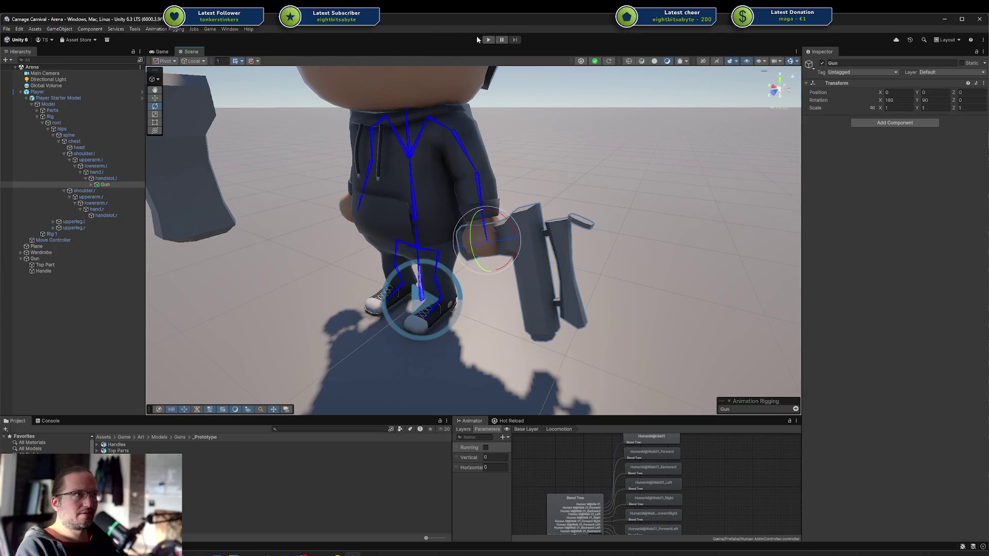
{"action": "left_click", "coordinate": [488, 40]}
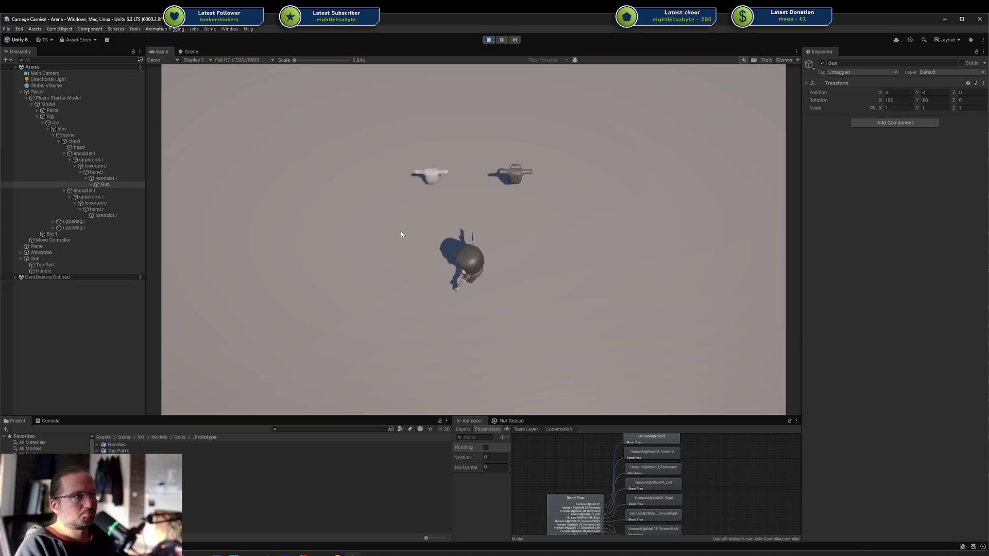
Walk the character with A and S, stop play mode, and move the Gun under handslot.r.
{"action": "left_click", "coordinate": [401, 234]}
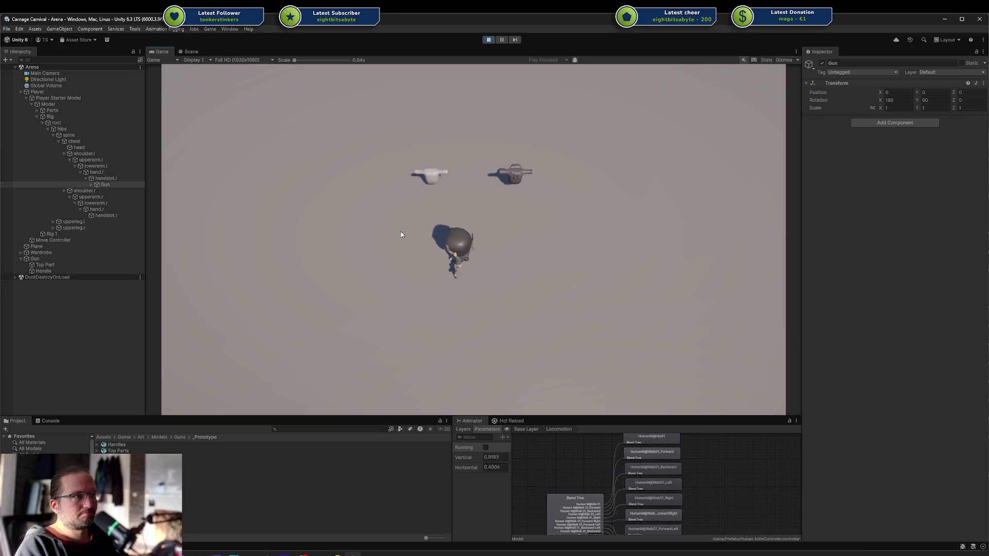
{"action": "key", "text": "a"}
{"action": "key", "text": "s"}
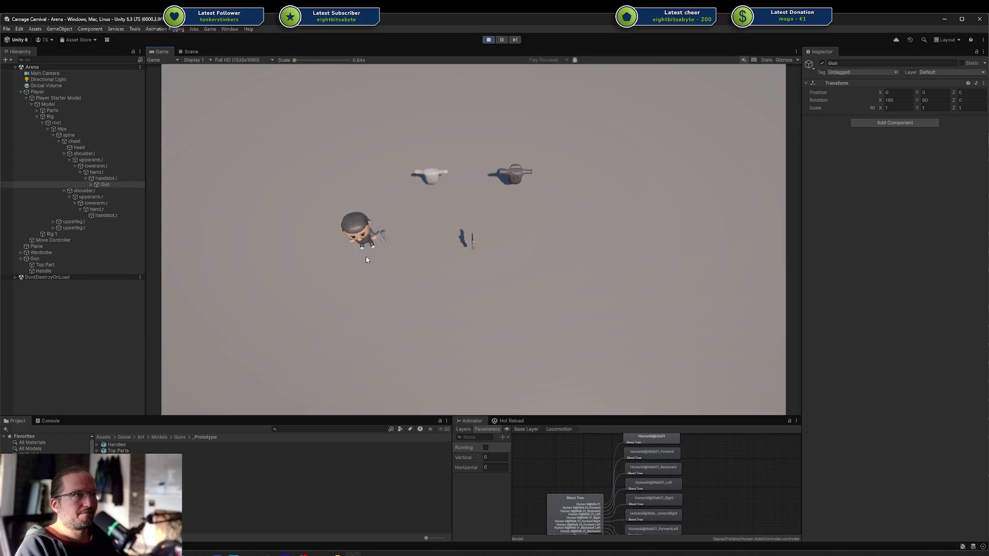
{"action": "left_click", "coordinate": [488, 40]}
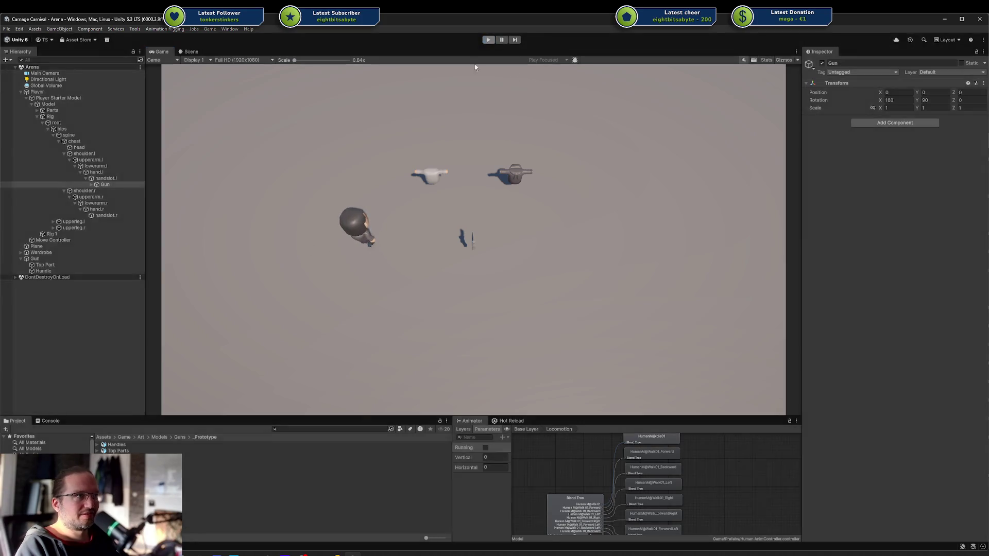
{"action": "left_click_drag", "start_coordinate": [97, 184], "coordinate": [106, 214]}
Dismiss the warning and reset the Gun's position and rotation to zero.
{"action": "key", "text": "Return"}
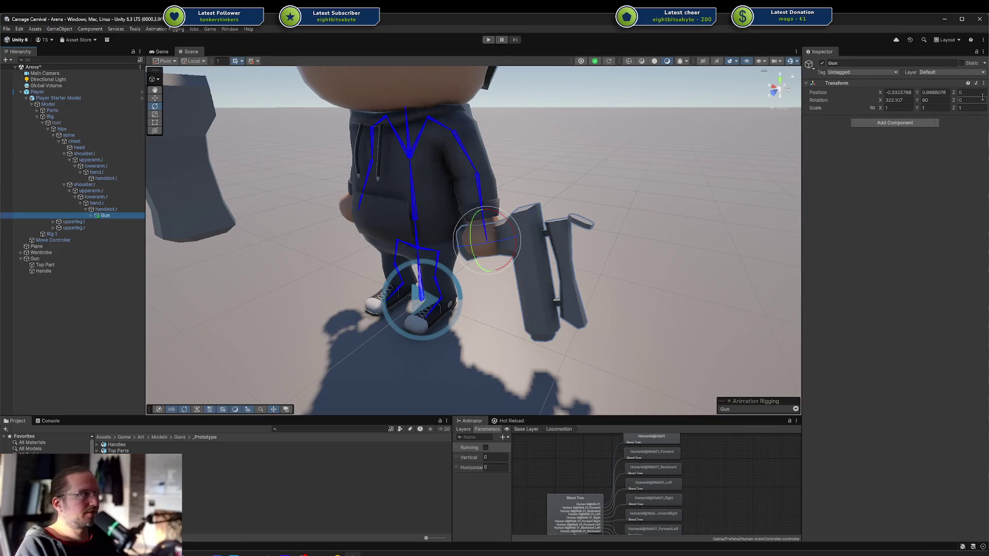
{"action": "left_click", "coordinate": [983, 84]}
{"action": "left_click", "coordinate": [967, 101]}
{"action": "left_click_drag", "start_coordinate": [447, 188], "coordinate": [644, 178]}
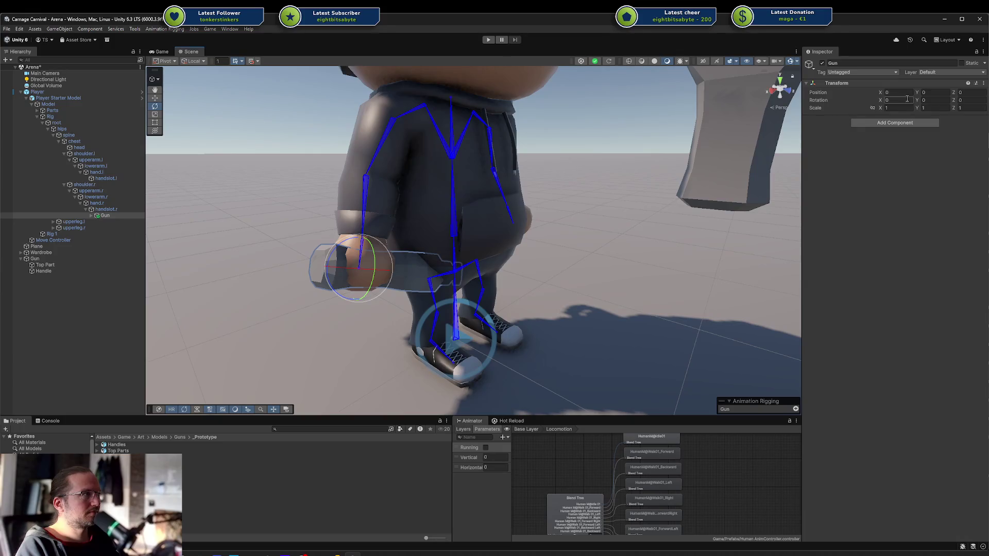
Set the Gun's rotation to X 180, Y -90, Z 0 and its scale to 0.75.
{"action": "type", "text": "180"}
{"action": "key", "text": "Tab"}
{"action": "key", "text": "Tab"}
{"action": "type", "text": "90"}
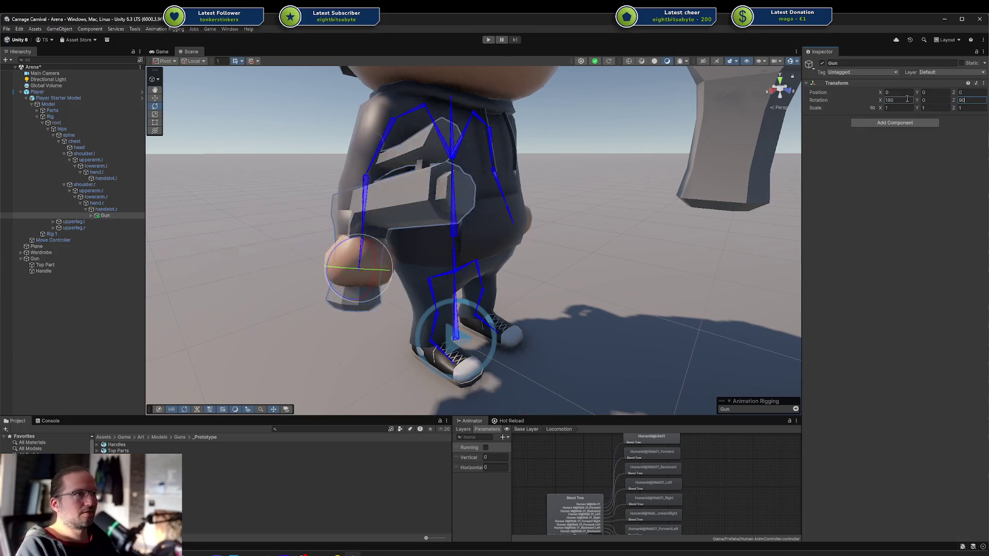
{"action": "key", "text": "BackSpace"}
{"action": "key", "text": "BackSpace"}
{"action": "key", "text": "shift+Tab"}
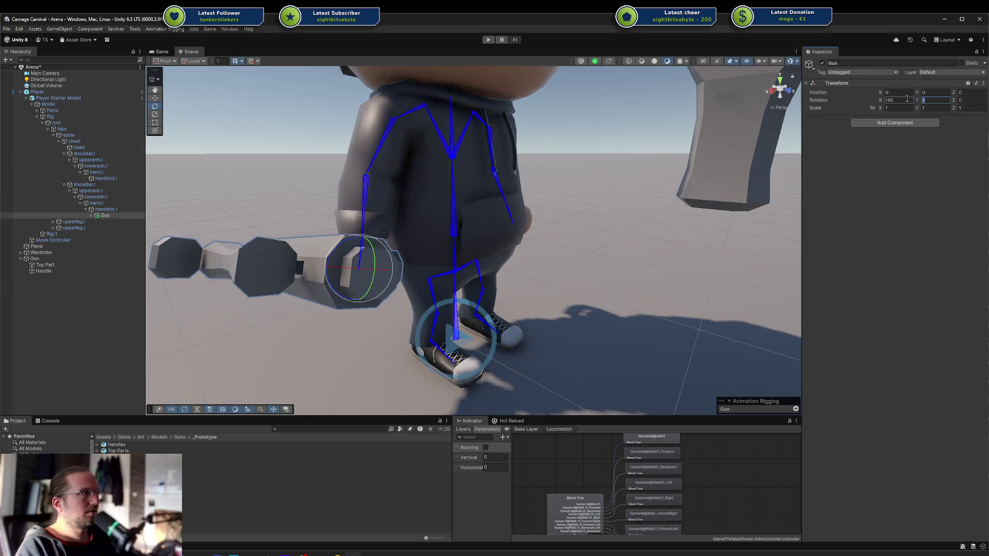
{"action": "type", "text": "90"}
{"action": "key", "text": "shift+Tab"}
{"action": "key", "text": "Tab"}
{"action": "type", "text": "-90"}
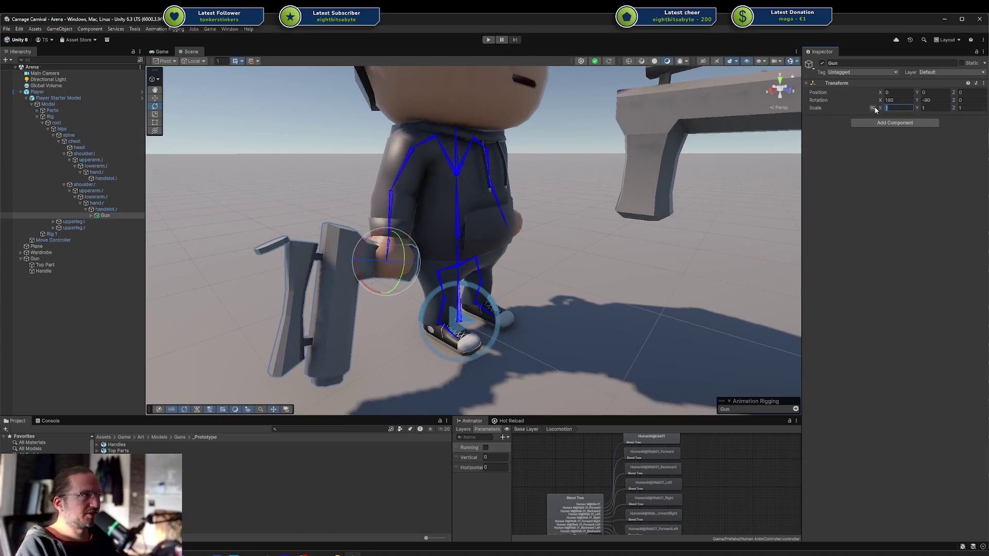
{"action": "type", "text": "0.75"}
{"action": "key", "text": "Return"}
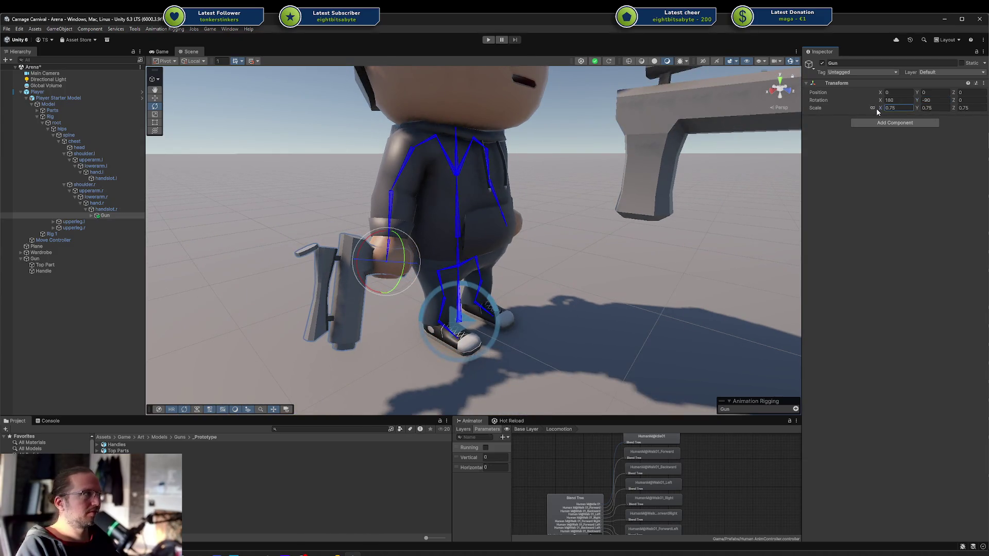
Enter play mode to test the gun held in the right hand.
{"action": "left_click", "coordinate": [712, 185]}
{"action": "left_click", "coordinate": [552, 111]}
{"action": "left_click_drag", "start_coordinate": [513, 150], "coordinate": [477, 47]}
{"action": "left_click", "coordinate": [488, 39]}
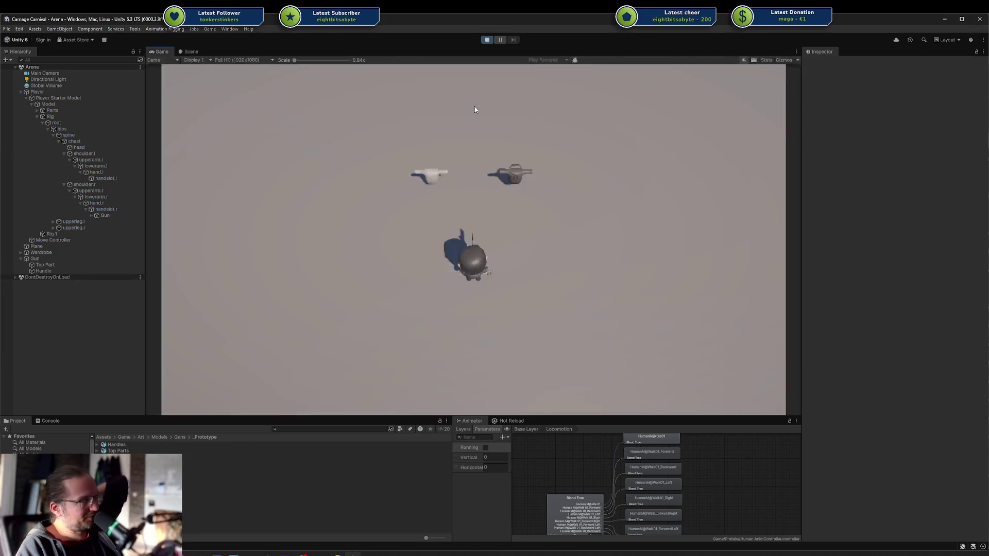
Walk and run the character around with A, S, Shift+W and D keys.
{"action": "key", "text": "a"}
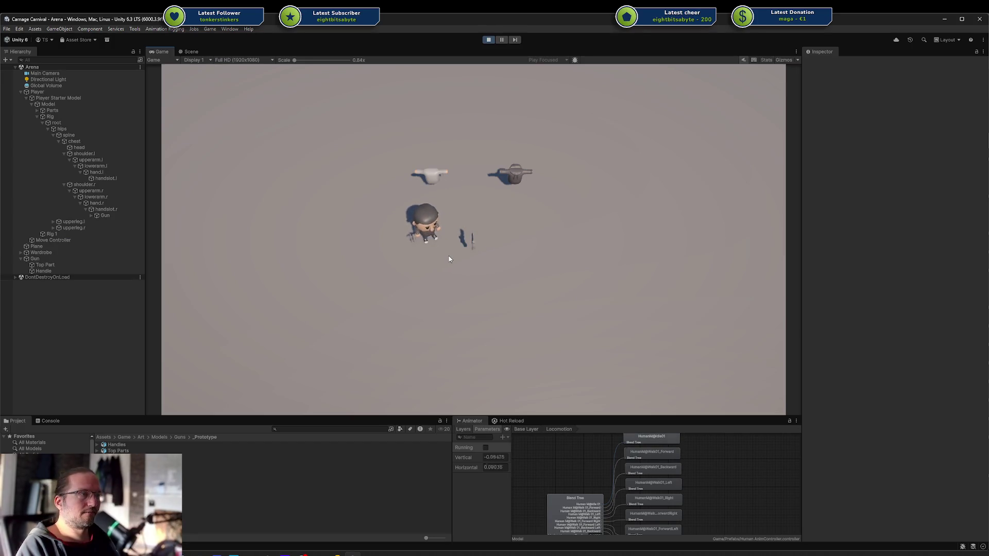
{"action": "key", "text": "s"}
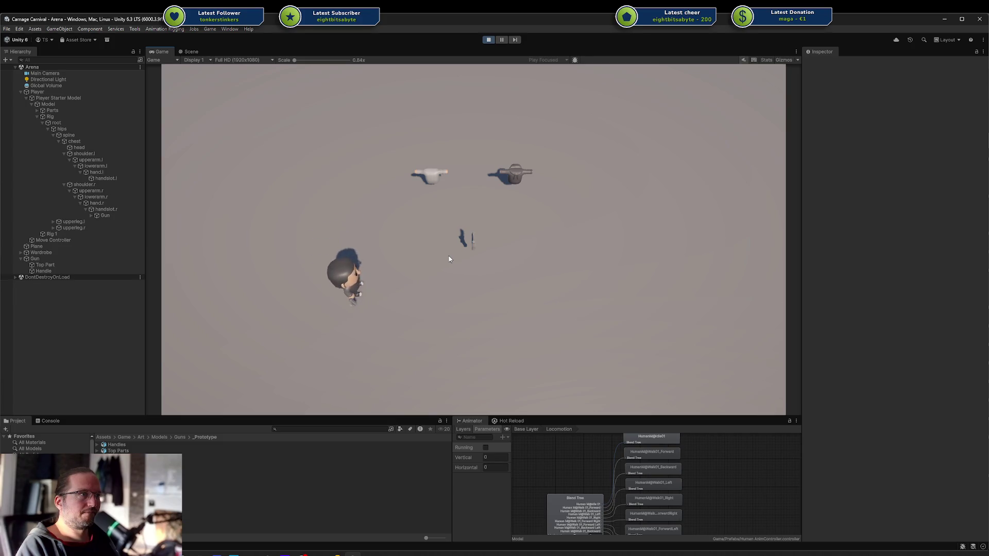
{"action": "key", "text": "shift+w"}
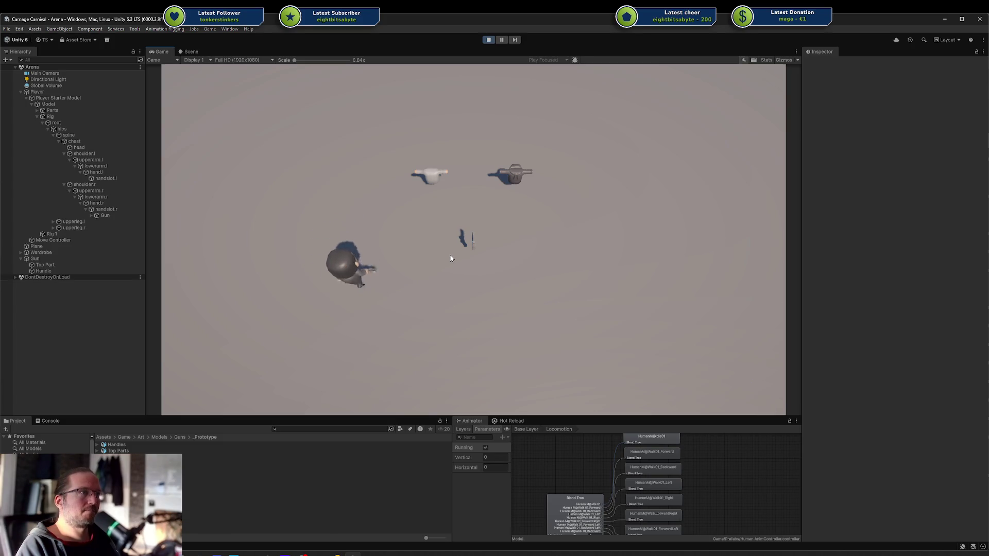
{"action": "key", "text": "d"}
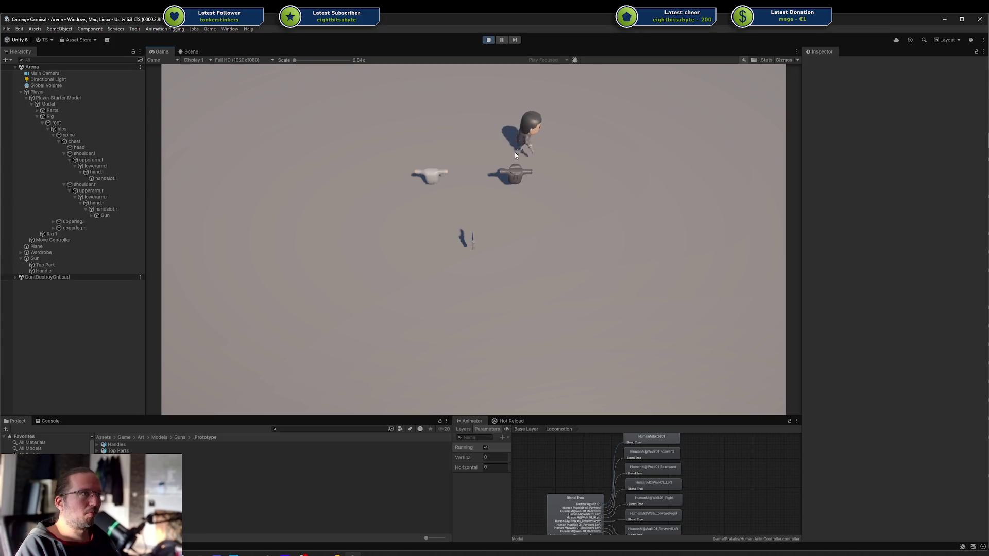
{"action": "key", "text": "s"}
{"action": "key", "text": "s"}
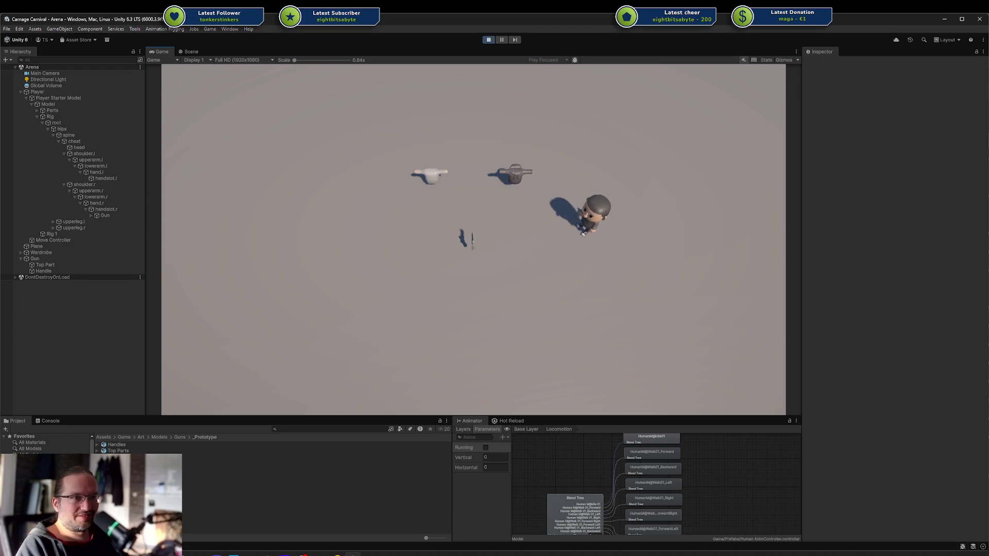
Scroll the Project panel to the Male animation folders and open Misc.
{"action": "scroll", "coordinate": [47, 444], "scroll_direction": "down", "scroll_amount": 5}
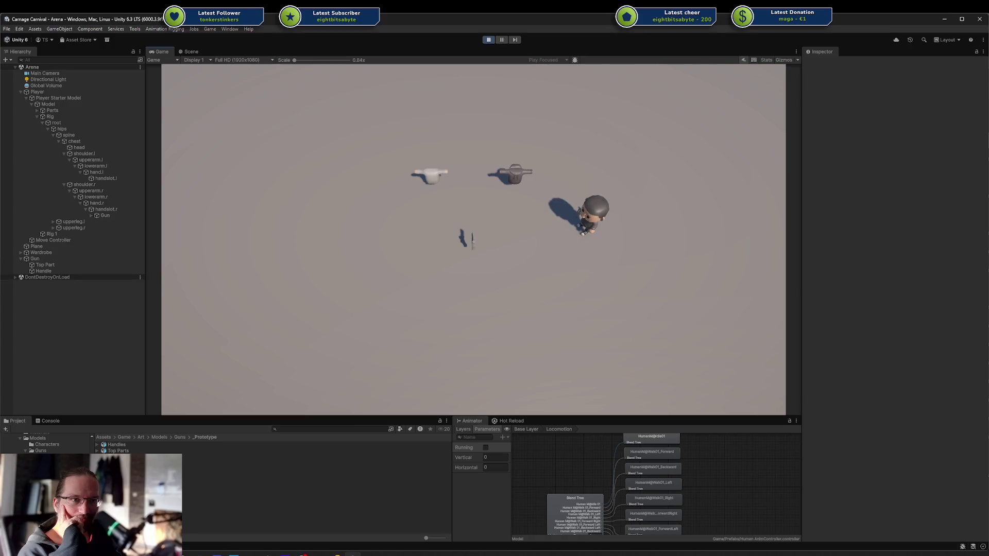
{"action": "scroll", "coordinate": [46, 444], "scroll_direction": "down", "scroll_amount": 3}
{"action": "scroll", "coordinate": [47, 444], "scroll_direction": "down", "scroll_amount": 3}
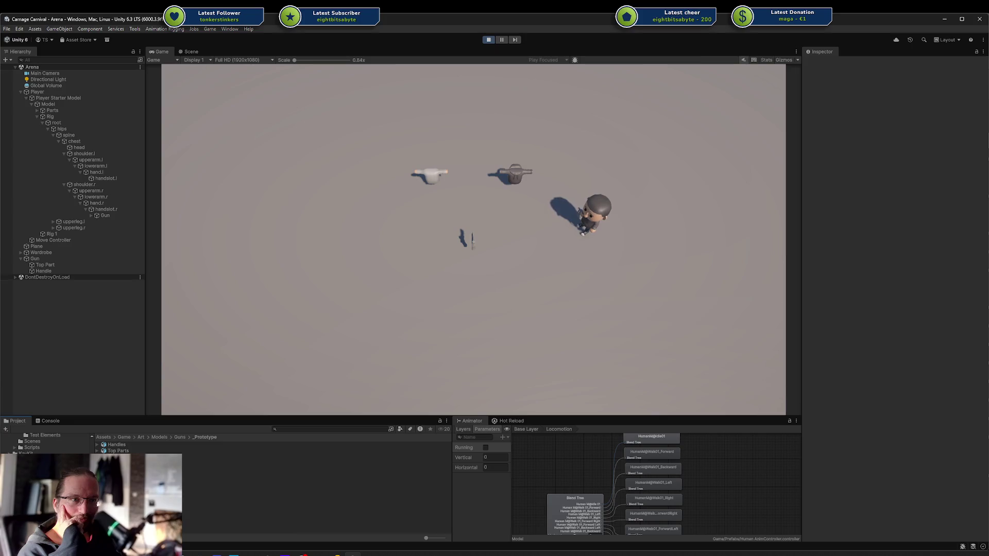
{"action": "left_click", "coordinate": [46, 484]}
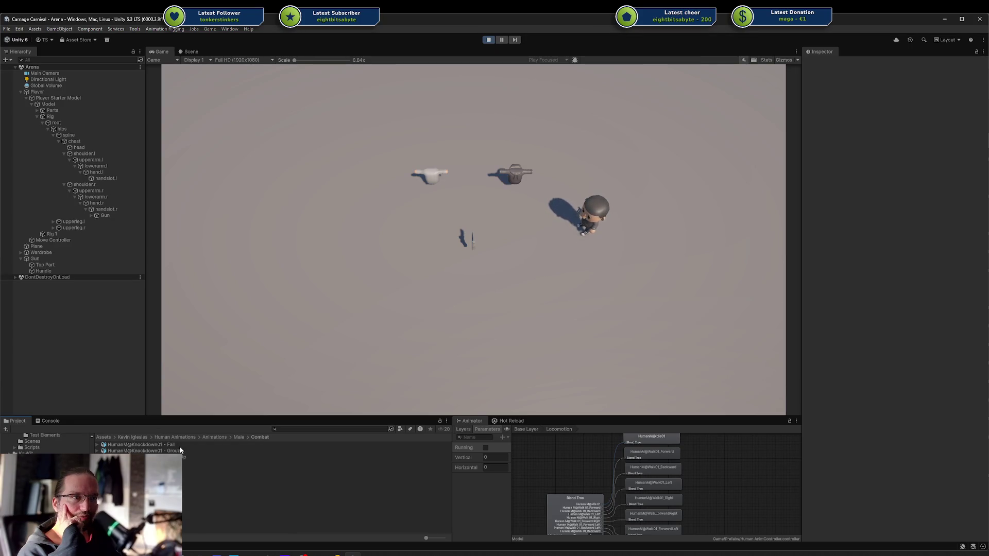
{"action": "left_click", "coordinate": [49, 491]}
{"action": "left_click", "coordinate": [49, 497]}
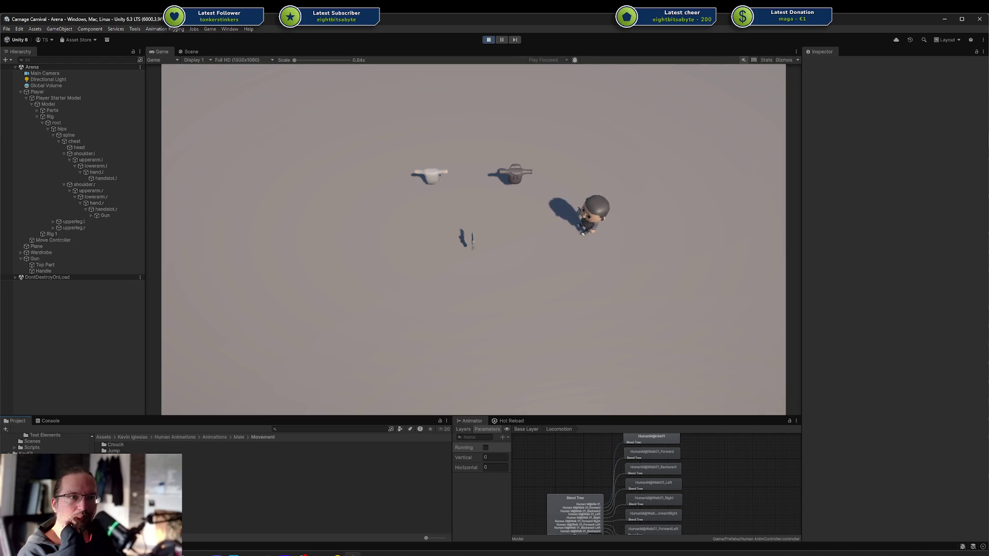
Open the Masked Poses folder and preview the Human@ObjectGripHands01 clip.
{"action": "scroll", "coordinate": [47, 443], "scroll_direction": "down", "scroll_amount": 3}
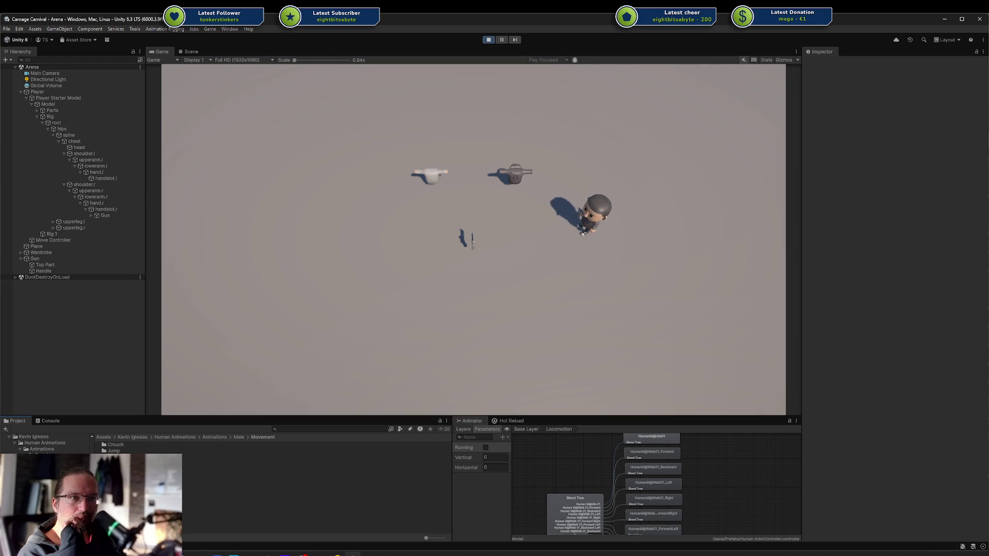
{"action": "left_click", "coordinate": [80, 450]}
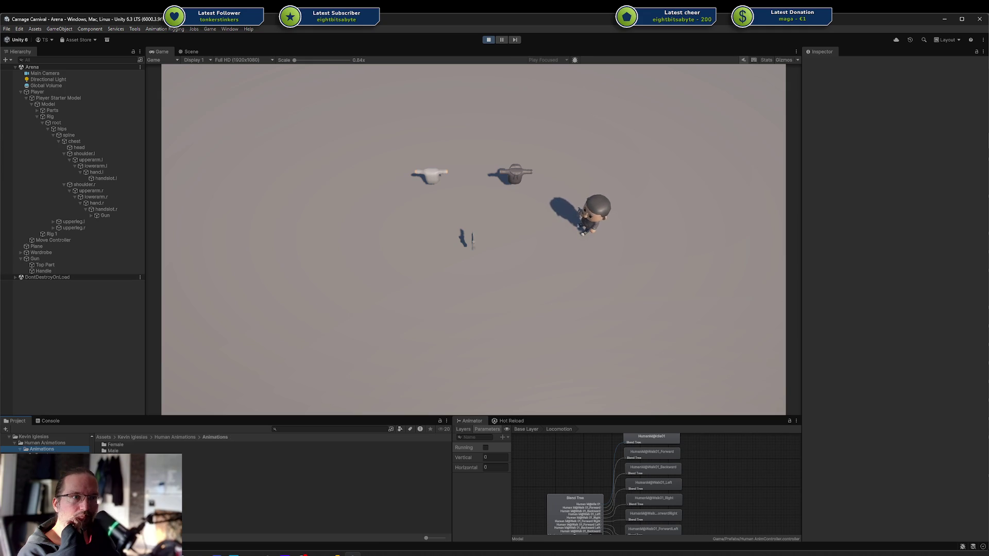
{"action": "double_click", "coordinate": [116, 457]}
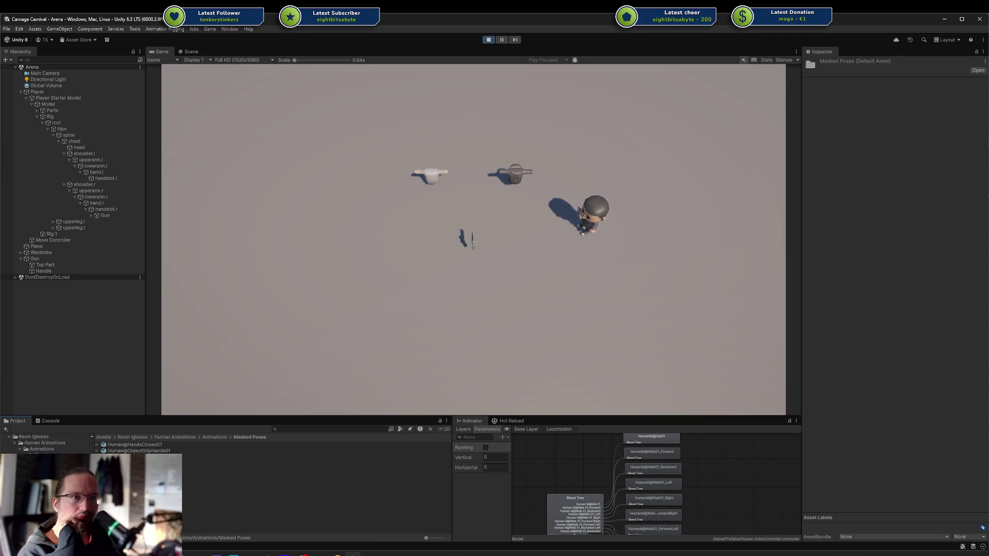
{"action": "left_click", "coordinate": [102, 452]}
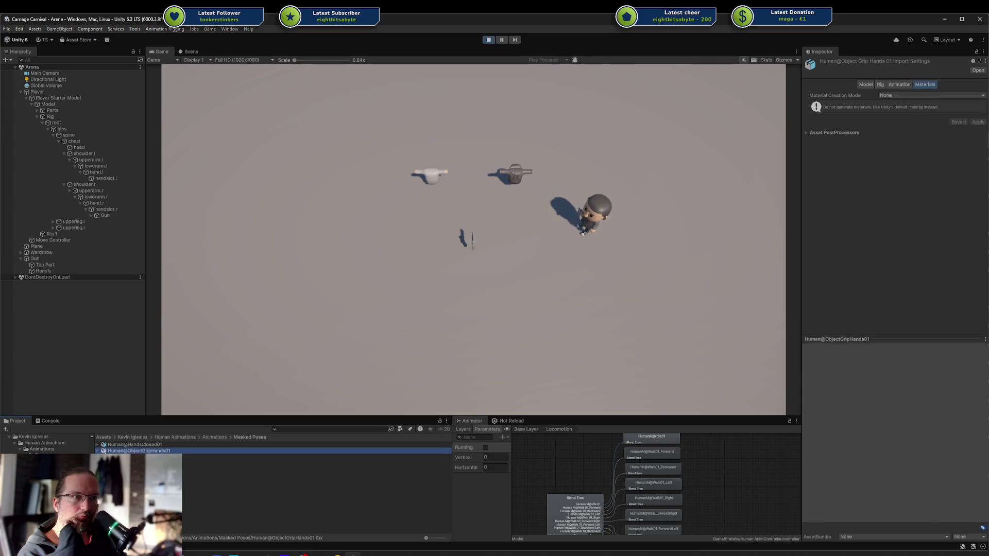
{"action": "left_click", "coordinate": [124, 457]}
{"action": "left_click", "coordinate": [808, 347]}
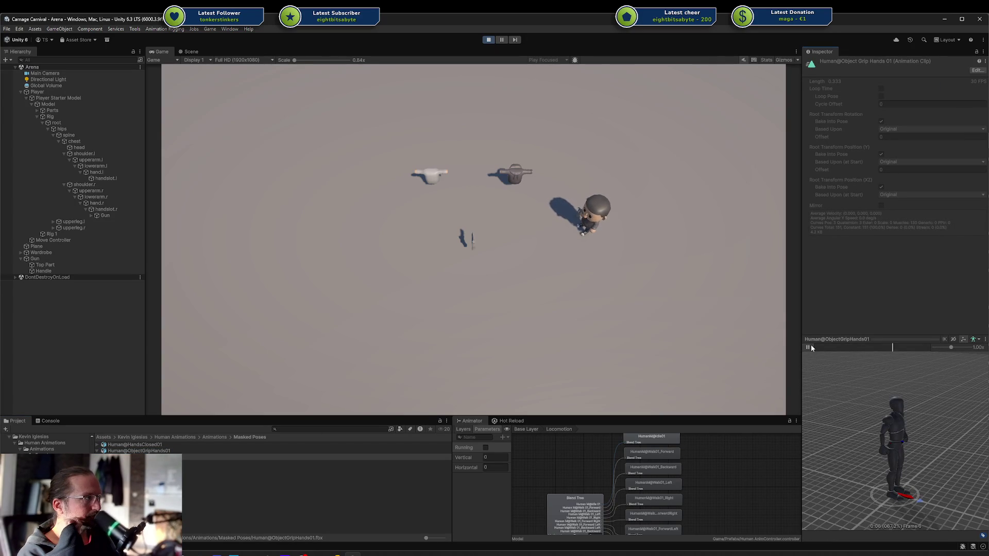
Preview the Human@HandsClosed01 clip, then stop play mode.
{"action": "left_click", "coordinate": [100, 446]}
{"action": "left_click", "coordinate": [139, 451]}
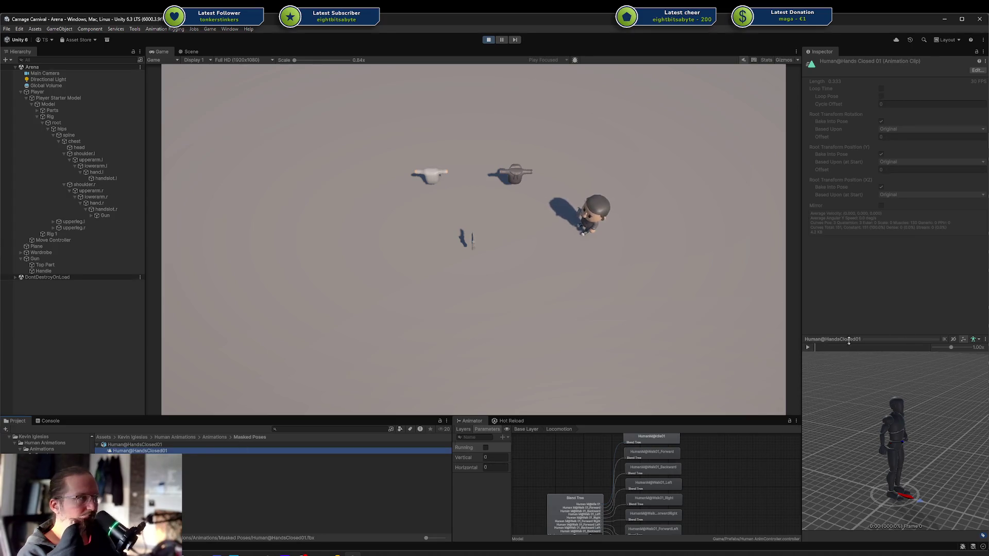
{"action": "left_click", "coordinate": [808, 348]}
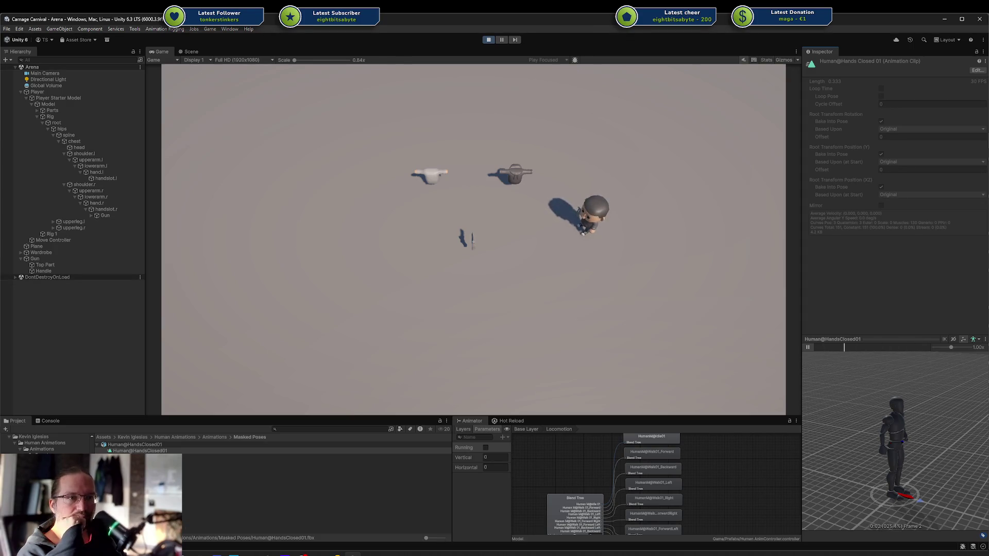
{"action": "left_click", "coordinate": [39, 480]}
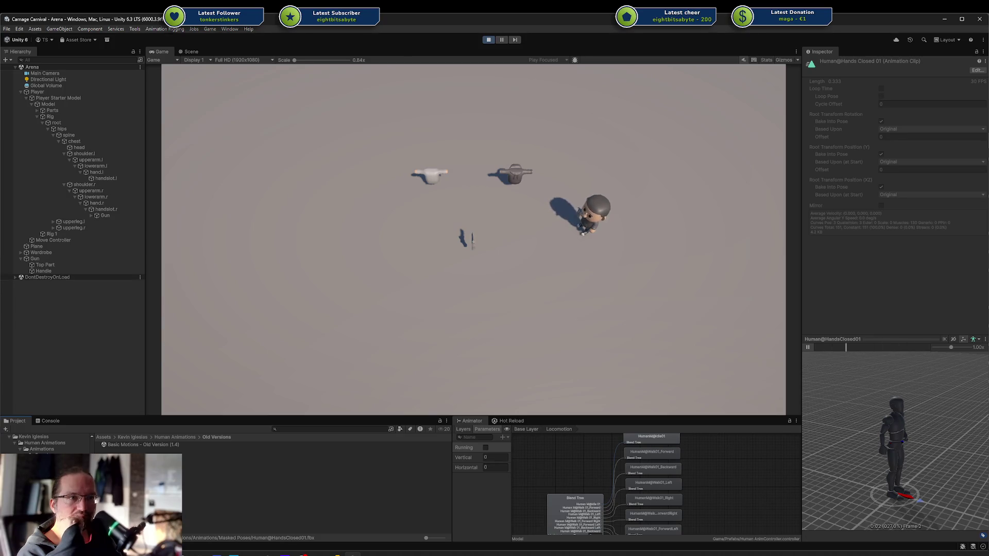
{"action": "left_click", "coordinate": [43, 474]}
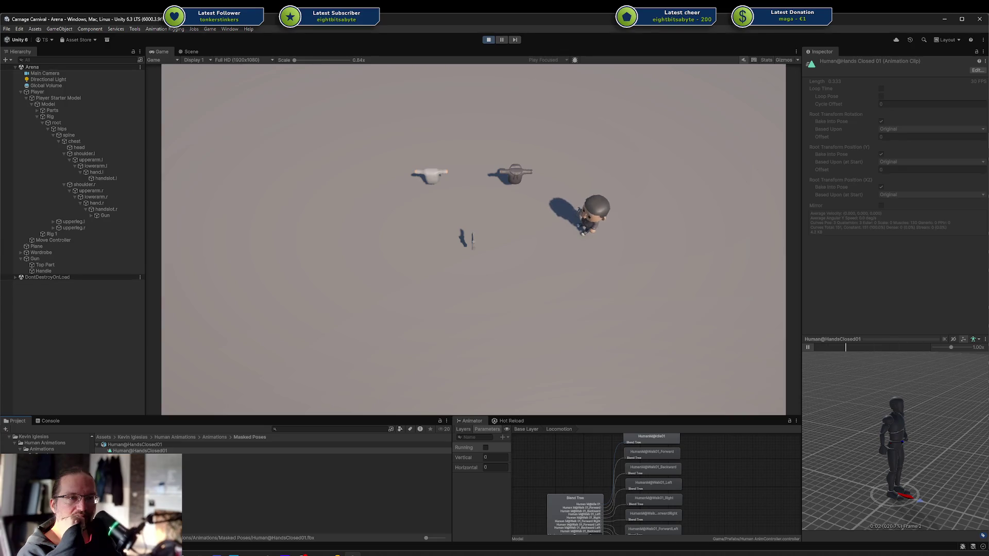
{"action": "left_click", "coordinate": [489, 40]}
Select the held Gun, then browse from the Guns _Prototype folder to Prefabs/Models.
{"action": "left_click_drag", "start_coordinate": [569, 185], "coordinate": [558, 263]}
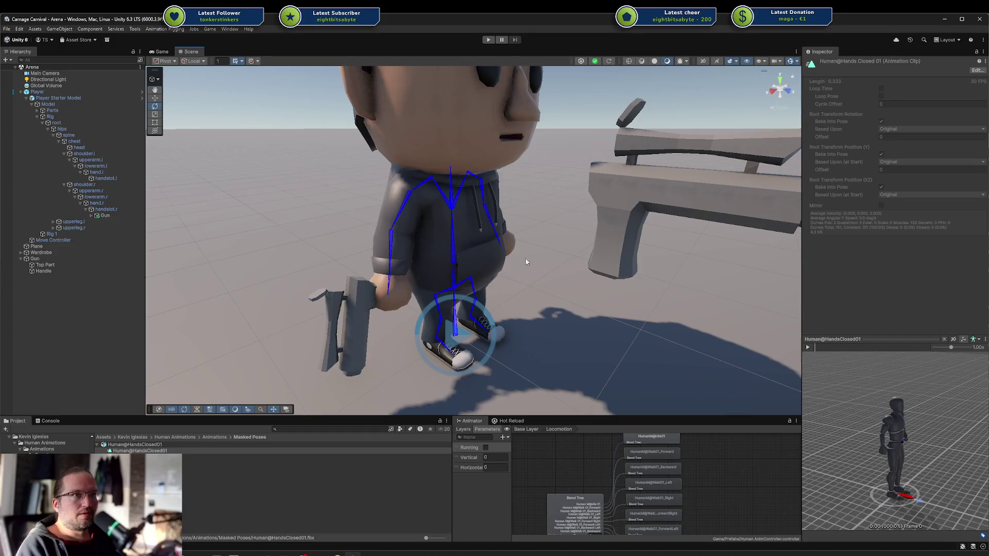
{"action": "left_click", "coordinate": [109, 216]}
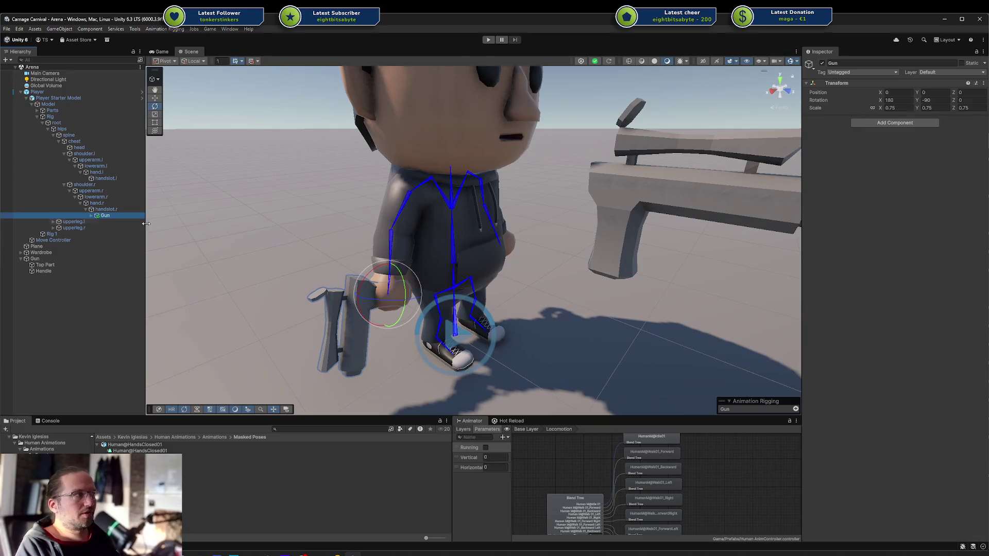
{"action": "left_click", "coordinate": [42, 259]}
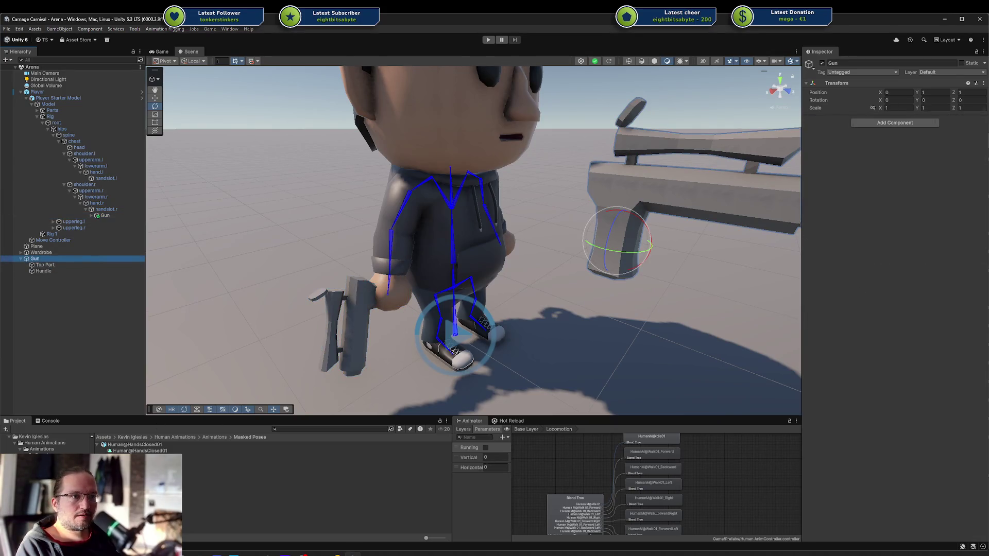
{"action": "scroll", "coordinate": [46, 443], "scroll_direction": "up", "scroll_amount": 5}
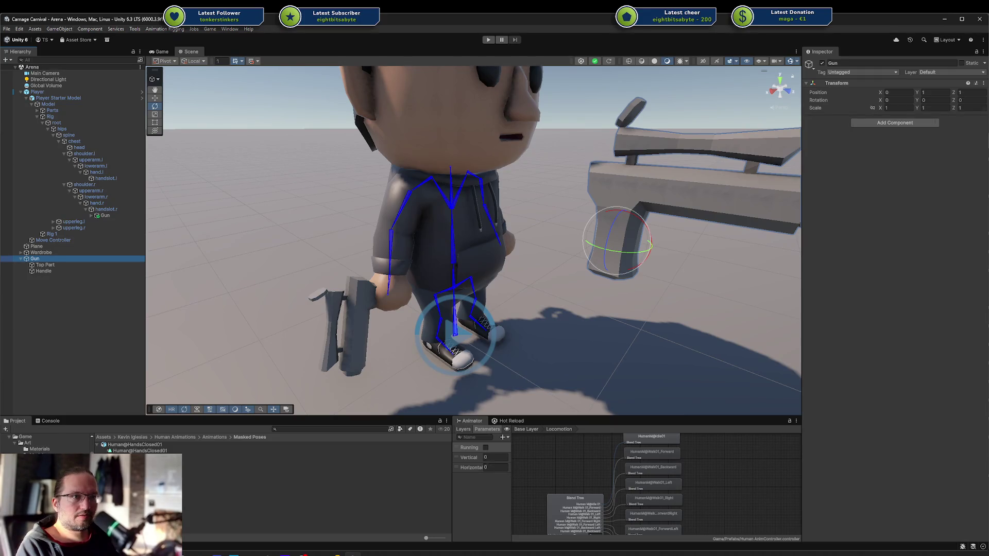
{"action": "left_click", "coordinate": [47, 462]}
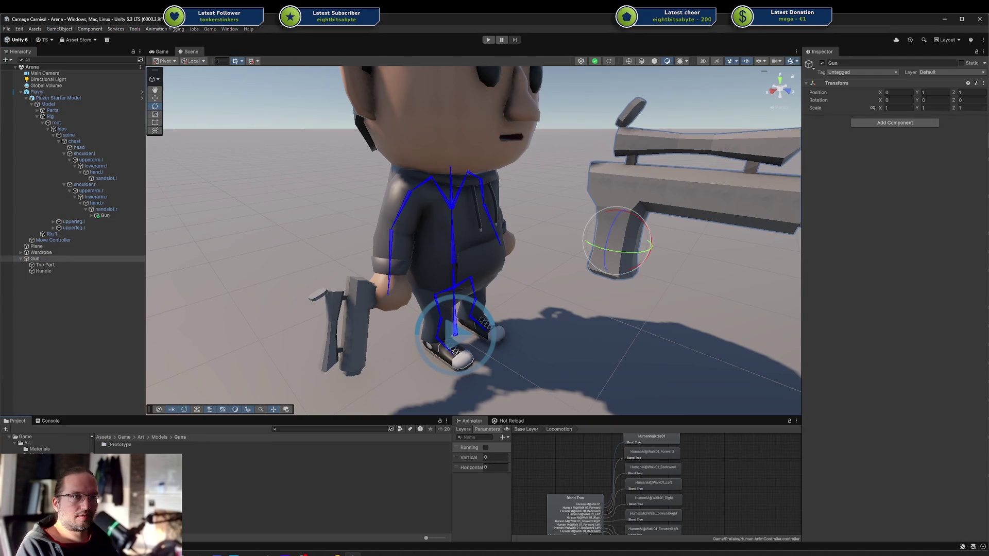
{"action": "left_click", "coordinate": [118, 445]}
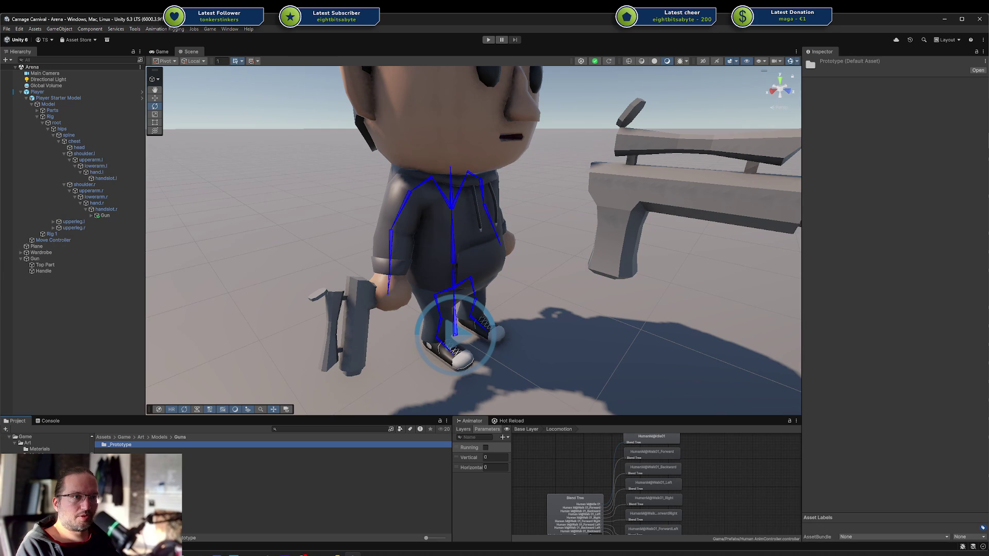
{"action": "left_click", "coordinate": [47, 492]}
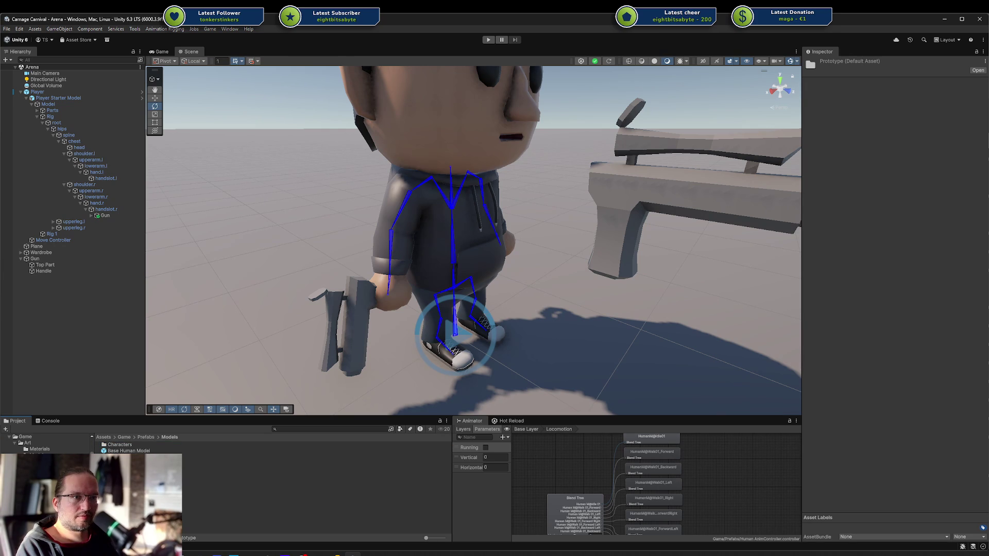
Create a new Weapons folder inside Prefabs/Models.
{"action": "right_click", "coordinate": [38, 492]}
{"action": "mouse_move", "coordinate": [72, 266]}
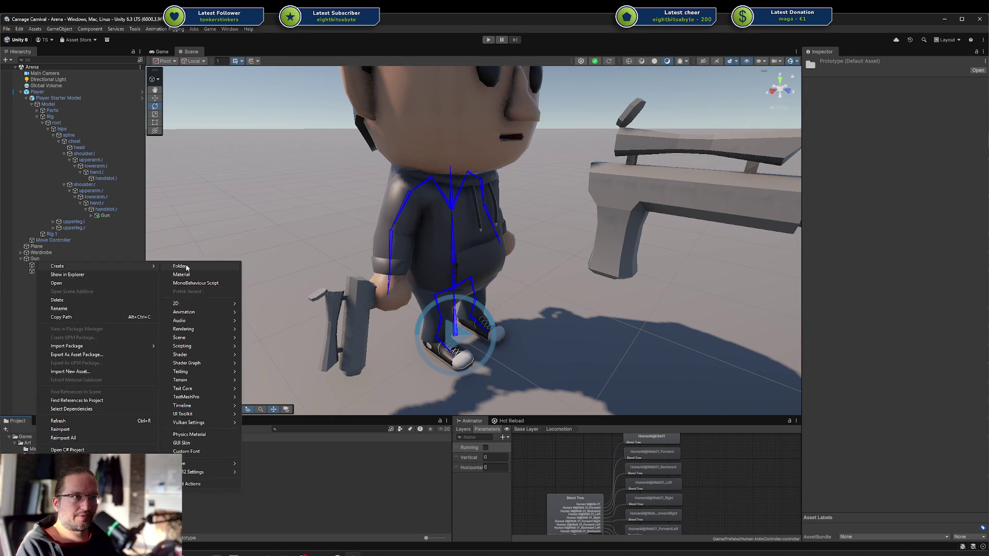
{"action": "left_click", "coordinate": [187, 266]}
{"action": "type", "text": "Weapons"}
{"action": "key", "text": "Return"}
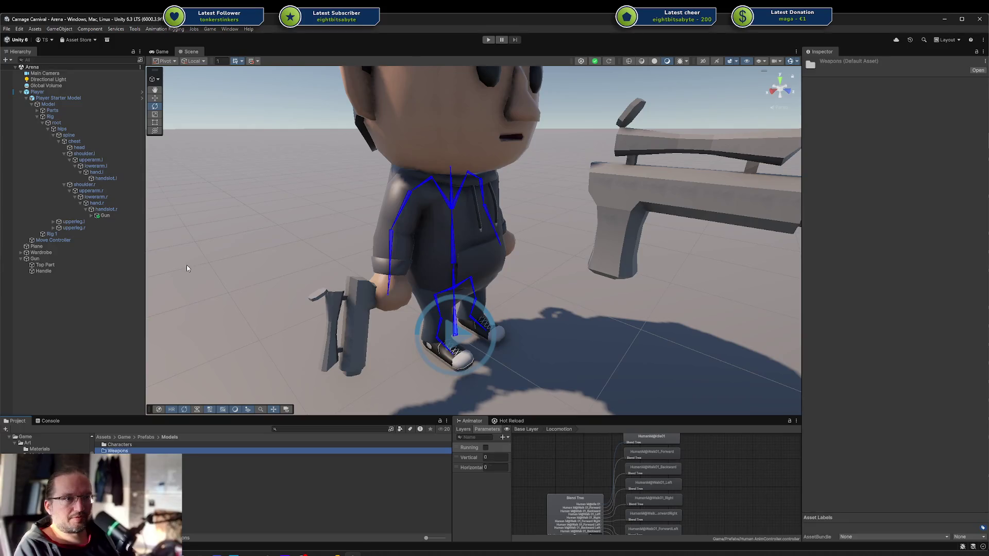
{"action": "left_click", "coordinate": [41, 468]}
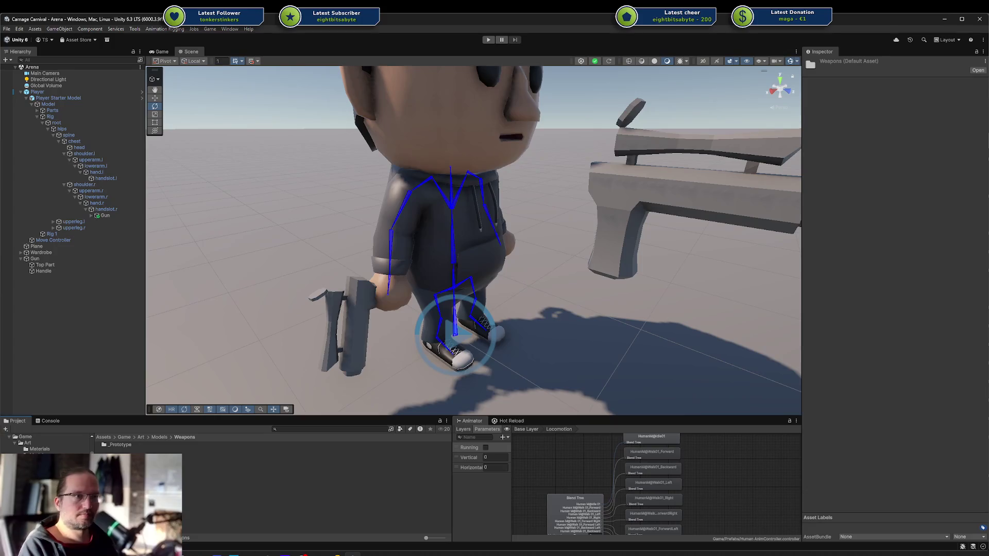
{"action": "left_click", "coordinate": [46, 489]}
Save the scene Gun as a prefab in Weapons named 'Prototype Gun'.
{"action": "mouse_move", "coordinate": [35, 259]}
{"action": "left_mouse_down"}
{"action": "mouse_move", "coordinate": [209, 492]}
{"action": "mouse_move", "coordinate": [128, 448]}
{"action": "left_mouse_up"}
{"action": "left_click", "coordinate": [129, 446]}
{"action": "key", "text": "Home"}
{"action": "type", "text": "Prototype"}
{"action": "key", "text": "Return"}
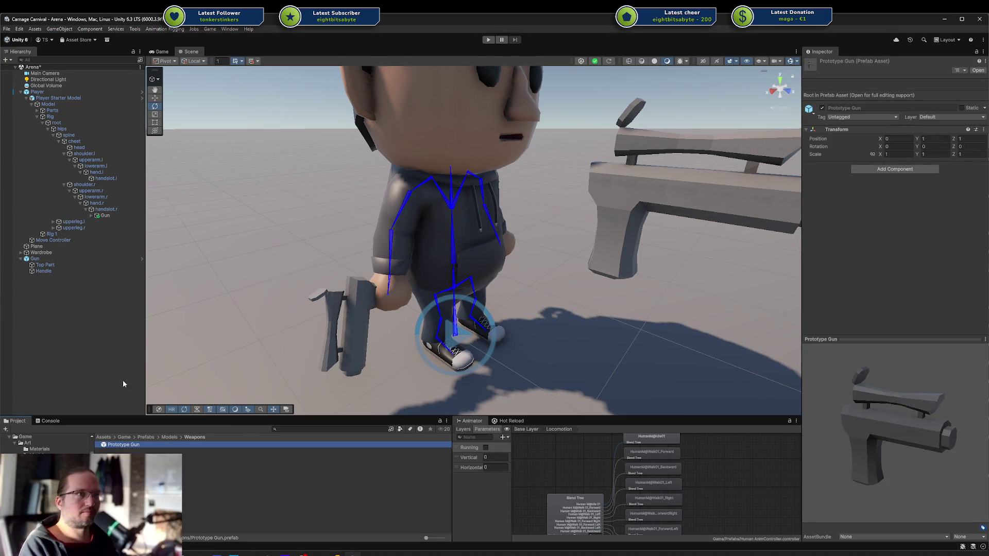
Delete the loose scene Gun, give the prefab scale 0.75, and save the scene.
{"action": "left_click", "coordinate": [55, 257]}
{"action": "key", "text": "Delete"}
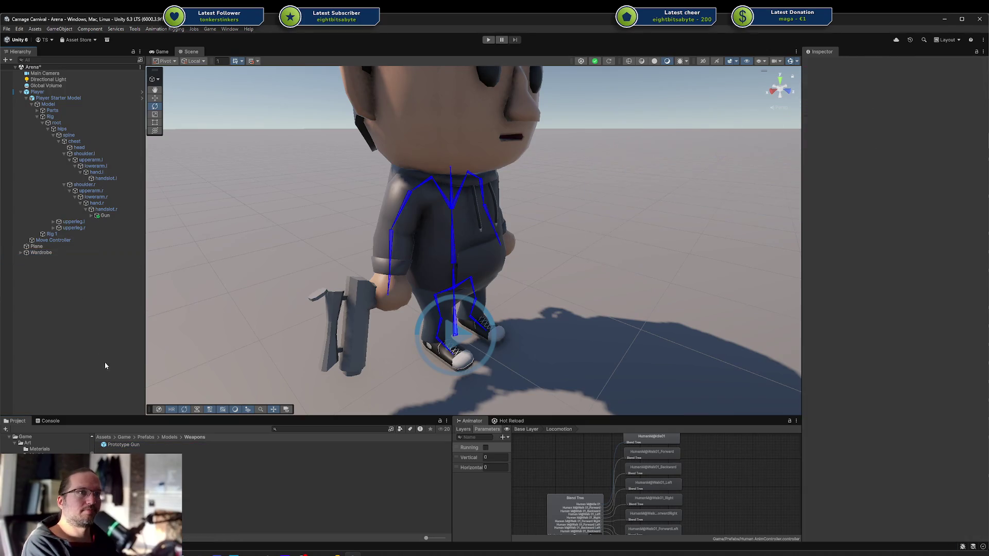
{"action": "left_click", "coordinate": [112, 214]}
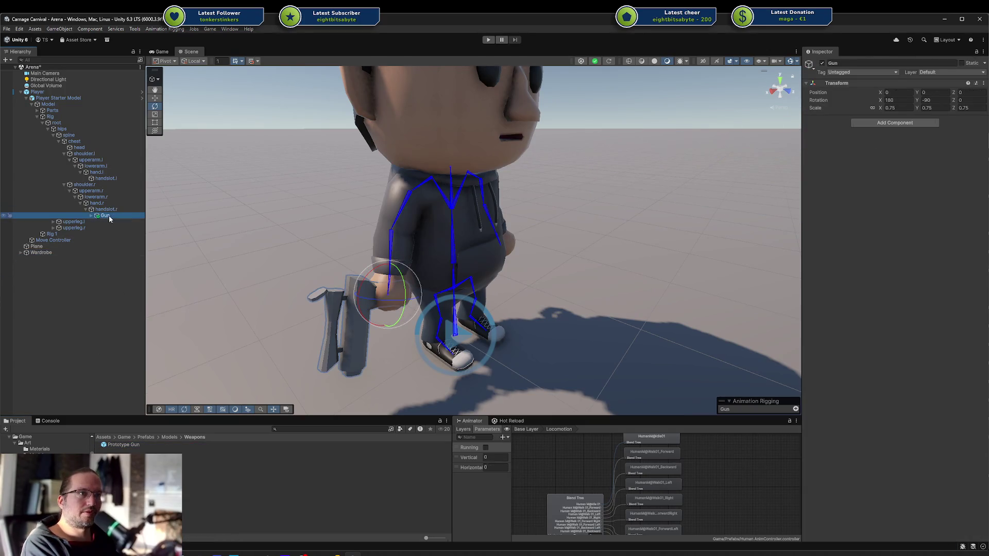
{"action": "left_click", "coordinate": [119, 446]}
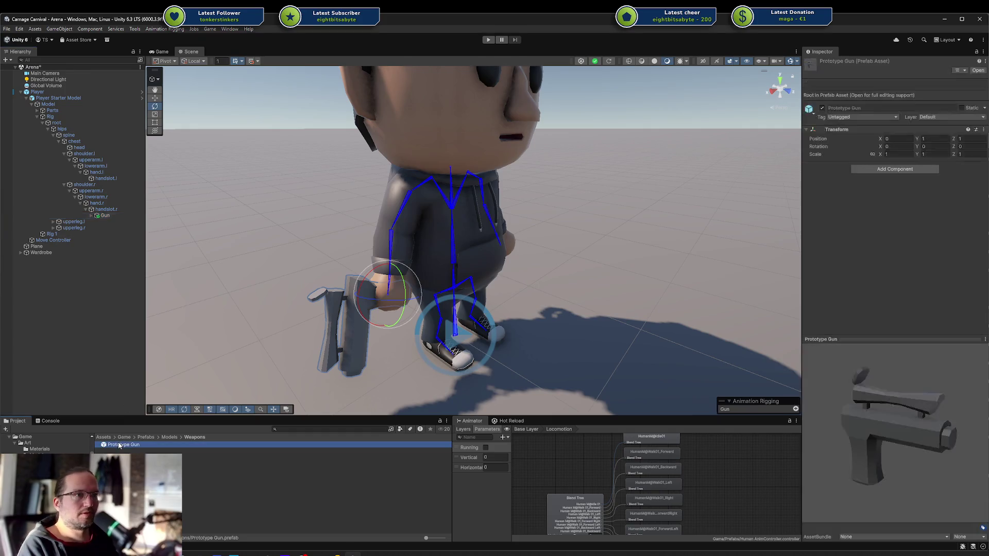
{"action": "left_click", "coordinate": [891, 154]}
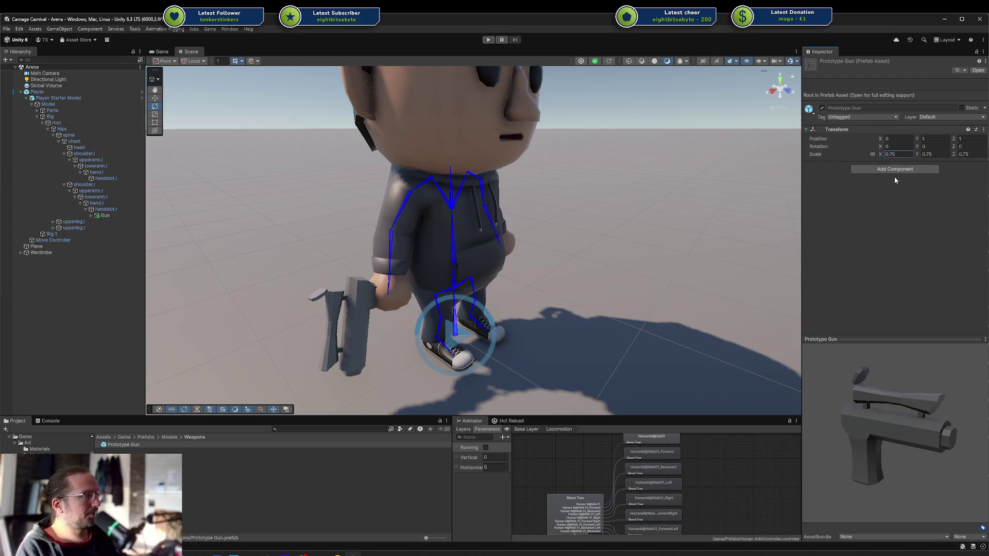
{"action": "key", "text": "ctrl+s"}
Open Prototype Gun in Prefab Mode and add an empty child named 'Scaler'.
{"action": "double_click", "coordinate": [121, 445]}
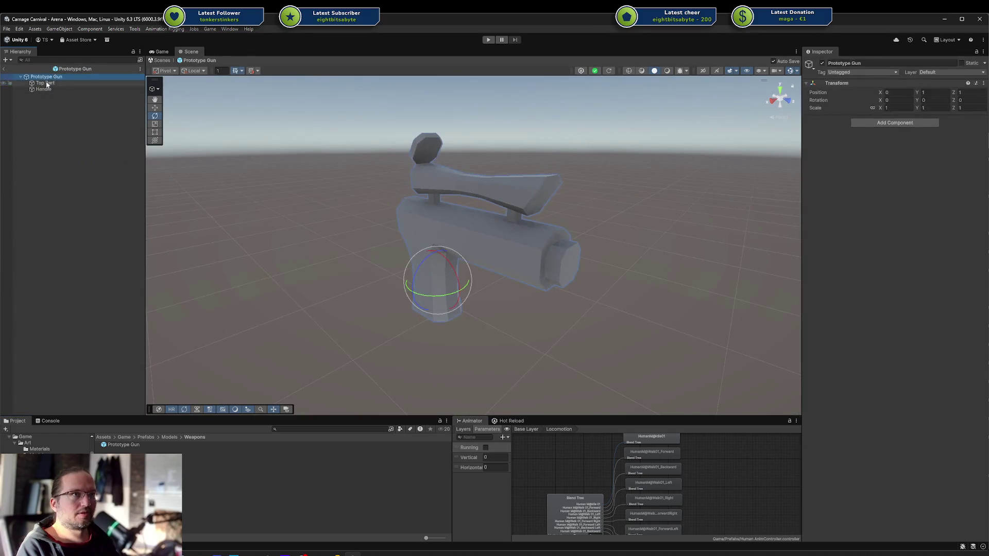
{"action": "left_click", "coordinate": [47, 89]}
{"action": "left_click", "coordinate": [83, 82], "text": "shift"}
{"action": "right_click", "coordinate": [57, 77]}
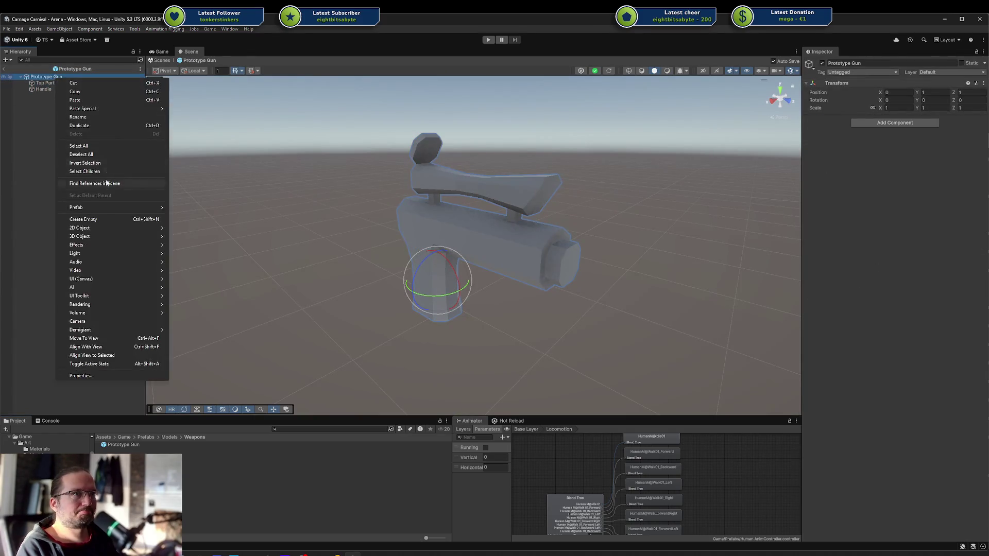
{"action": "left_click", "coordinate": [100, 217]}
{"action": "type", "text": "Scaler"}
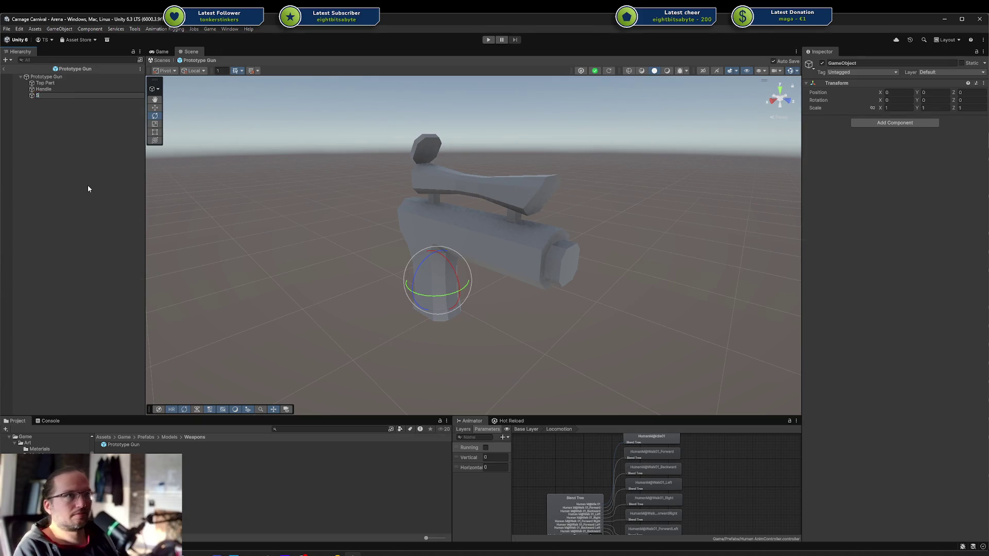
{"action": "key", "text": "Return"}
Parent Top Part and Handle under Scaler, set Scaler's scale to 0.75, and check the root's scale.
{"action": "left_click_drag", "start_coordinate": [43, 95], "coordinate": [43, 83]}
{"action": "left_click", "coordinate": [45, 89]}
{"action": "left_click", "coordinate": [40, 95], "text": "shift"}
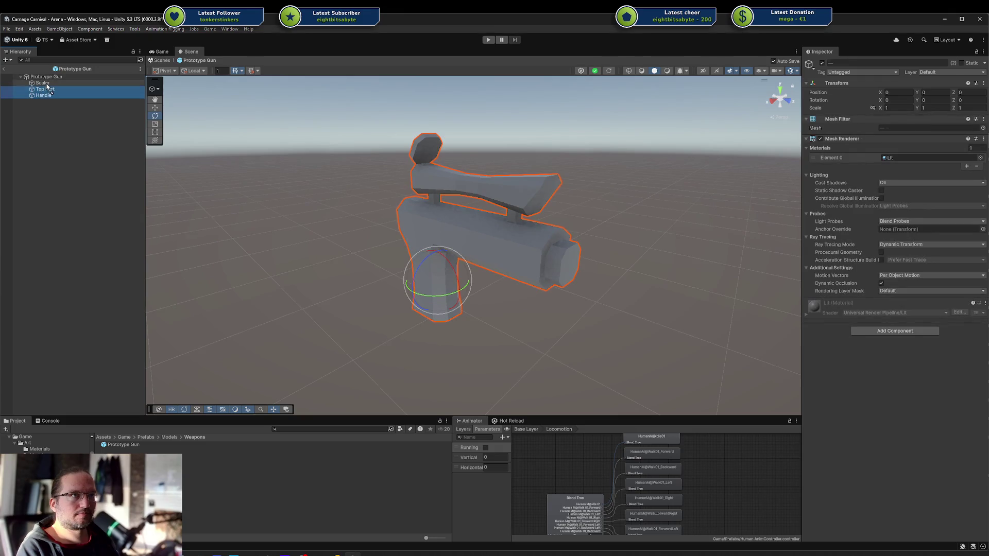
{"action": "left_click", "coordinate": [26, 83]}
{"action": "left_click", "coordinate": [26, 83]}
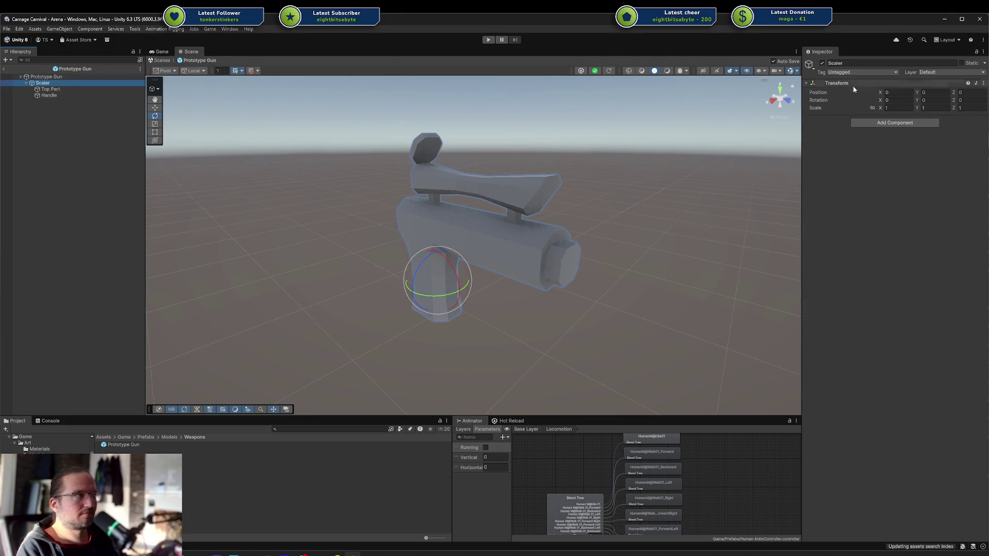
{"action": "left_click", "coordinate": [899, 108]}
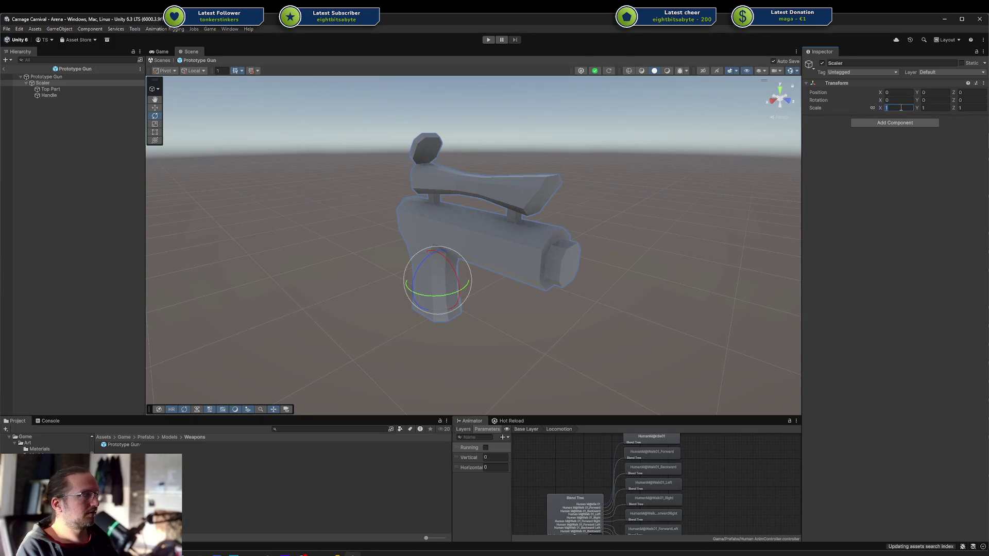
{"action": "type", "text": "0.75"}
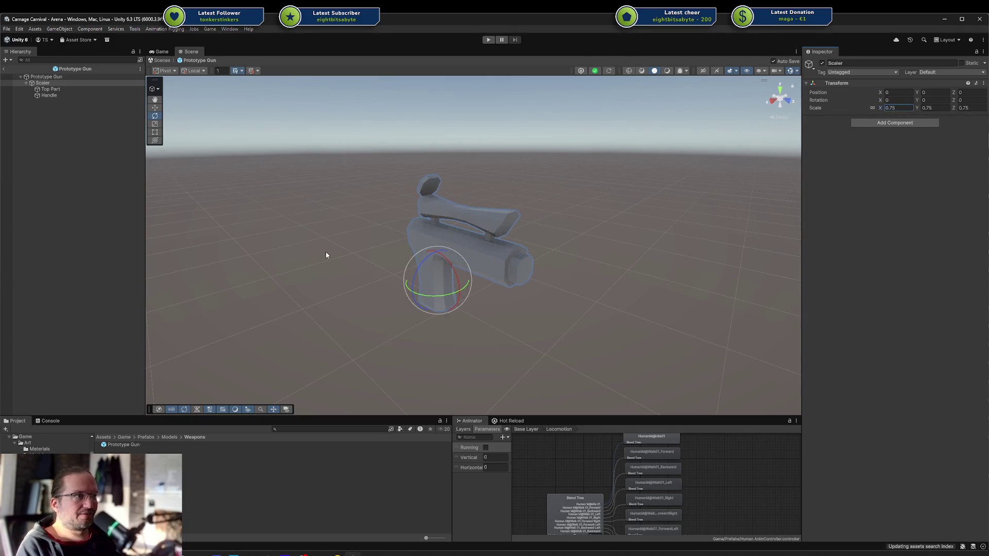
{"action": "left_click", "coordinate": [62, 77]}
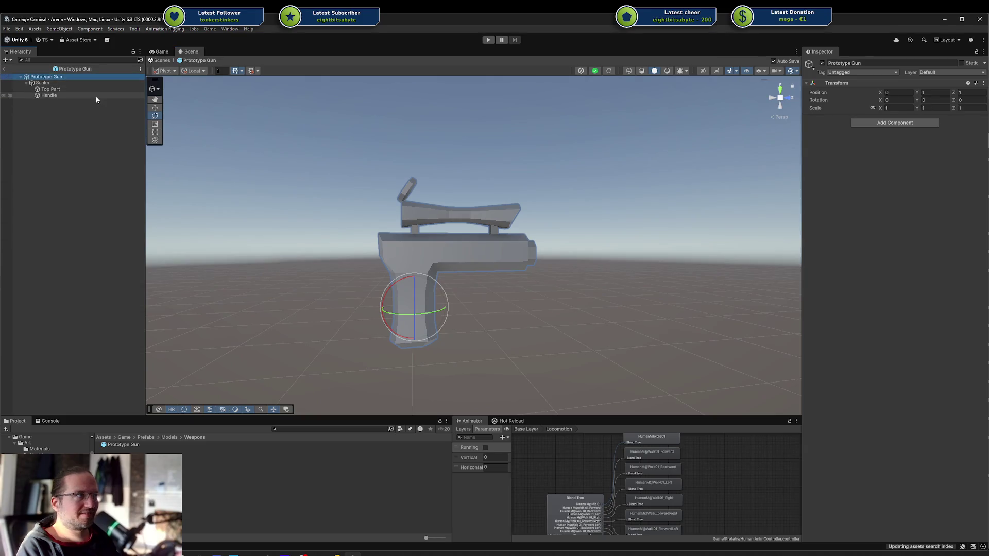
{"action": "left_click", "coordinate": [900, 109]}
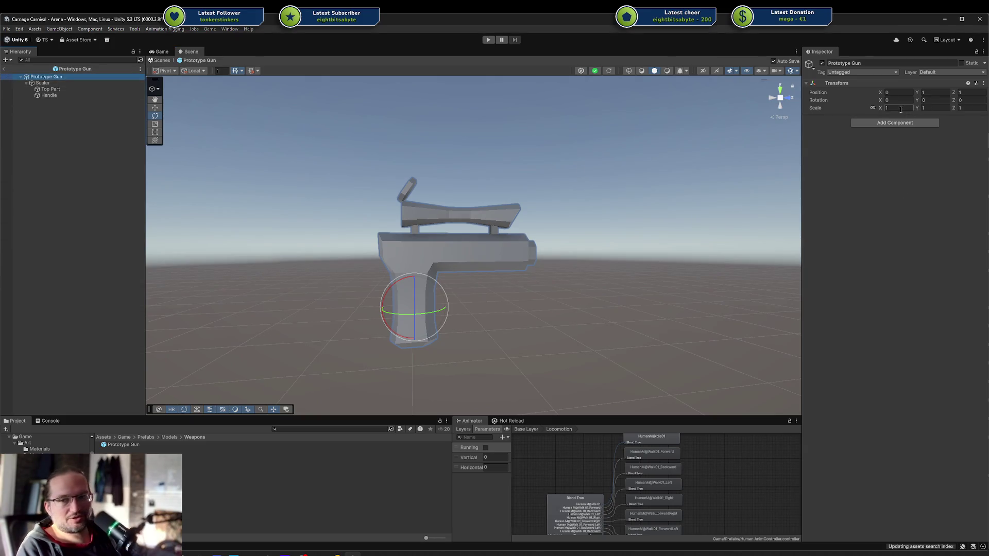
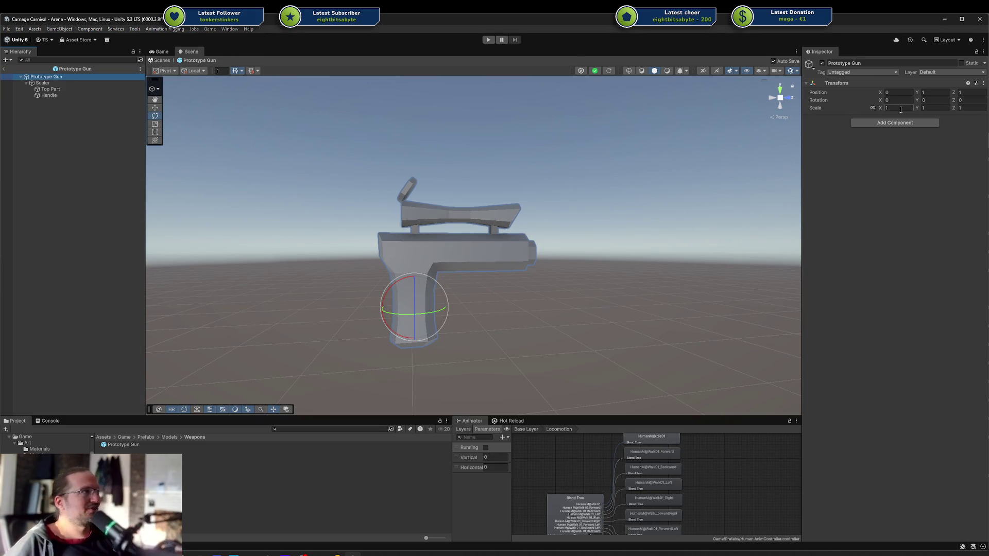
Inspect the Scaler's 0.75 scale and compare it with Top Part and Handle.
{"action": "left_click", "coordinate": [72, 82]}
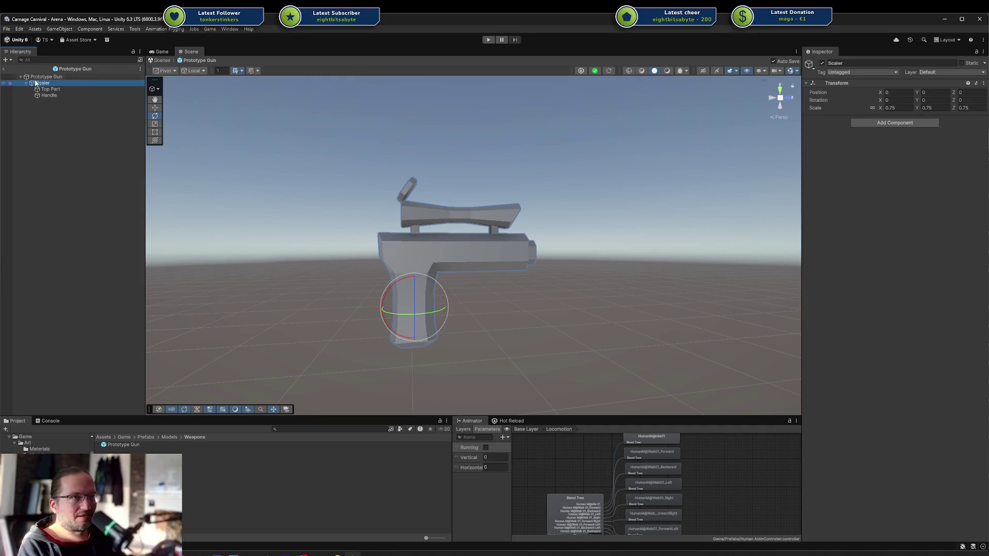
{"action": "left_click", "coordinate": [430, 242]}
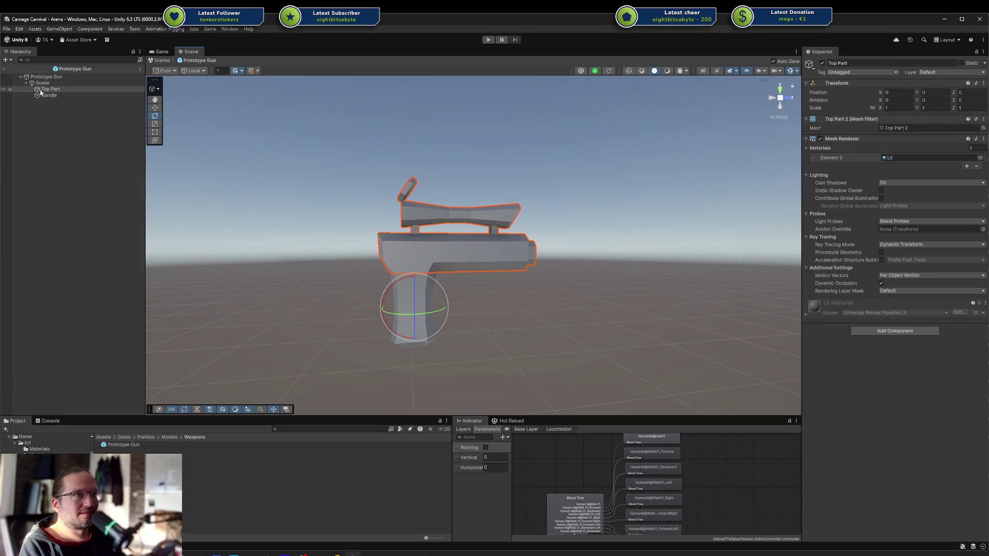
{"action": "left_click", "coordinate": [43, 83]}
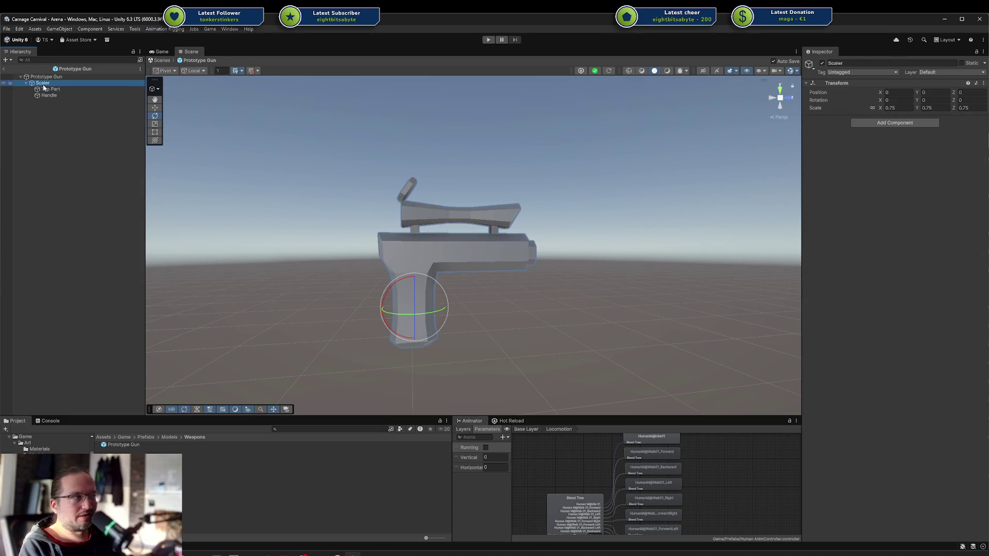
{"action": "left_click", "coordinate": [44, 88]}
{"action": "left_click", "coordinate": [49, 83]}
{"action": "left_click", "coordinate": [411, 233]}
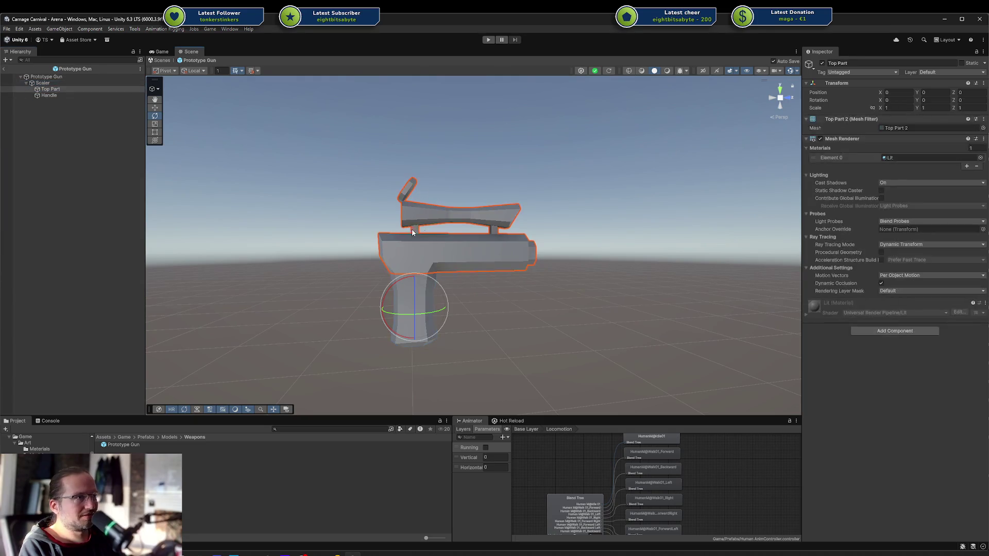
{"action": "left_click_drag", "start_coordinate": [346, 165], "coordinate": [606, 368]}
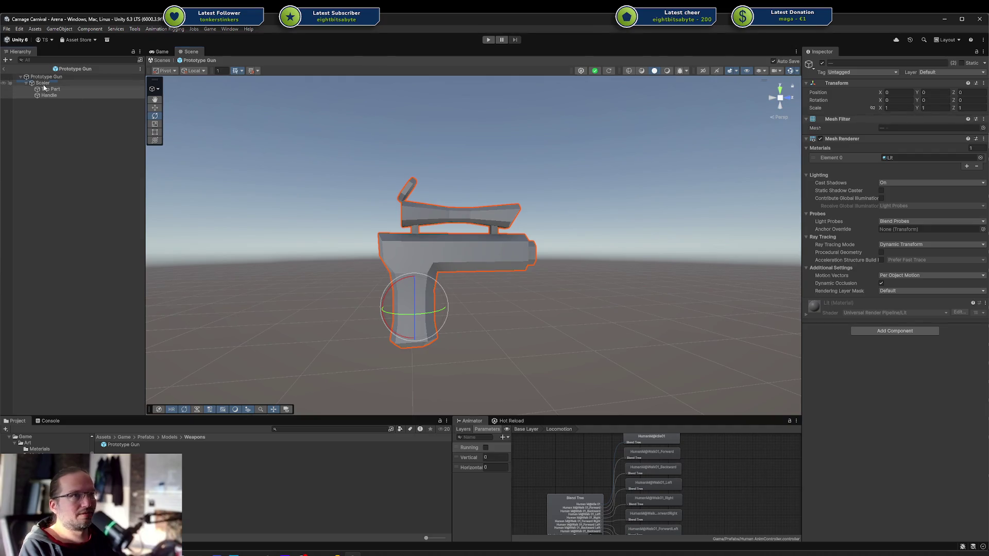
{"action": "left_click", "coordinate": [42, 83]}
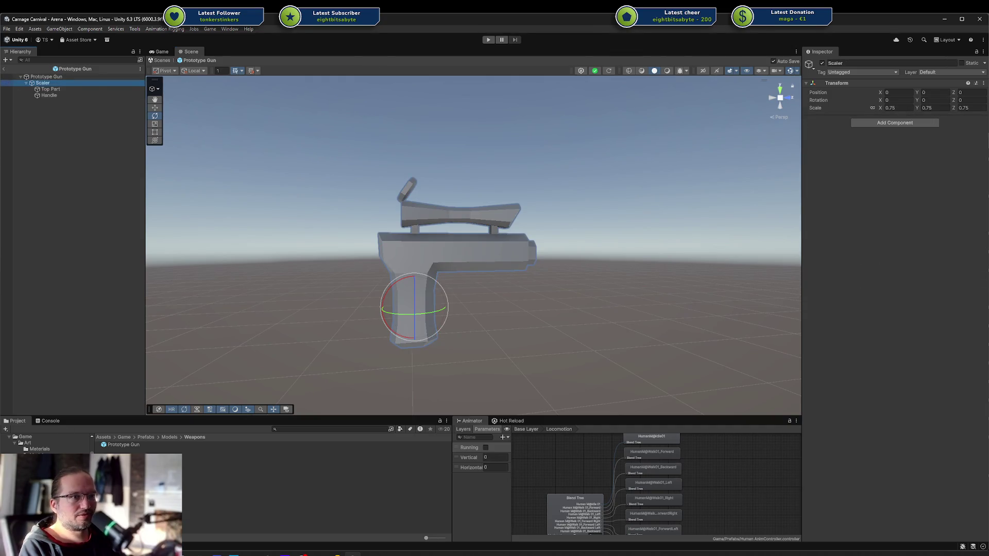
Browse to Art/Models/Weapons/_Prototype and select the Handles model.
{"action": "left_click", "coordinate": [46, 474]}
{"action": "left_click", "coordinate": [46, 479]}
{"action": "left_click", "coordinate": [123, 447]}
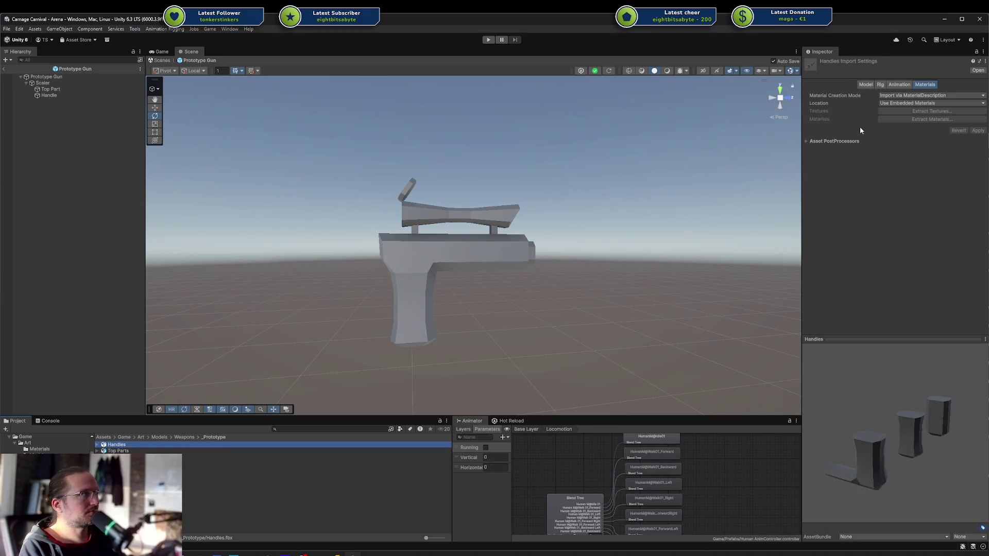
Show the Handles Model tab and undo the parenting of Top Part and Handle.
{"action": "left_click", "coordinate": [864, 84]}
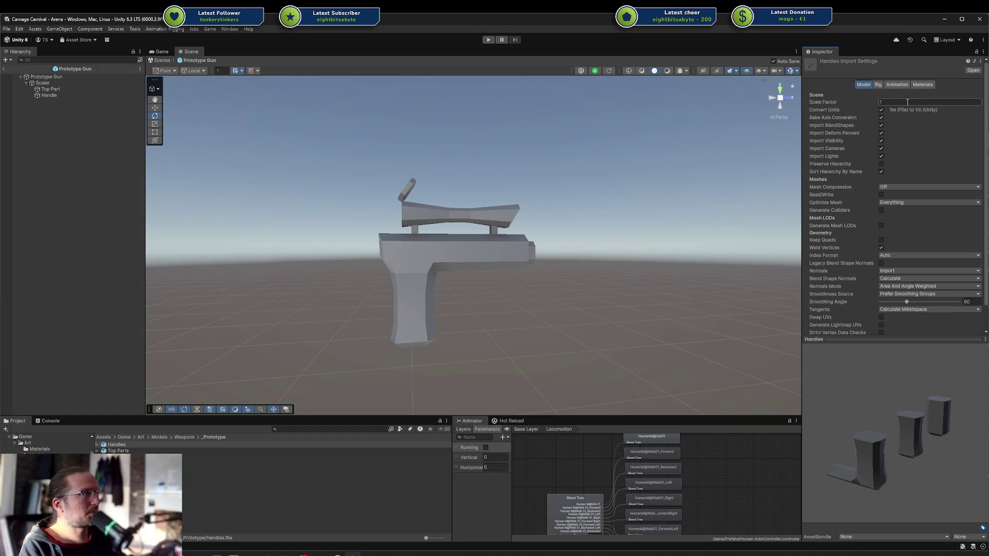
{"action": "left_click", "coordinate": [50, 89]}
{"action": "left_click", "coordinate": [49, 95], "text": "shift"}
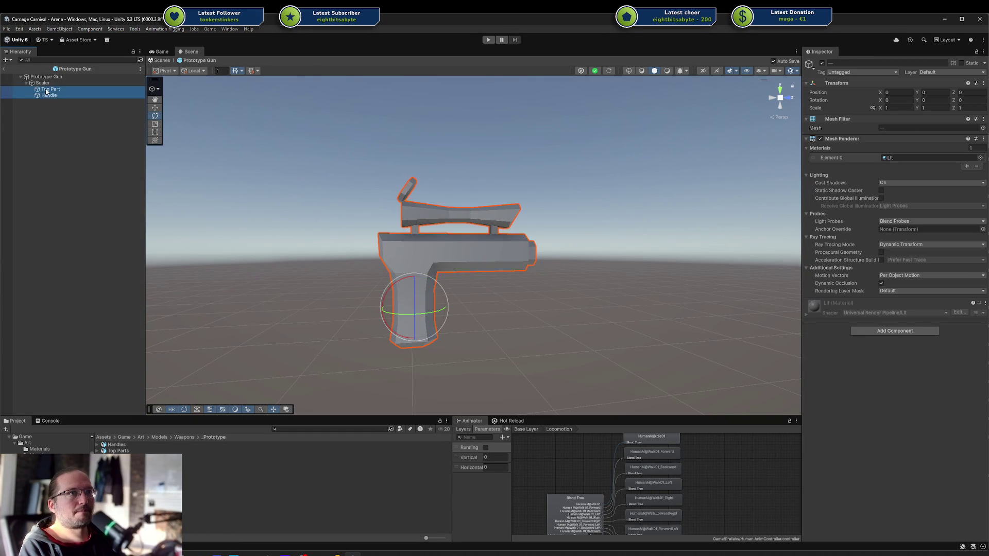
{"action": "key", "text": "ctrl+z"}
{"action": "left_click", "coordinate": [49, 96]}
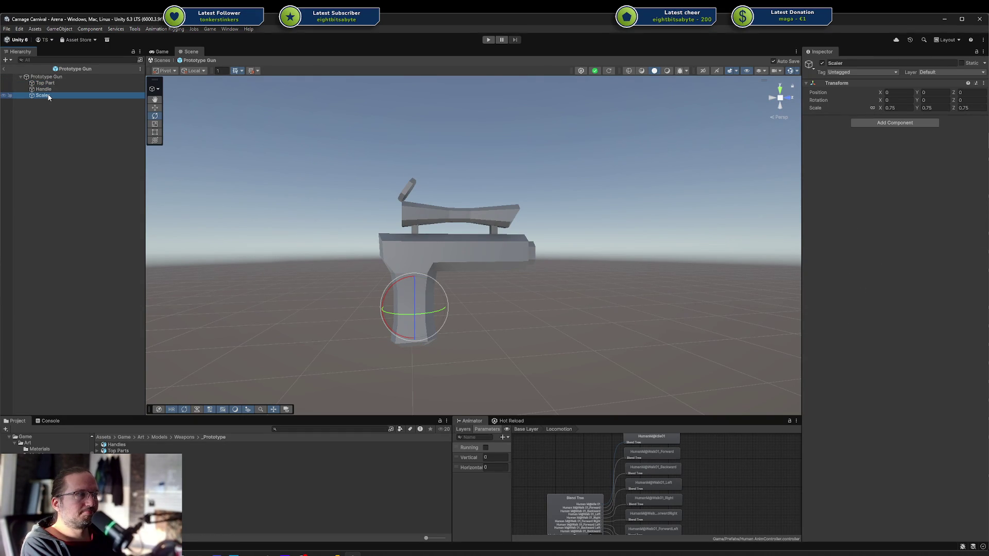
Apply a Handles import Scale Factor of 0, then restore and apply 1.
{"action": "left_click", "coordinate": [115, 444]}
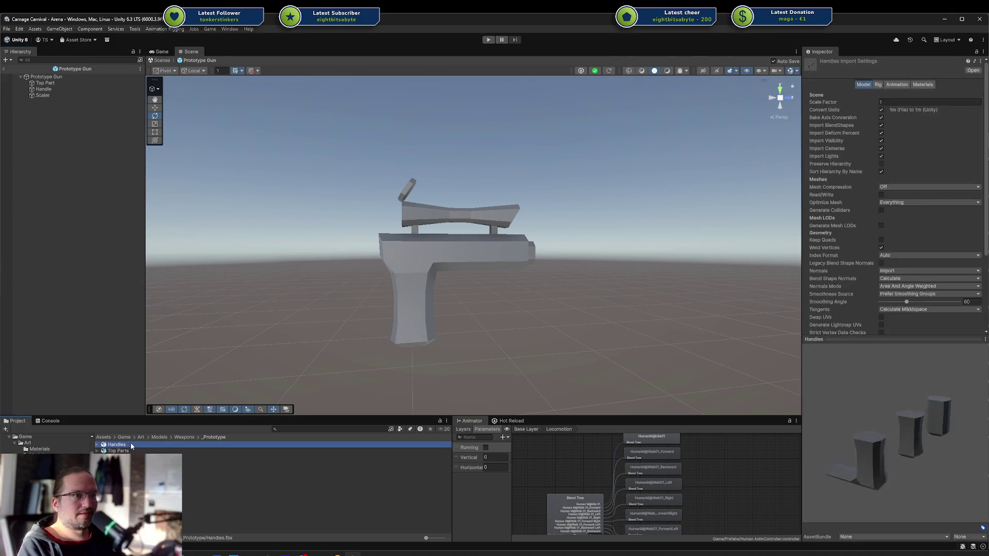
{"action": "left_click", "coordinate": [896, 102]}
{"action": "type", "text": "0.75"}
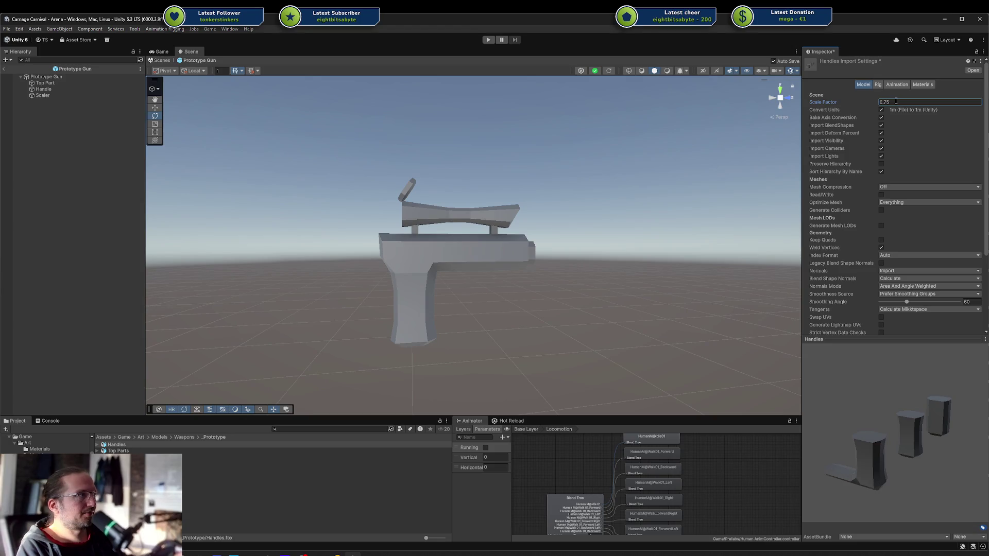
{"action": "scroll", "coordinate": [950, 228], "scroll_direction": "down", "scroll_amount": 5}
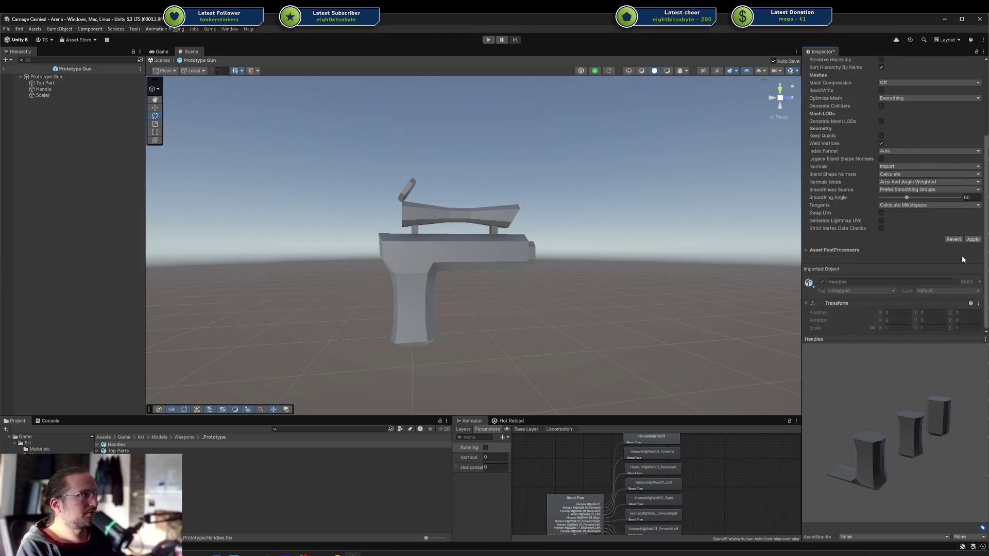
{"action": "left_click", "coordinate": [974, 240]}
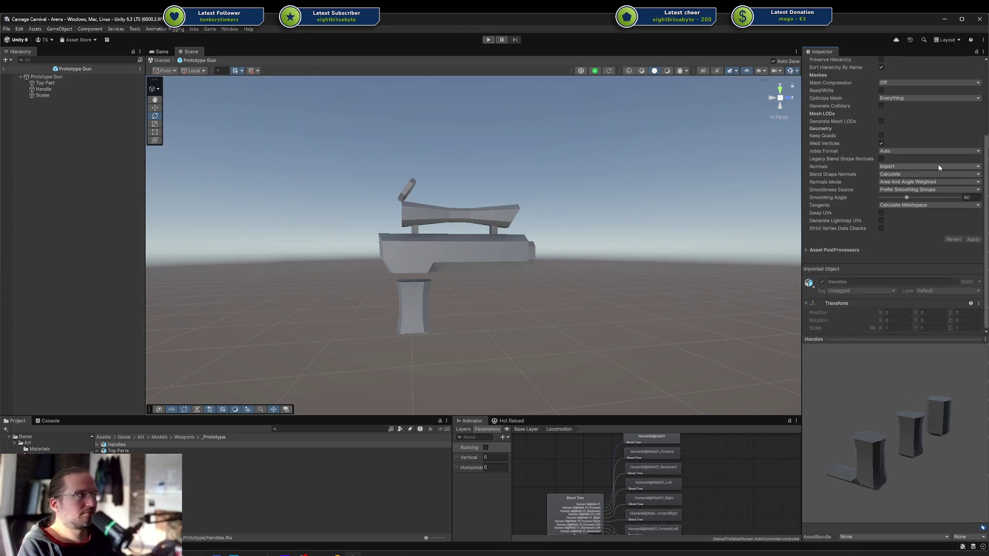
{"action": "key", "text": "ctrl+z"}
{"action": "scroll", "coordinate": [934, 170], "scroll_direction": "up", "scroll_amount": 5}
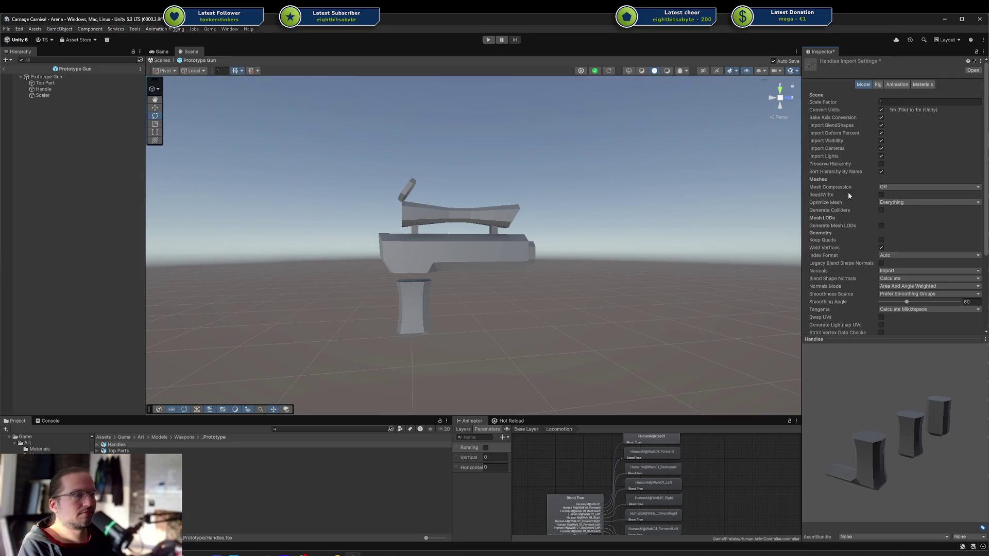
{"action": "scroll", "coordinate": [976, 196], "scroll_direction": "down", "scroll_amount": 5}
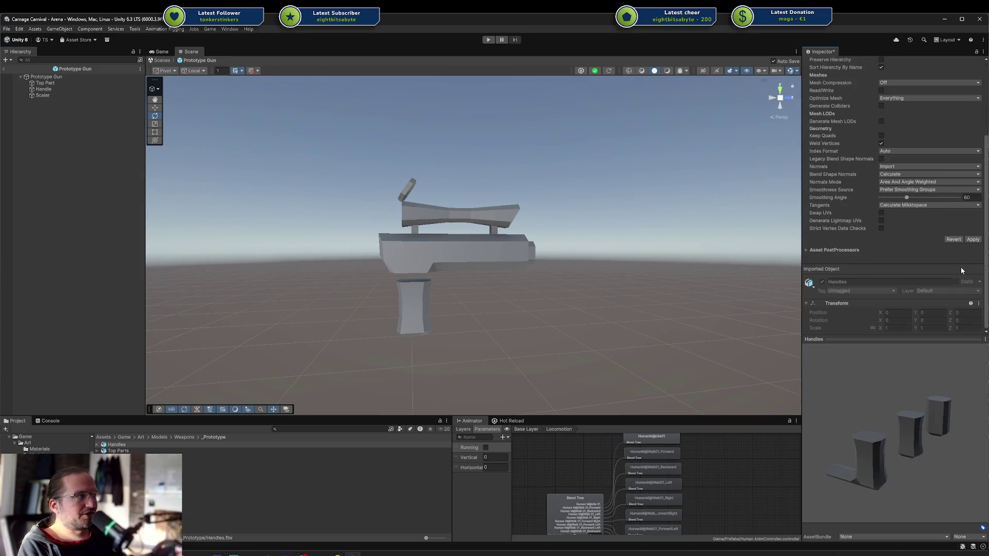
{"action": "left_click", "coordinate": [974, 240]}
{"action": "scroll", "coordinate": [951, 202], "scroll_direction": "up", "scroll_amount": 5}
{"action": "left_click", "coordinate": [883, 101]}
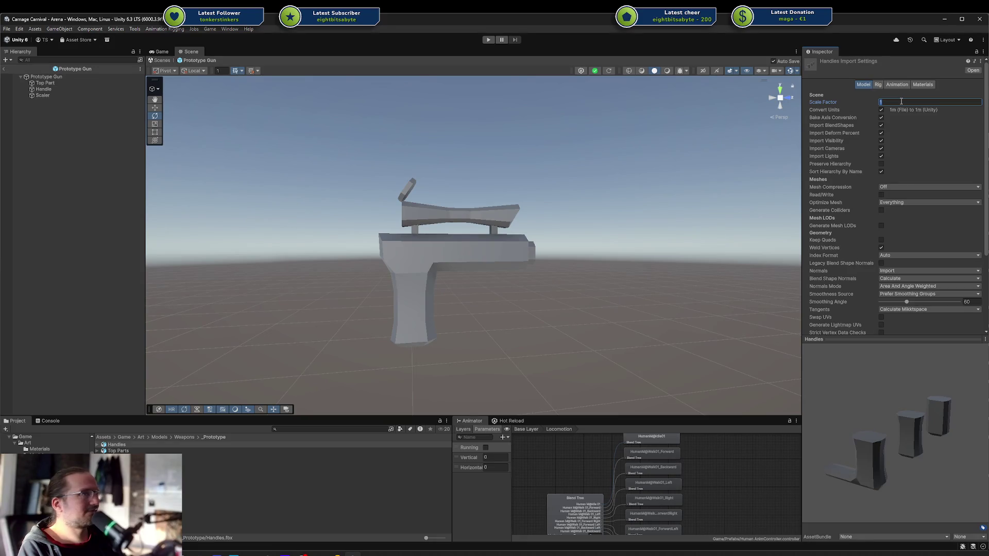
Put Top Part and Handle back under the 0.75-scale Scaler.
{"action": "left_click", "coordinate": [43, 96]}
{"action": "left_click", "coordinate": [64, 84]}
{"action": "left_click", "coordinate": [59, 91], "text": "ctrl"}
{"action": "left_click_drag", "start_coordinate": [59, 92], "coordinate": [45, 95]}
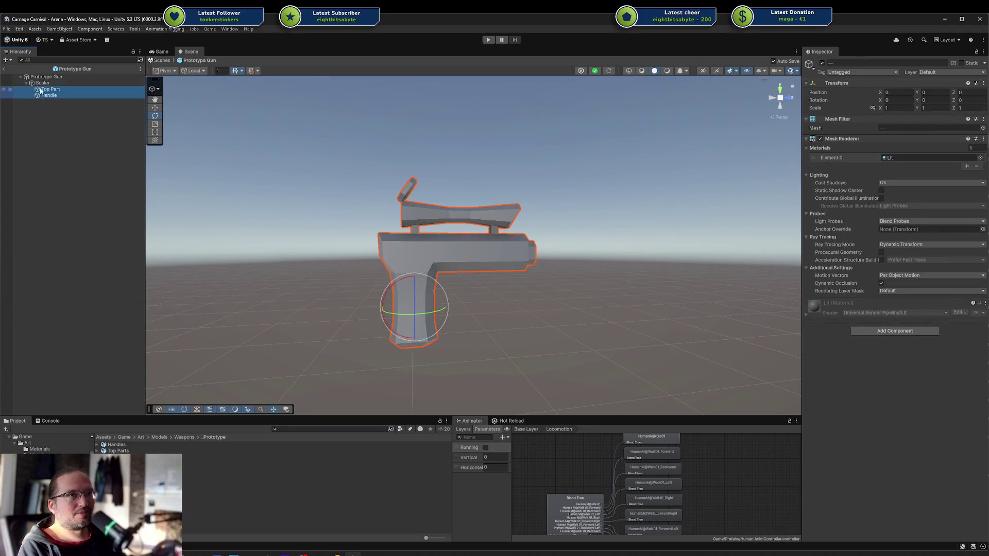
{"action": "left_click", "coordinate": [51, 89]}
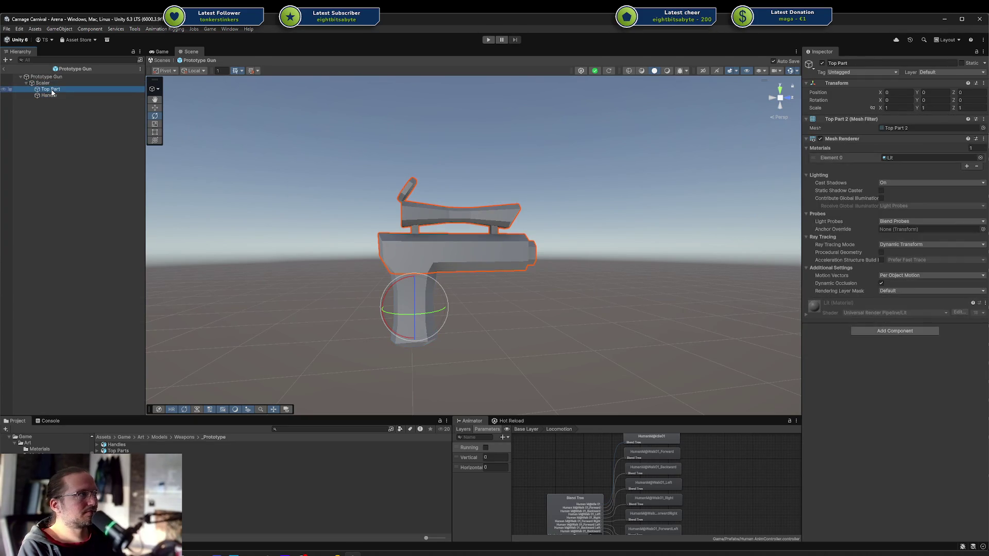
{"action": "left_click", "coordinate": [53, 84]}
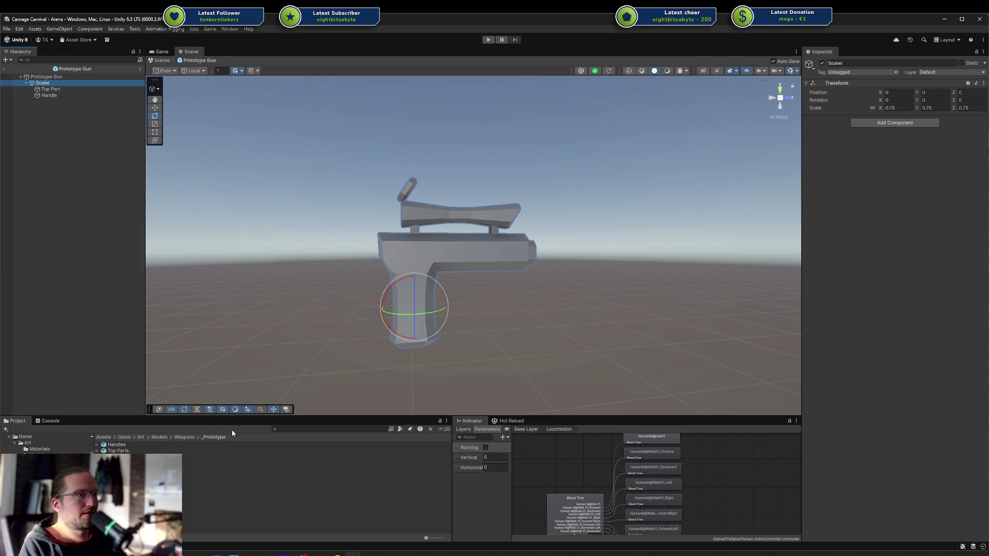
{"action": "left_click", "coordinate": [127, 445]}
{"action": "left_click", "coordinate": [126, 451]}
{"action": "left_click", "coordinate": [126, 444]}
{"action": "left_click", "coordinate": [126, 450]}
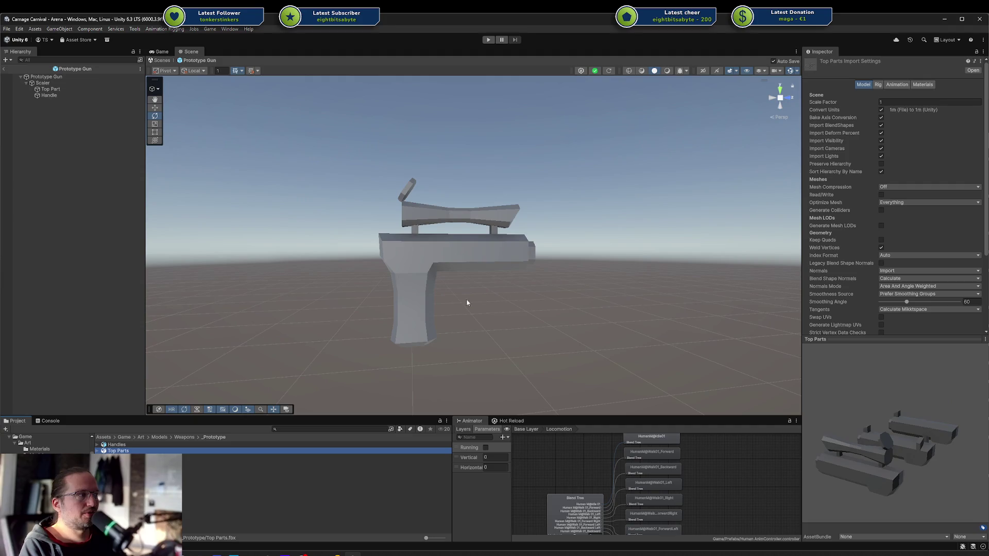
{"action": "left_click", "coordinate": [897, 101]}
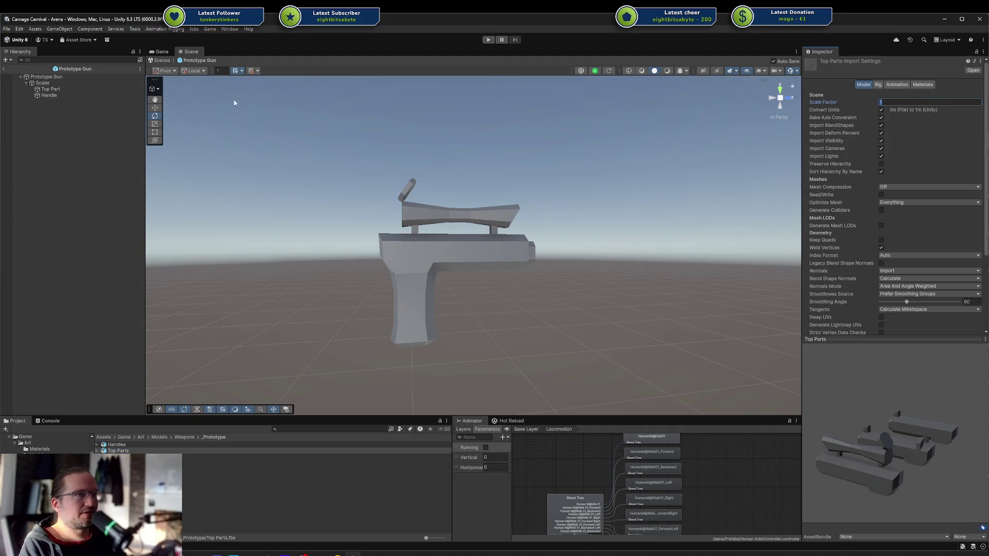
{"action": "left_click", "coordinate": [51, 90]}
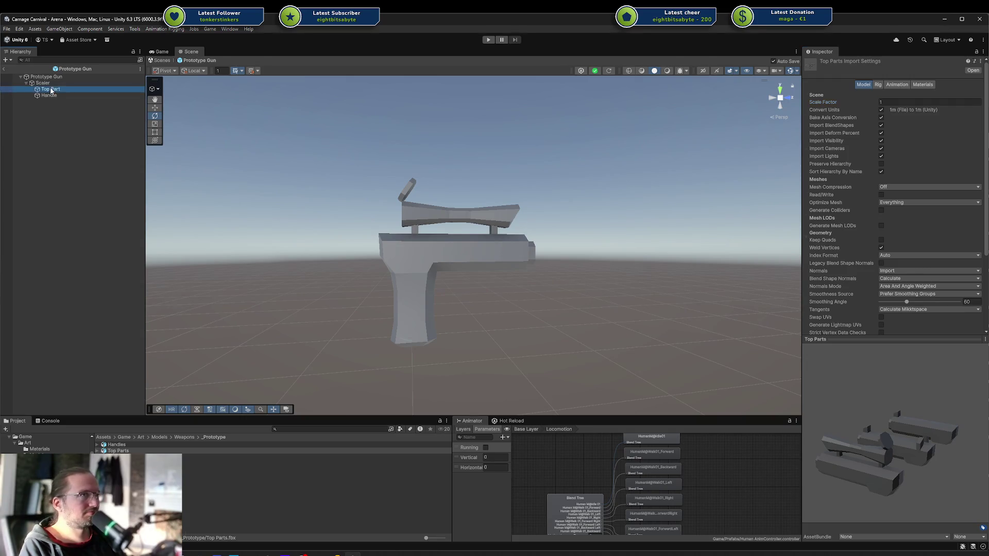
{"action": "left_click", "coordinate": [50, 96], "text": "ctrl"}
{"action": "mouse_move", "coordinate": [50, 96]}
{"action": "left_mouse_down"}
{"action": "mouse_move", "coordinate": [45, 81]}
{"action": "mouse_move", "coordinate": [45, 90]}
{"action": "left_mouse_up"}
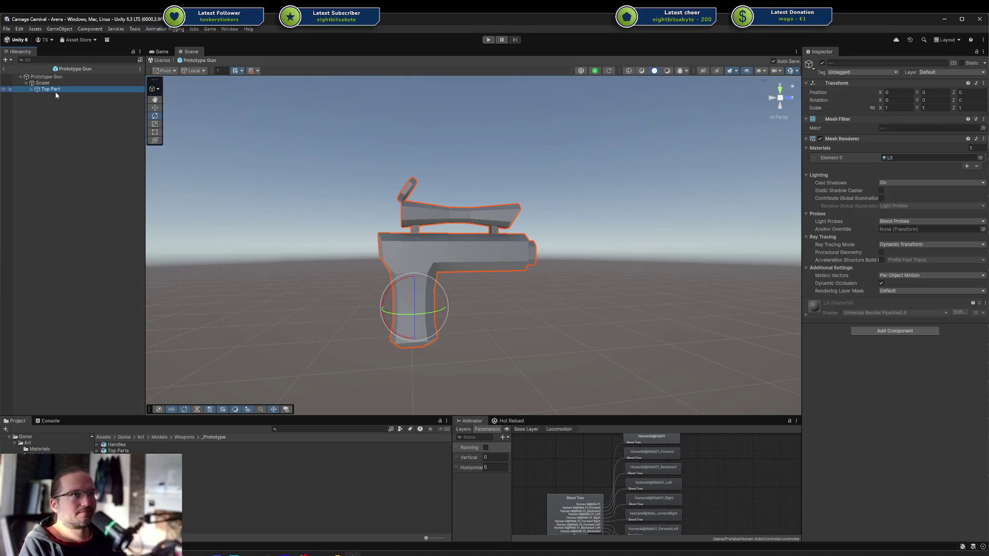
{"action": "key", "text": "ctrl+z"}
{"action": "left_click", "coordinate": [39, 83]}
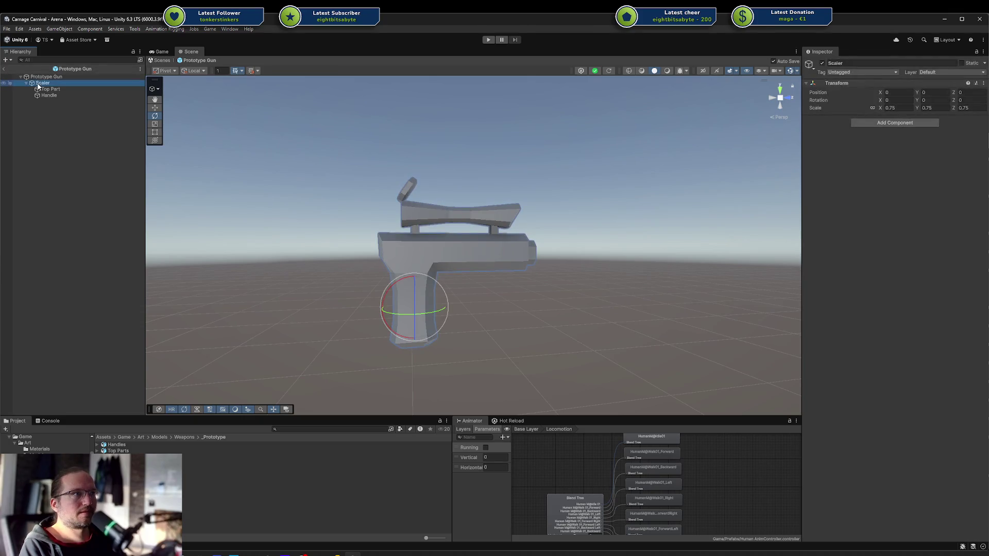
{"action": "left_click", "coordinate": [42, 89]}
{"action": "left_click", "coordinate": [45, 95]}
{"action": "left_click", "coordinate": [45, 83]}
{"action": "left_click", "coordinate": [45, 79]}
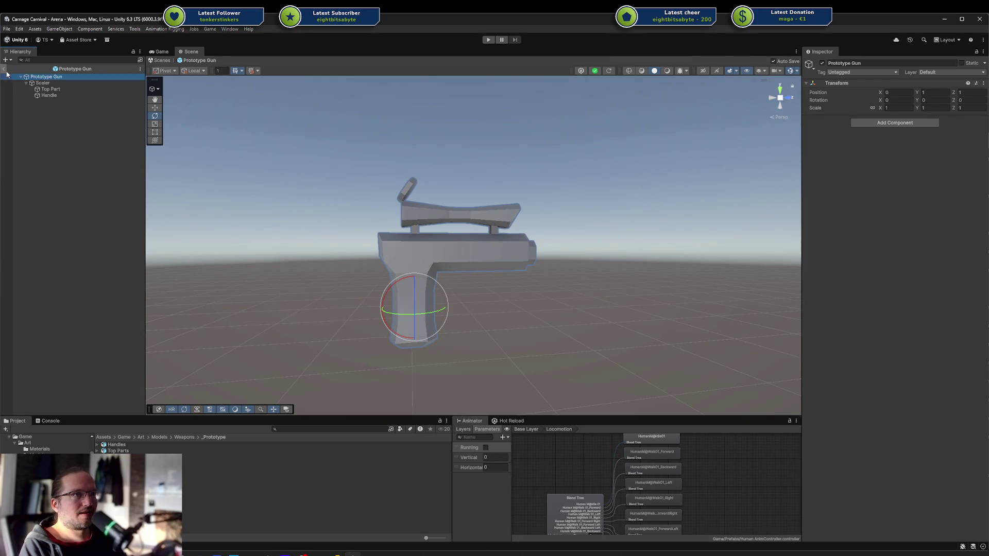
{"action": "left_click", "coordinate": [6, 72]}
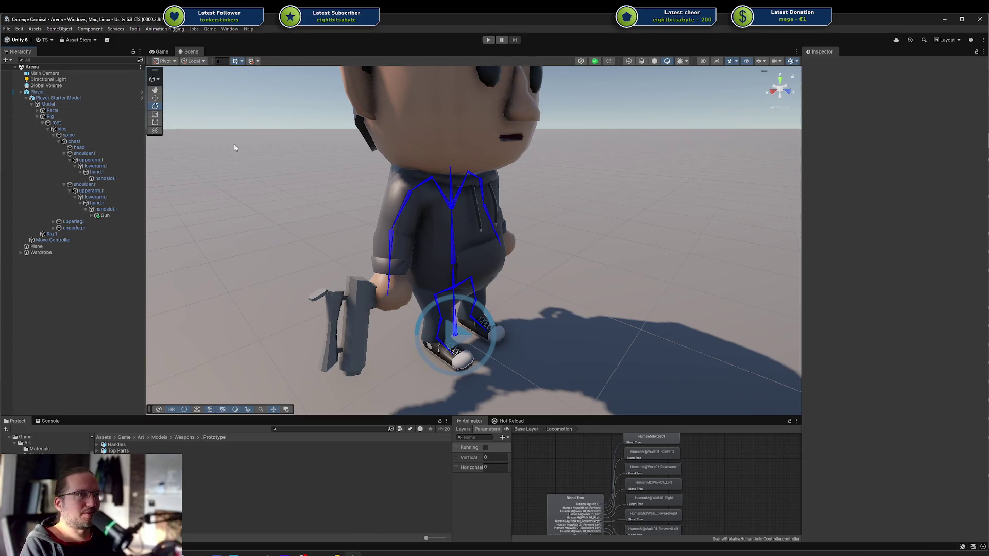
Replace the right-hand Gun with the Prototype Gun prefab.
{"action": "left_click", "coordinate": [106, 215]}
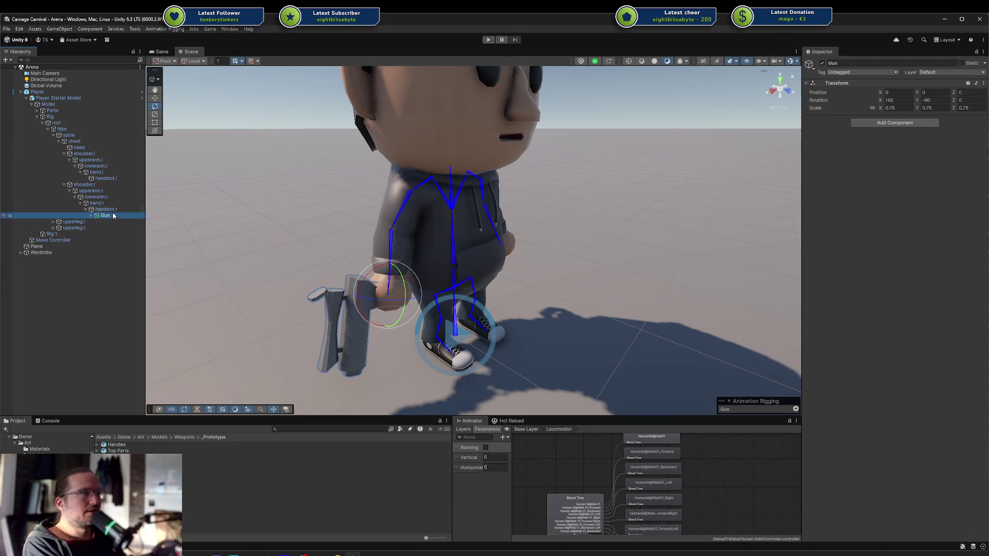
{"action": "right_click", "coordinate": [116, 215]}
{"action": "mouse_move", "coordinate": [158, 351]}
{"action": "left_click", "coordinate": [253, 352]}
{"action": "type", "text": "proto"}
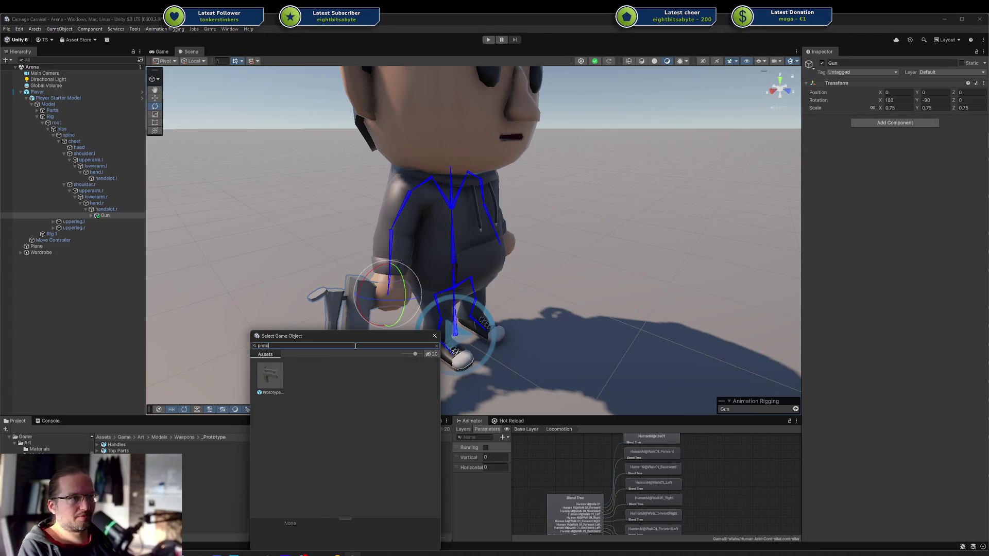
{"action": "double_click", "coordinate": [272, 378]}
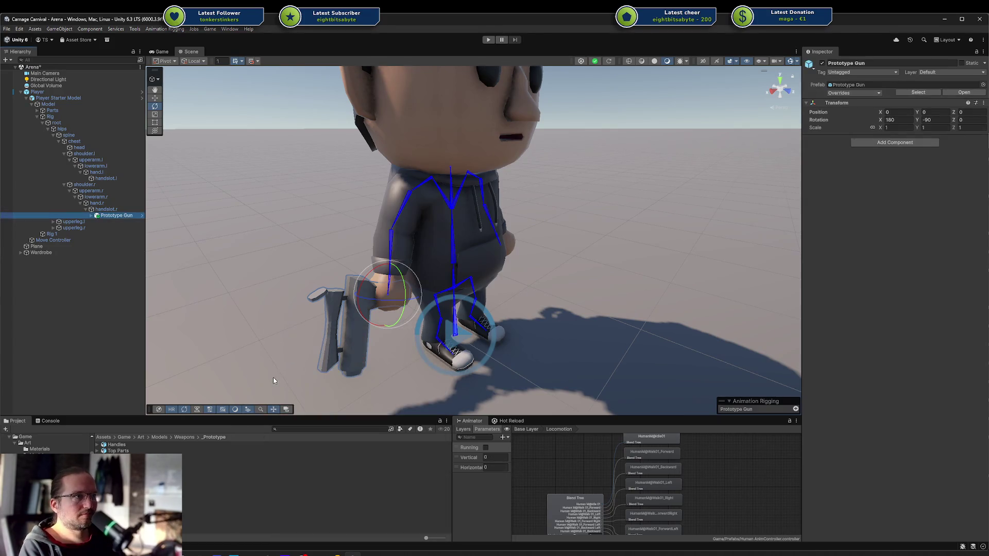
Delete the Prototype Gun from the hand and select Player Starter Model.
{"action": "left_click_drag", "start_coordinate": [405, 294], "coordinate": [335, 268]}
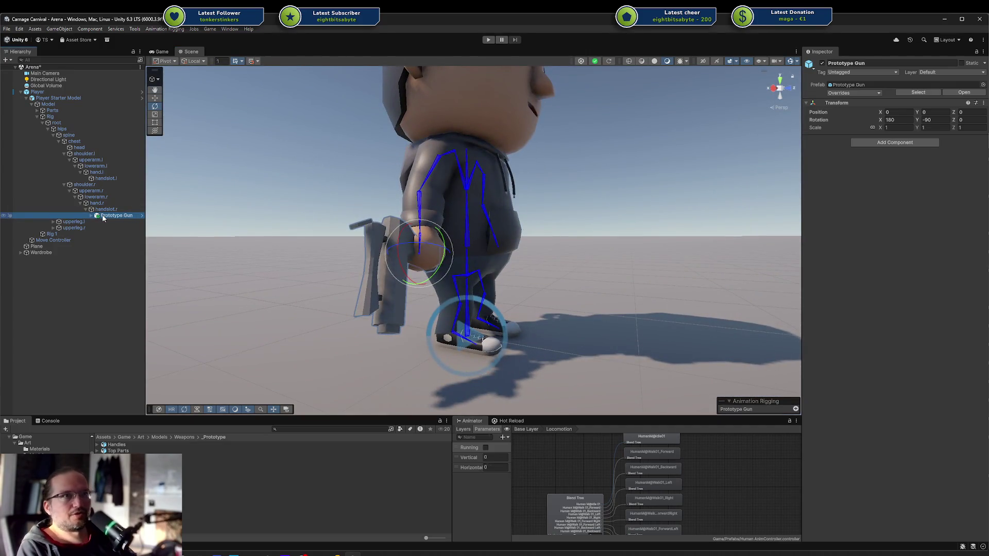
{"action": "key", "text": "Delete"}
{"action": "left_click", "coordinate": [34, 93]}
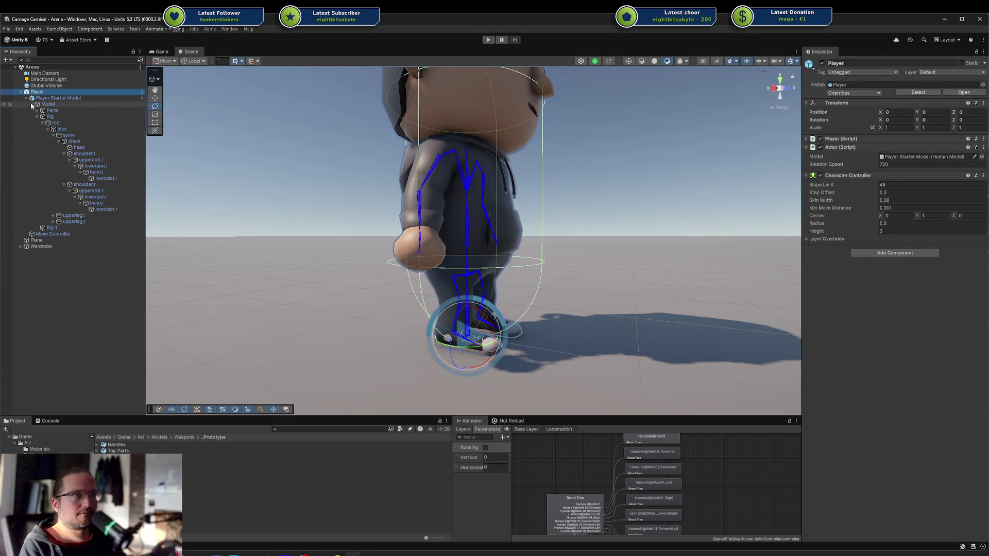
{"action": "left_click", "coordinate": [37, 117]}
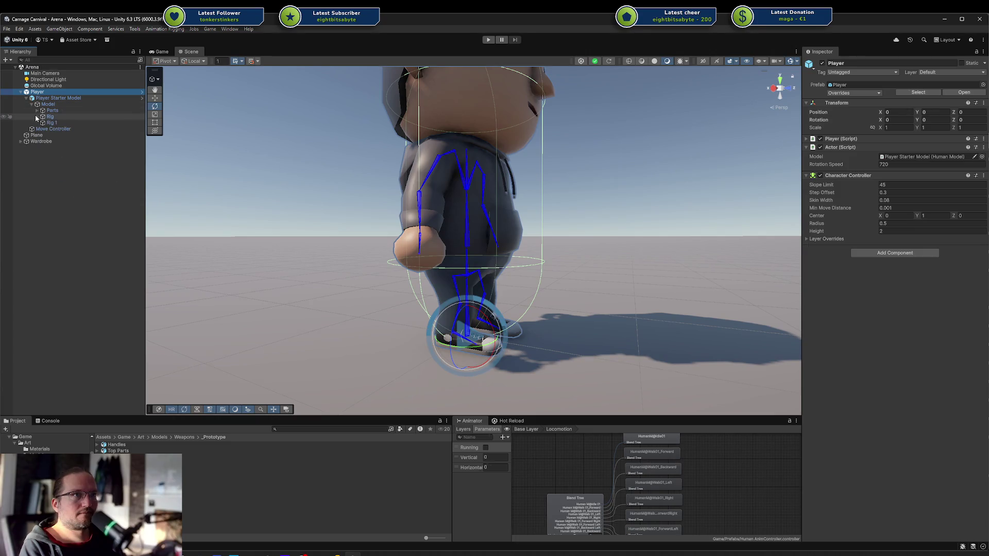
{"action": "left_click", "coordinate": [64, 99]}
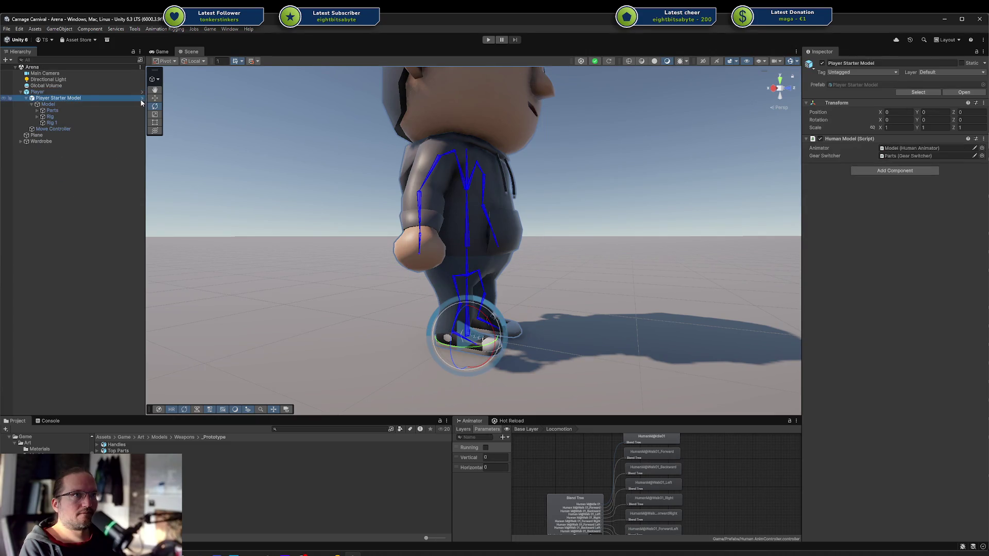
Open Player Starter Model in prefab mode and step into the nested Base Human Model.
{"action": "left_click", "coordinate": [142, 98]}
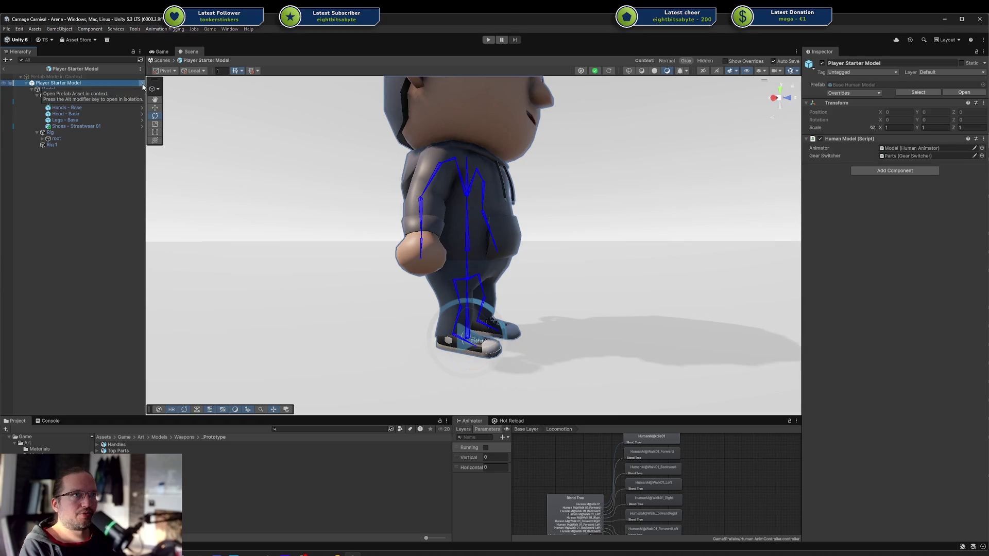
{"action": "left_click", "coordinate": [142, 84]}
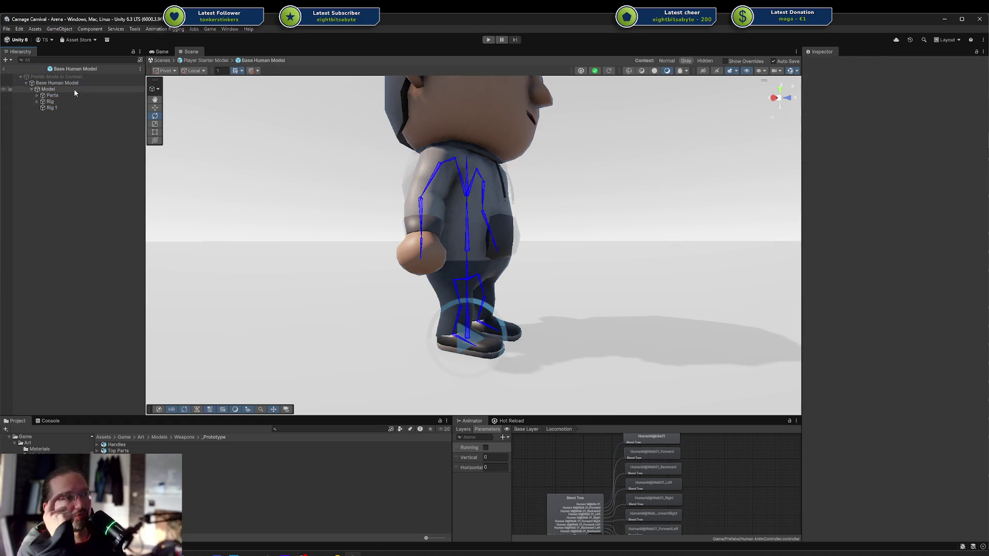
{"action": "left_click", "coordinate": [53, 108]}
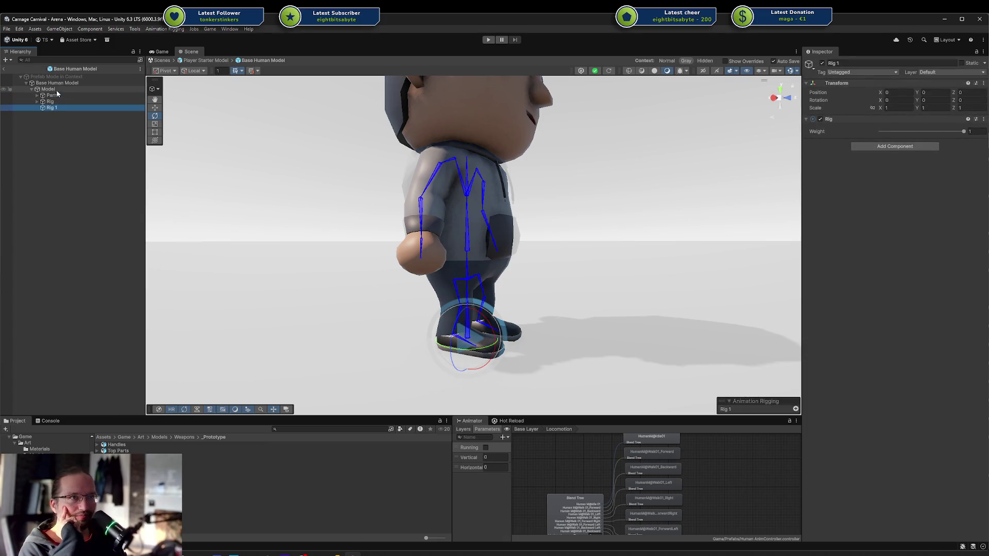
{"action": "mouse_move", "coordinate": [567, 201]}
{"action": "left_mouse_down"}
{"action": "mouse_move", "coordinate": [558, 229]}
{"action": "mouse_move", "coordinate": [572, 159]}
{"action": "mouse_move", "coordinate": [569, 178]}
{"action": "left_mouse_up"}
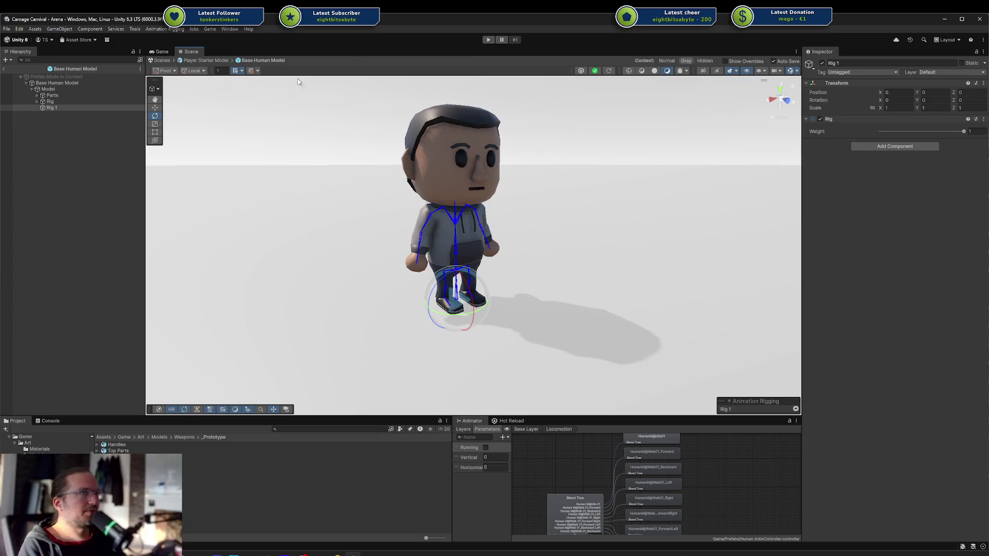
Ping the Base Human Model asset in Project and open it in isolation.
{"action": "left_click", "coordinate": [49, 69]}
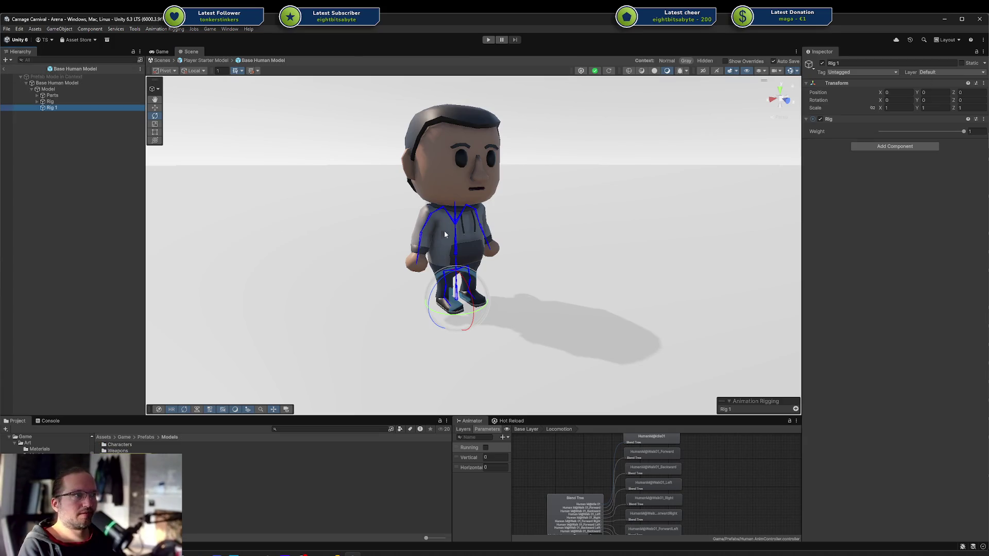
{"action": "double_click", "coordinate": [170, 457]}
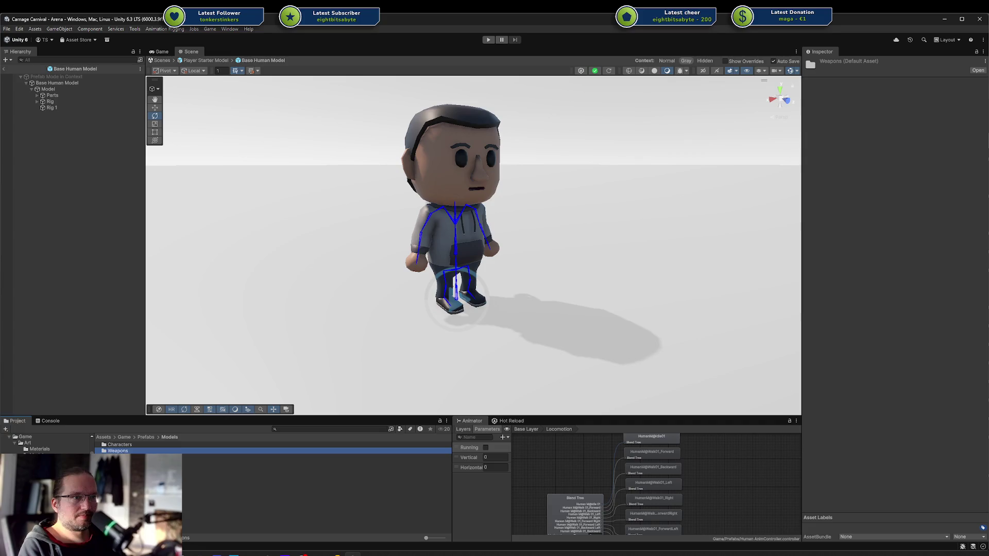
{"action": "left_click_drag", "start_coordinate": [167, 233], "coordinate": [331, 205]}
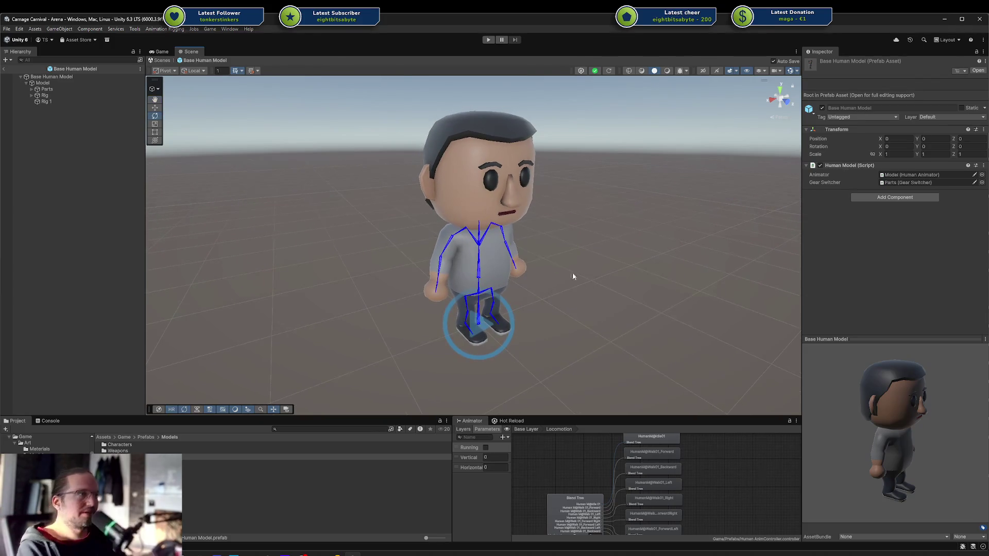
Create an empty child of Rig 1 named 'Weapon Slot'.
{"action": "mouse_move", "coordinate": [557, 267]}
{"action": "left_mouse_down"}
{"action": "mouse_move", "coordinate": [556, 217]}
{"action": "mouse_move", "coordinate": [489, 217]}
{"action": "left_mouse_up"}
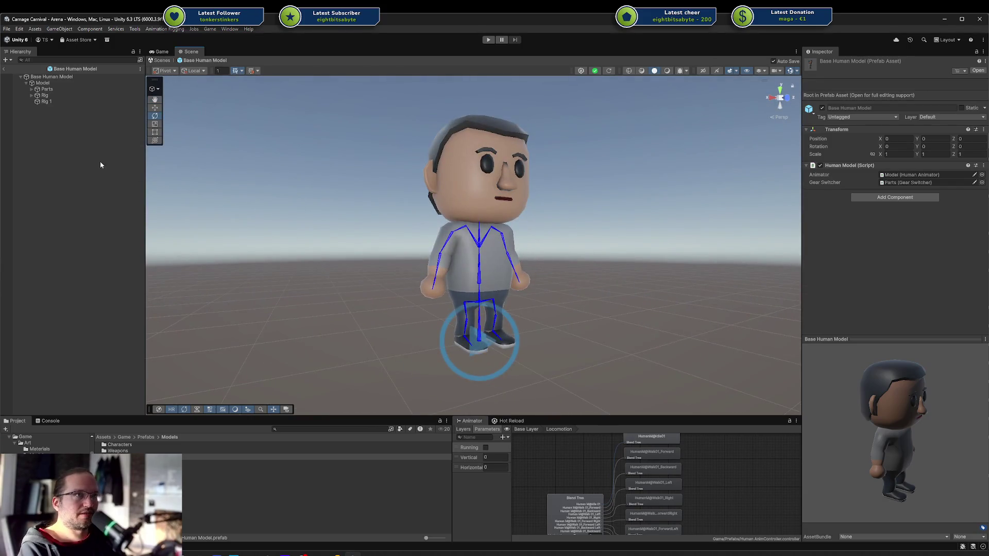
{"action": "left_click", "coordinate": [50, 101]}
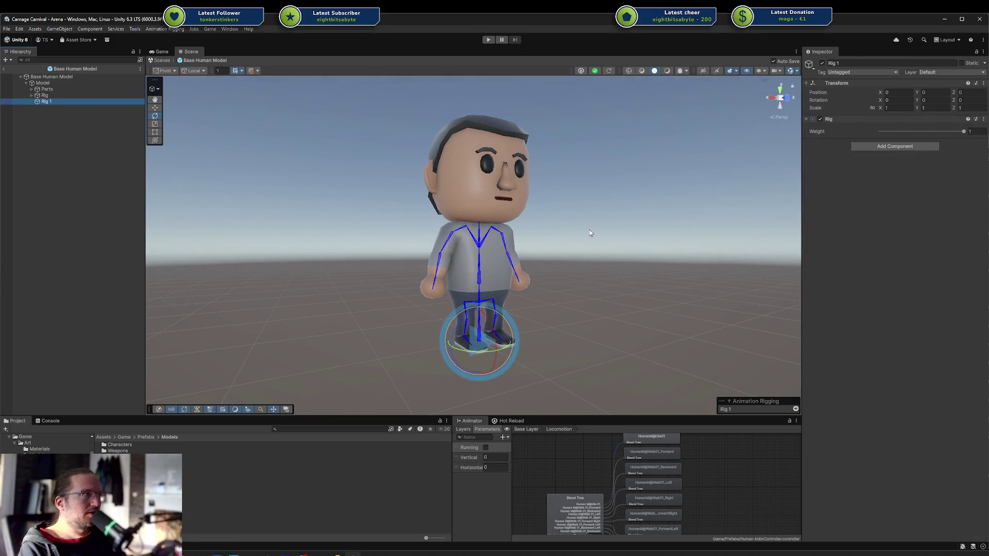
{"action": "left_click", "coordinate": [62, 106]}
{"action": "left_click", "coordinate": [47, 101]}
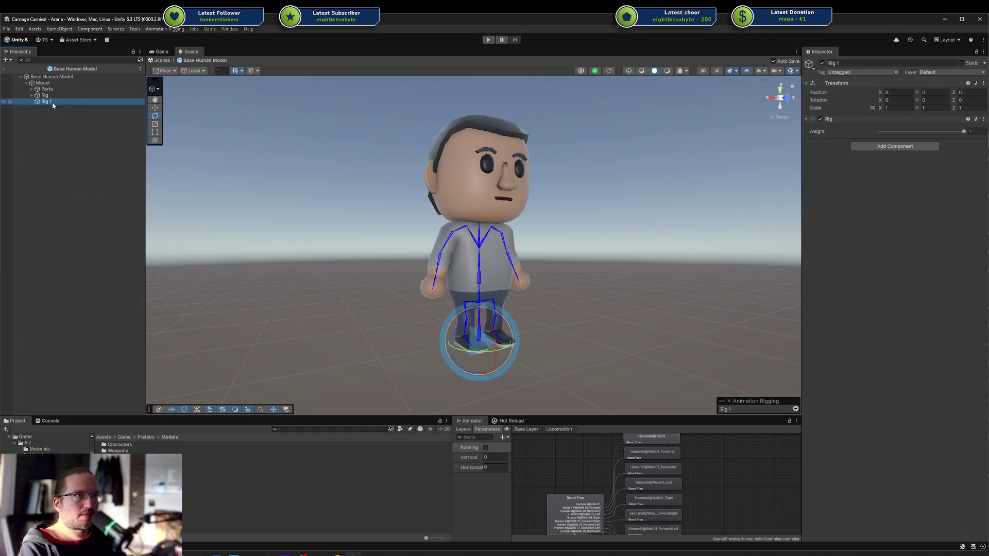
{"action": "right_click", "coordinate": [51, 102]}
{"action": "left_click", "coordinate": [96, 244]}
{"action": "type", "text": "Weapon Slot"}
{"action": "key", "text": "Return"}
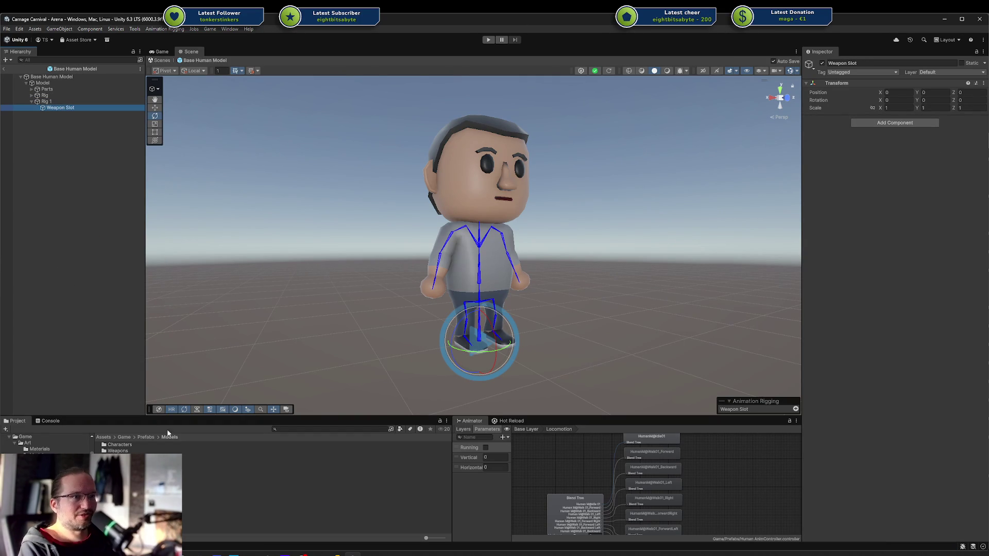
Place the Prototype Gun from Weapons under Weapon Slot at position 0, 0, 0.
{"action": "left_click", "coordinate": [135, 394]}
{"action": "double_click", "coordinate": [138, 451]}
{"action": "mouse_move", "coordinate": [132, 446]}
{"action": "left_mouse_down"}
{"action": "mouse_move", "coordinate": [72, 113]}
{"action": "mouse_move", "coordinate": [62, 110]}
{"action": "left_mouse_up"}
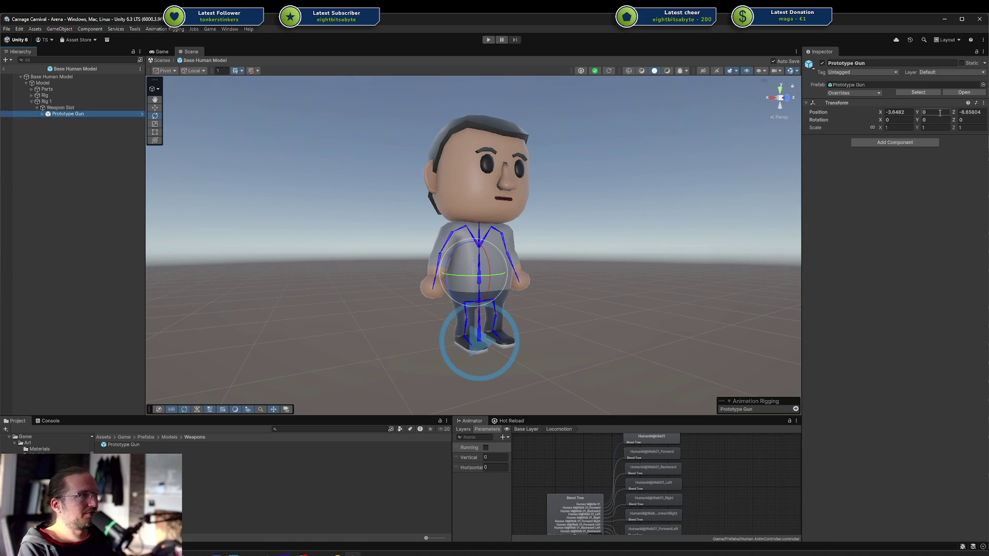
{"action": "left_click", "coordinate": [983, 105]}
{"action": "left_click", "coordinate": [943, 113]}
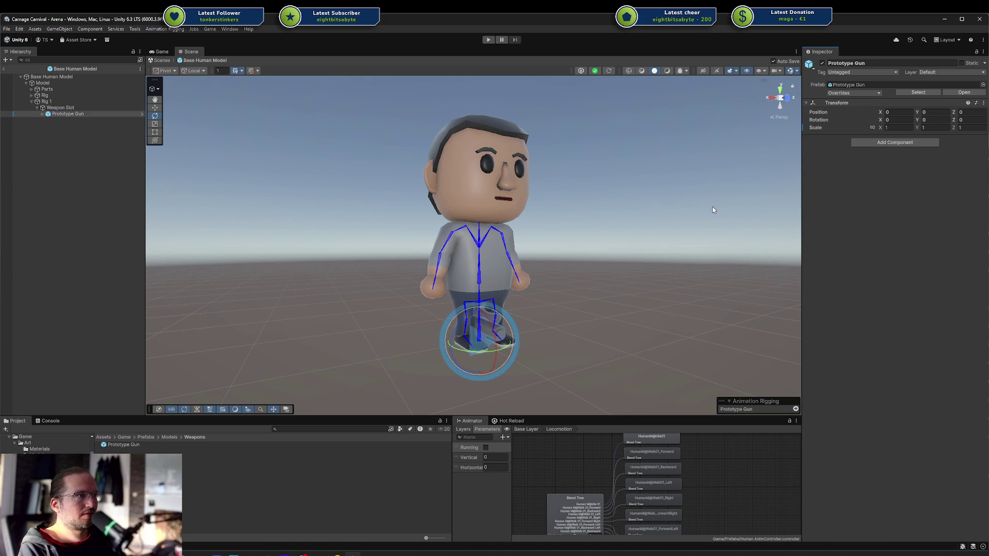
Add a Multi-Parent Constraint to Weapon Slot through a 'mult' component search.
{"action": "left_click", "coordinate": [61, 107]}
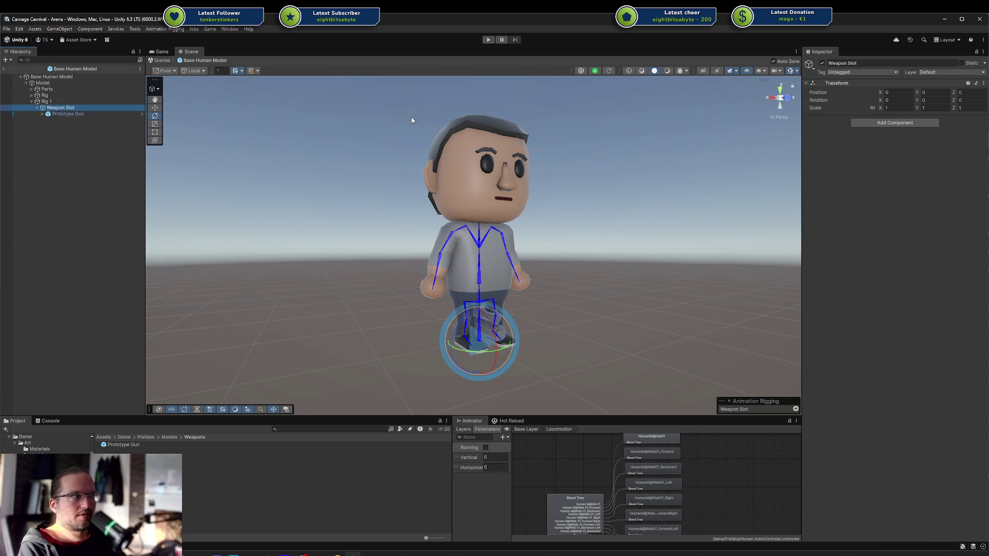
{"action": "left_click", "coordinate": [919, 123]}
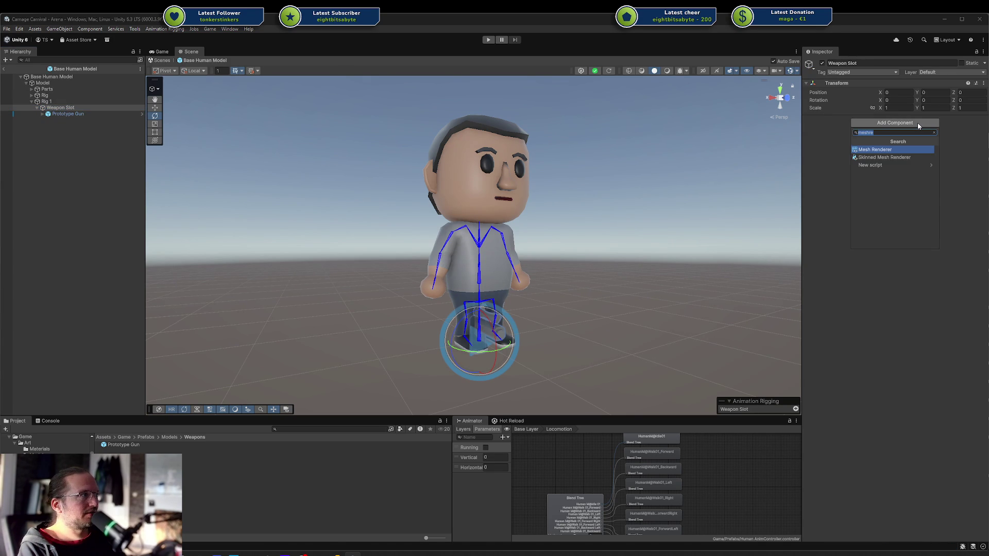
{"action": "left_click", "coordinate": [67, 103]}
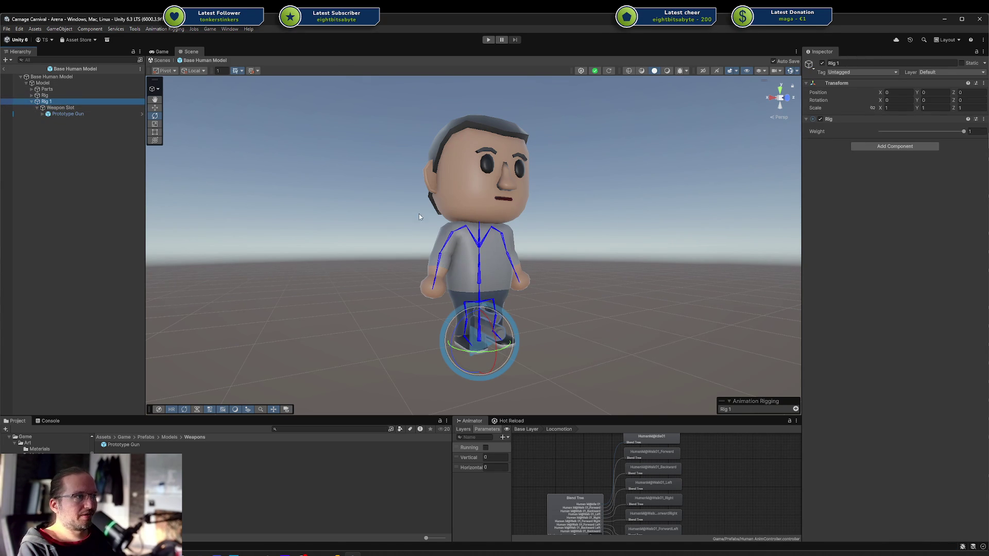
{"action": "mouse_move", "coordinate": [434, 268]}
{"action": "left_mouse_down"}
{"action": "mouse_move", "coordinate": [536, 268]}
{"action": "mouse_move", "coordinate": [538, 257]}
{"action": "mouse_move", "coordinate": [505, 236]}
{"action": "mouse_move", "coordinate": [438, 264]}
{"action": "left_mouse_up"}
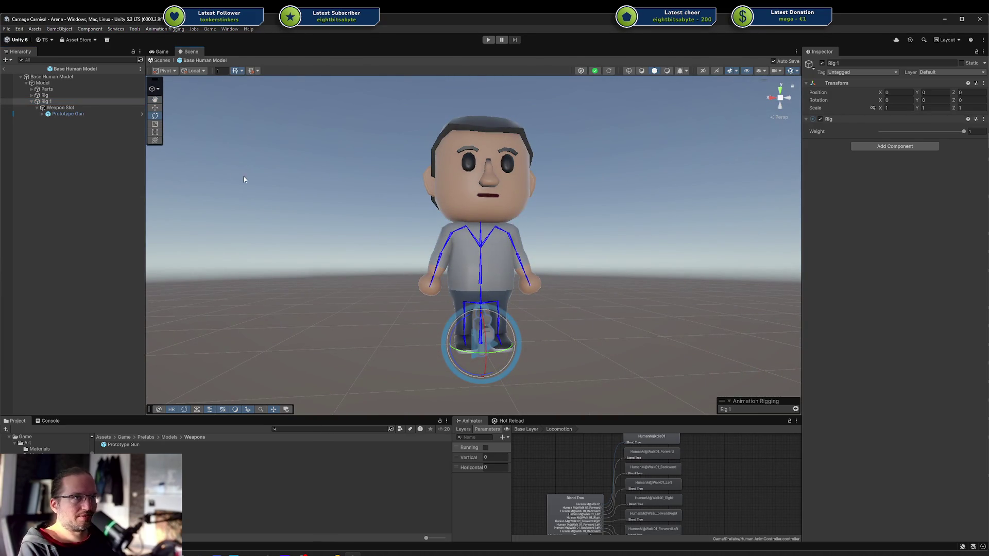
{"action": "left_click", "coordinate": [83, 108]}
{"action": "left_click", "coordinate": [891, 124]}
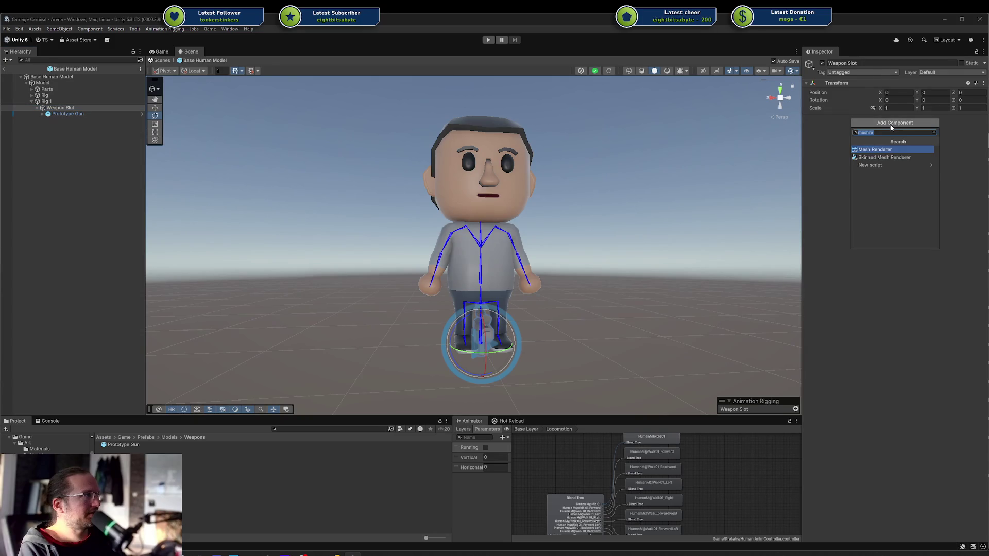
{"action": "key", "text": "BackSpace"}
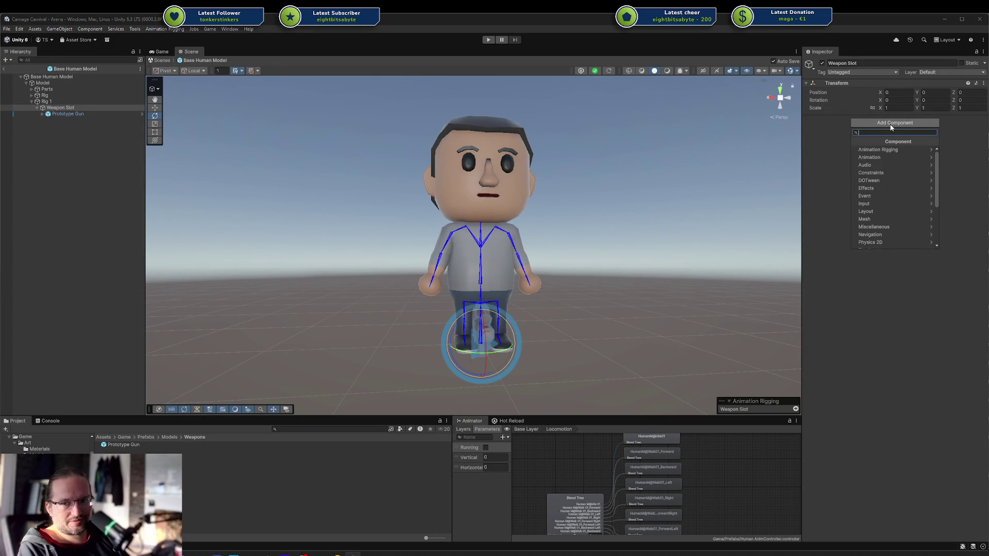
{"action": "type", "text": "mult"}
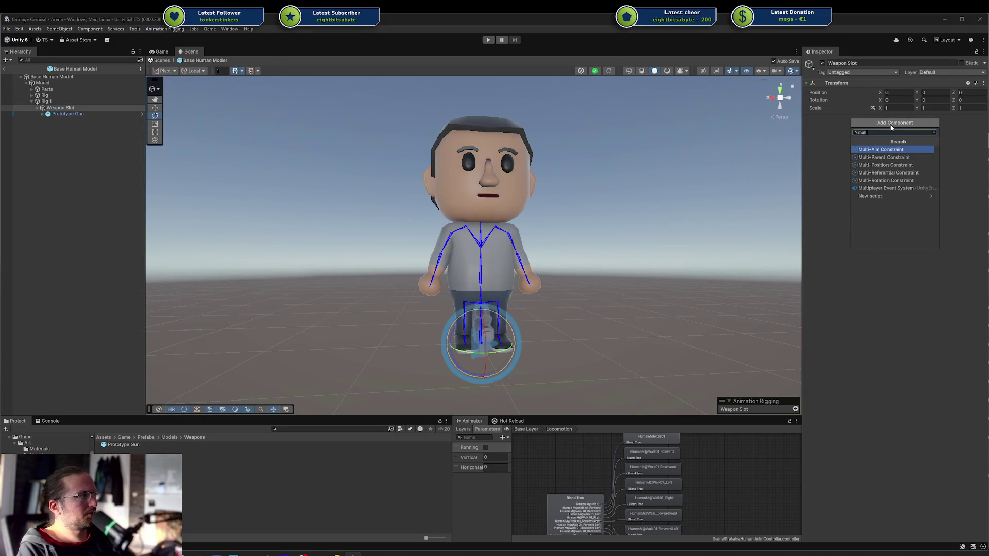
{"action": "key", "text": "Down"}
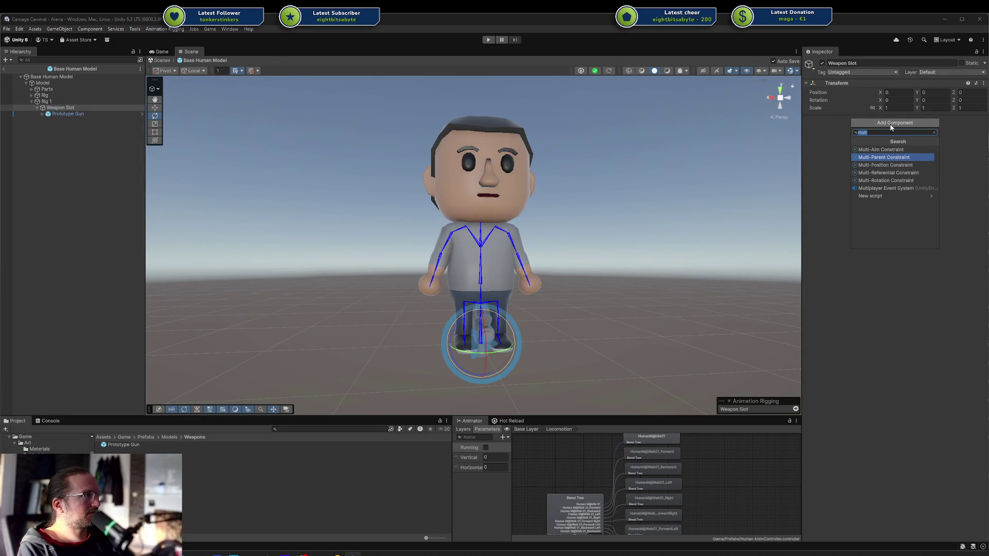
{"action": "key", "text": "Return"}
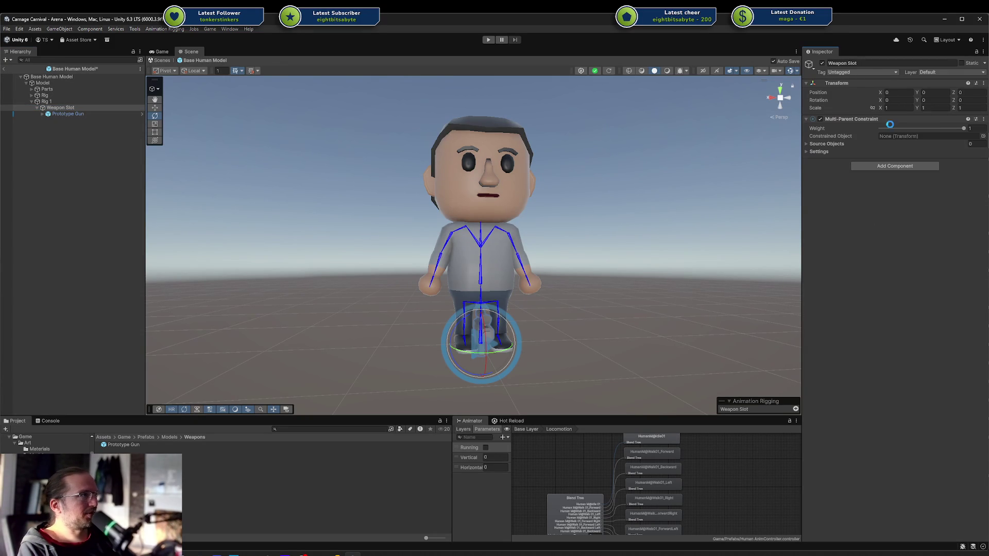
{"action": "left_click", "coordinate": [807, 145]}
{"action": "left_click", "coordinate": [811, 144]}
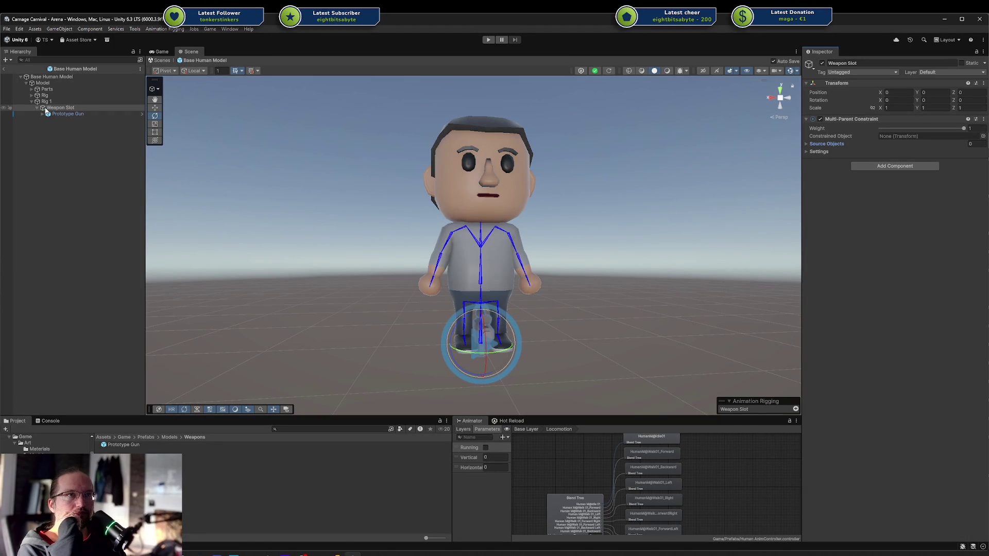
{"action": "left_click", "coordinate": [47, 108]}
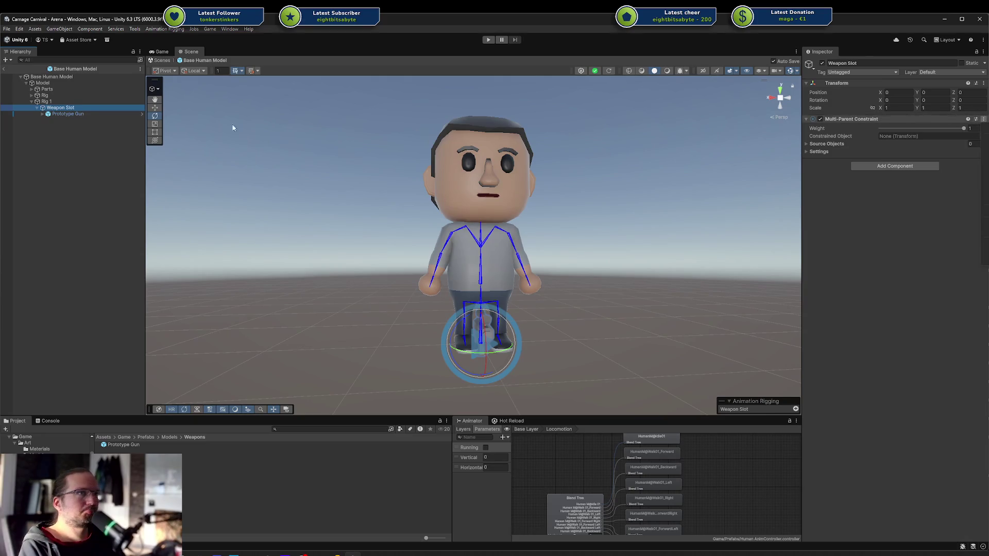
Duplicate the slot as Weapon Slot under Model and rename the Rig 1 original to Weapon Constraint.
{"action": "key", "text": "ctrl+d"}
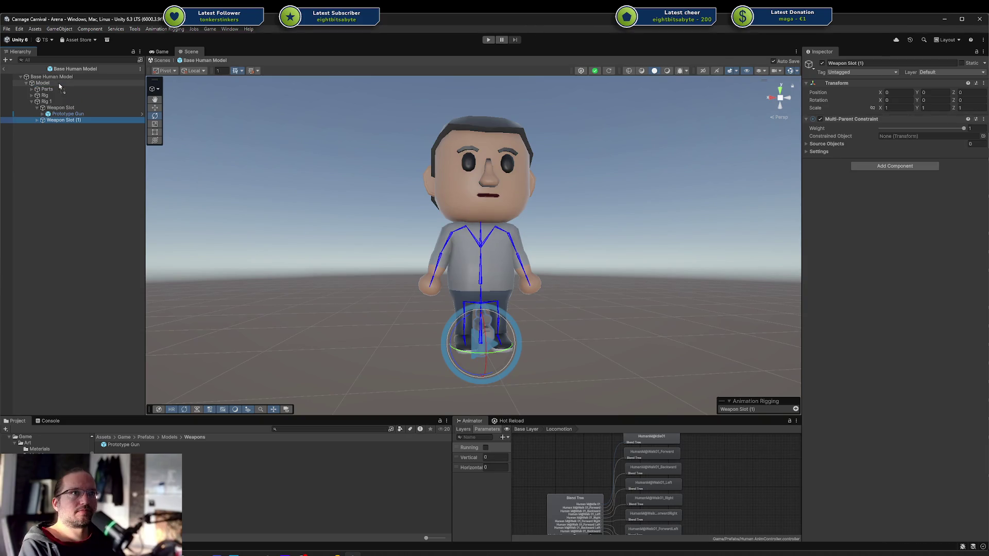
{"action": "left_click_drag", "start_coordinate": [59, 86], "coordinate": [67, 98]}
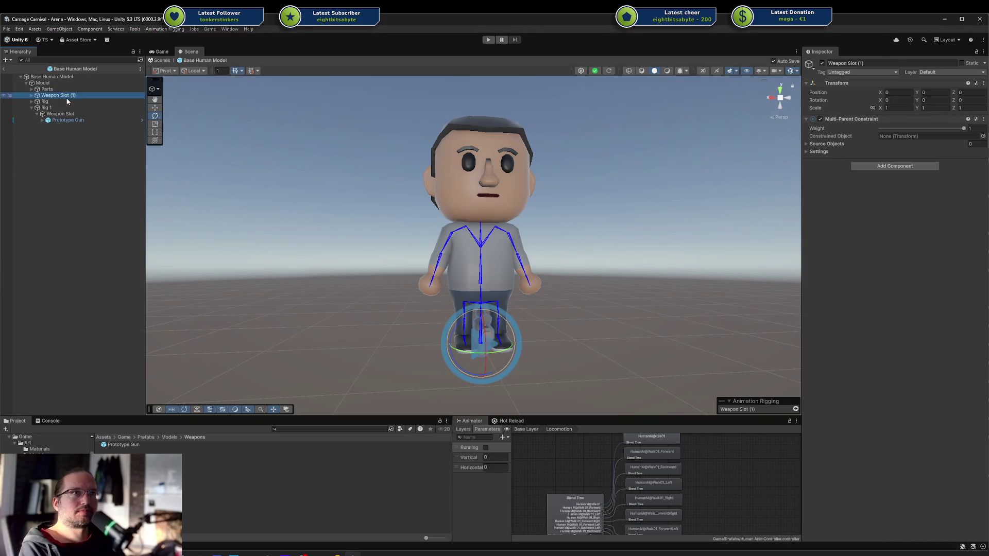
{"action": "left_click", "coordinate": [67, 97]}
{"action": "key", "text": "Return"}
{"action": "left_click", "coordinate": [68, 114]}
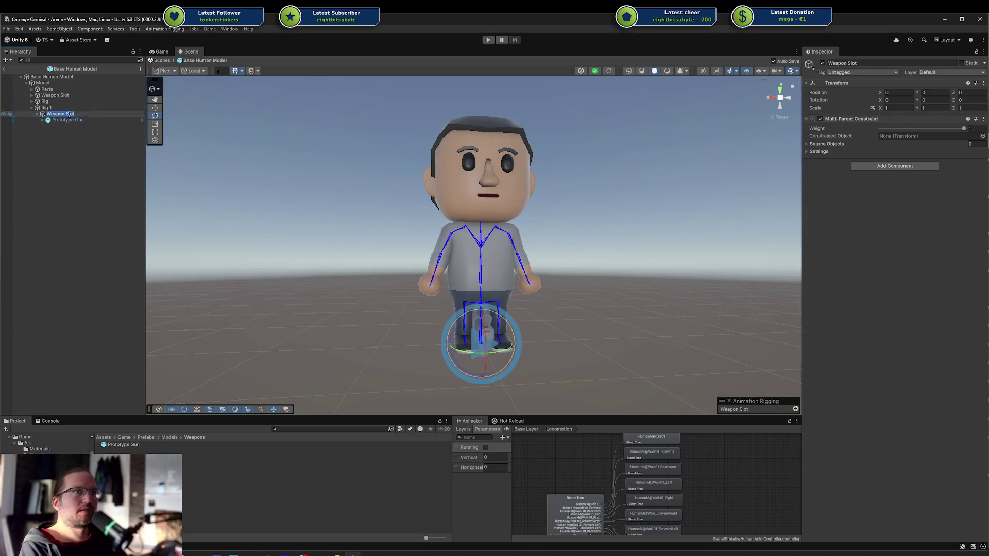
{"action": "left_click", "coordinate": [68, 115]}
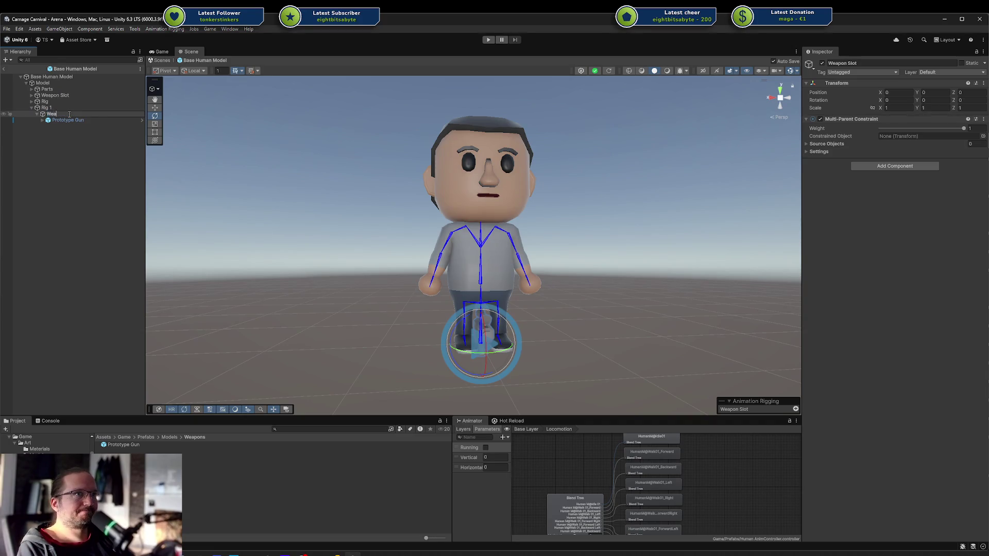
{"action": "type", "text": "pon Constraint"}
{"action": "key", "text": "Return"}
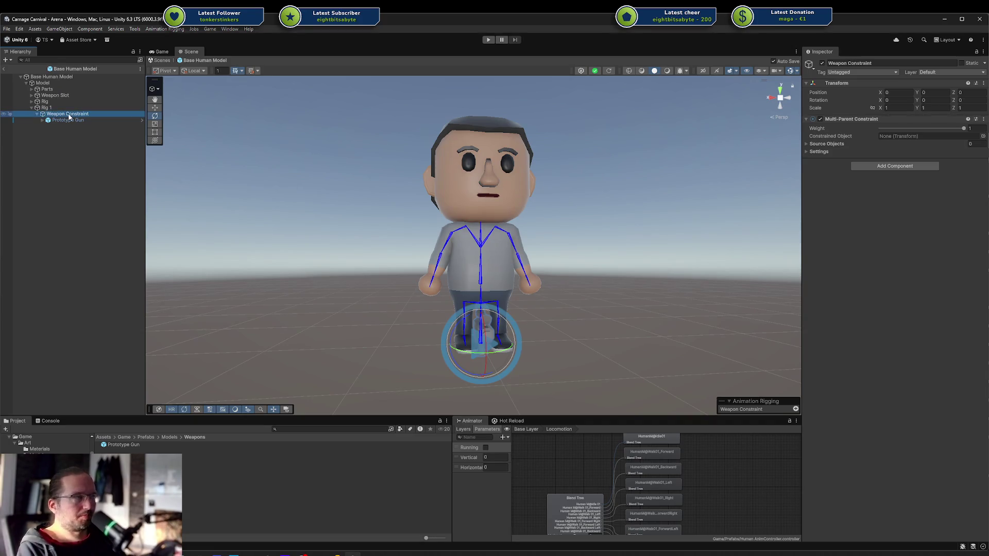
Move Prototype Gun into the new Weapon Slot and remove its Multi-Parent Constraint.
{"action": "left_click_drag", "start_coordinate": [69, 121], "coordinate": [64, 95]}
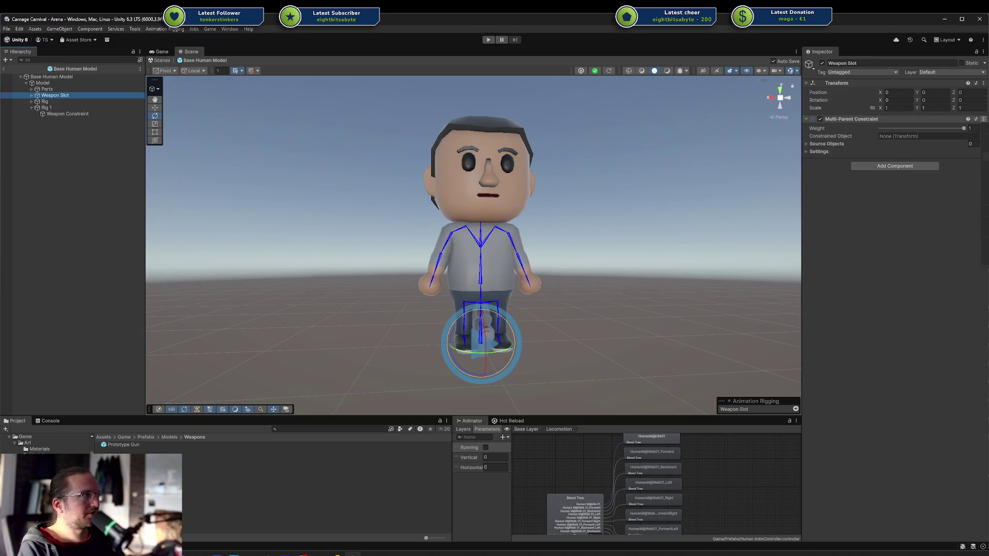
{"action": "left_click", "coordinate": [953, 138]}
{"action": "left_click", "coordinate": [41, 97], "text": "alt"}
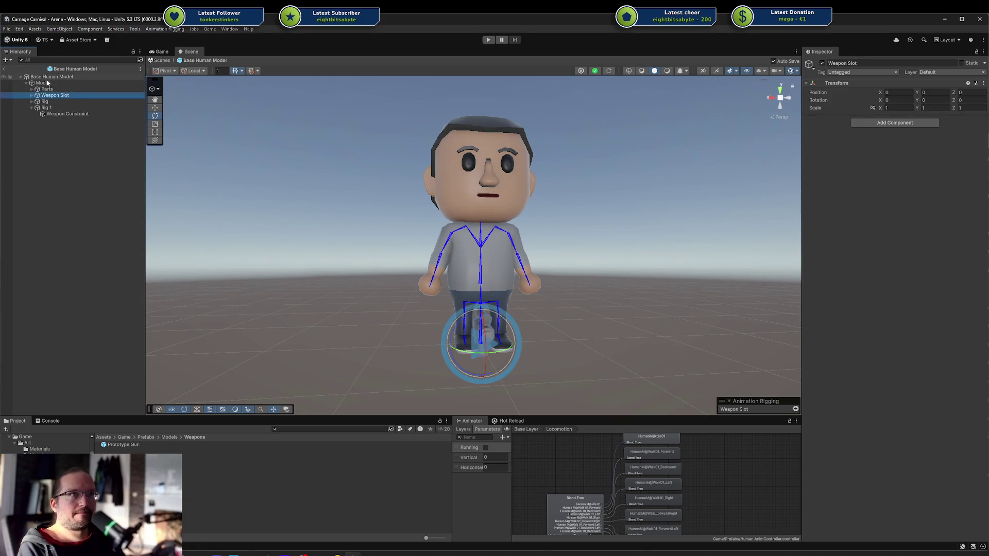
Try hierarchy icons on several objects and reset Base Human Model's icon to default.
{"action": "left_click", "coordinate": [27, 76], "text": "alt"}
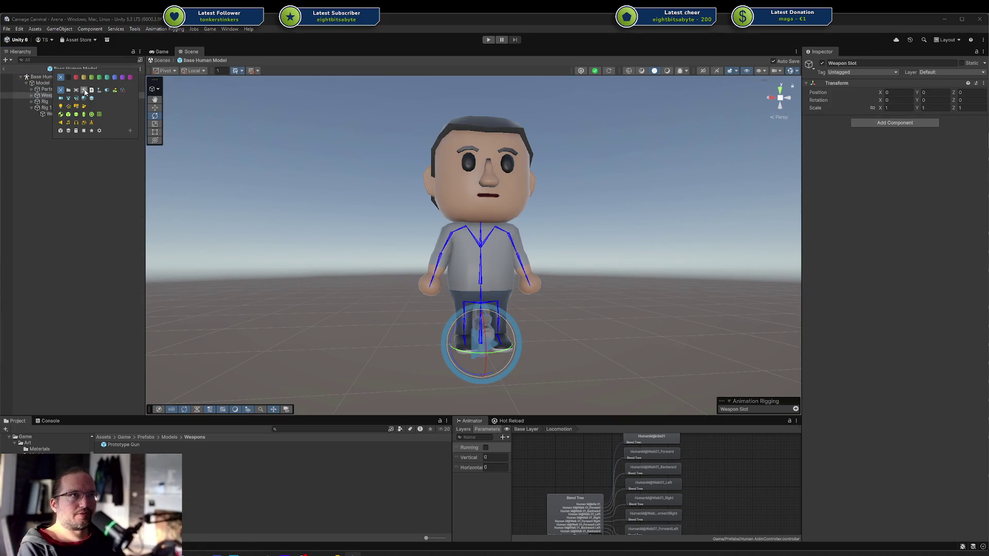
{"action": "left_click", "coordinate": [46, 82]}
{"action": "left_click", "coordinate": [45, 84], "text": "alt"}
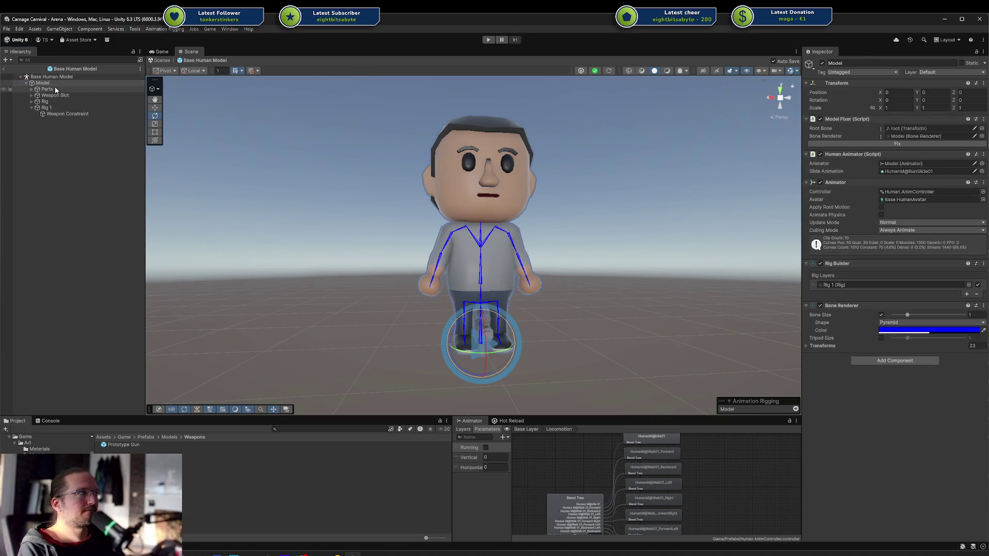
{"action": "left_click", "coordinate": [36, 84], "text": "alt"}
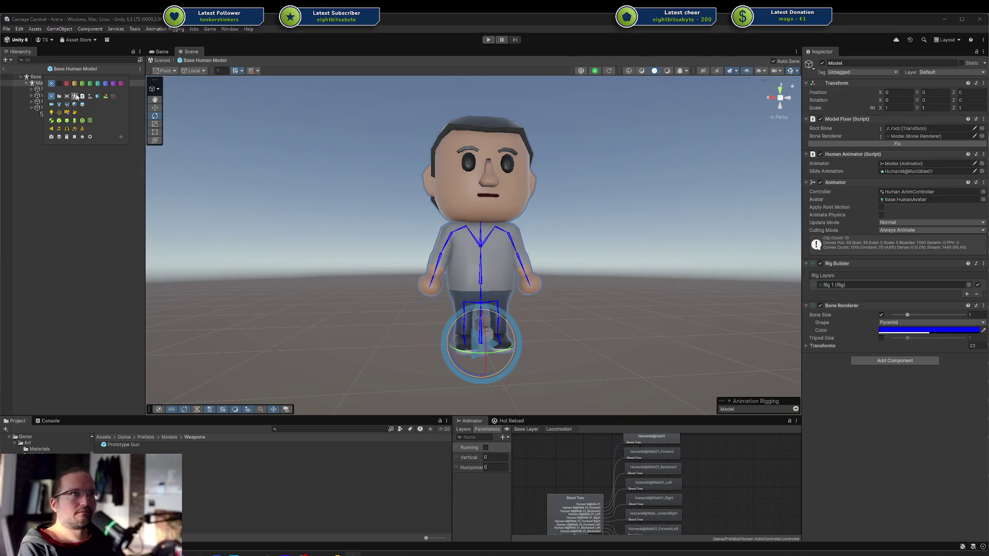
{"action": "left_click", "coordinate": [51, 77]}
{"action": "left_click", "coordinate": [32, 83]}
{"action": "left_click", "coordinate": [52, 100]}
{"action": "left_click", "coordinate": [47, 107]}
{"action": "left_click", "coordinate": [52, 108], "text": "alt"}
{"action": "left_click", "coordinate": [36, 76]}
{"action": "left_click", "coordinate": [35, 78], "text": "alt"}
{"action": "left_click", "coordinate": [56, 77]}
{"action": "left_click", "coordinate": [32, 83], "text": "alt"}
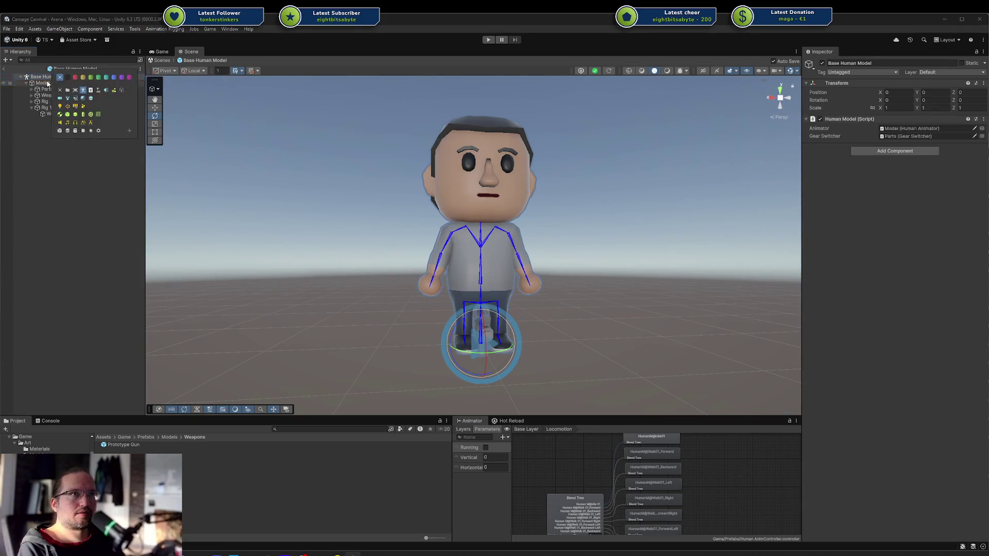
{"action": "left_click", "coordinate": [47, 106]}
Reorder Model's children to Parts, Rig, Weapon Slot and expand Weapon Slot.
{"action": "left_click", "coordinate": [51, 102]}
{"action": "left_click", "coordinate": [56, 95]}
{"action": "left_click", "coordinate": [44, 102]}
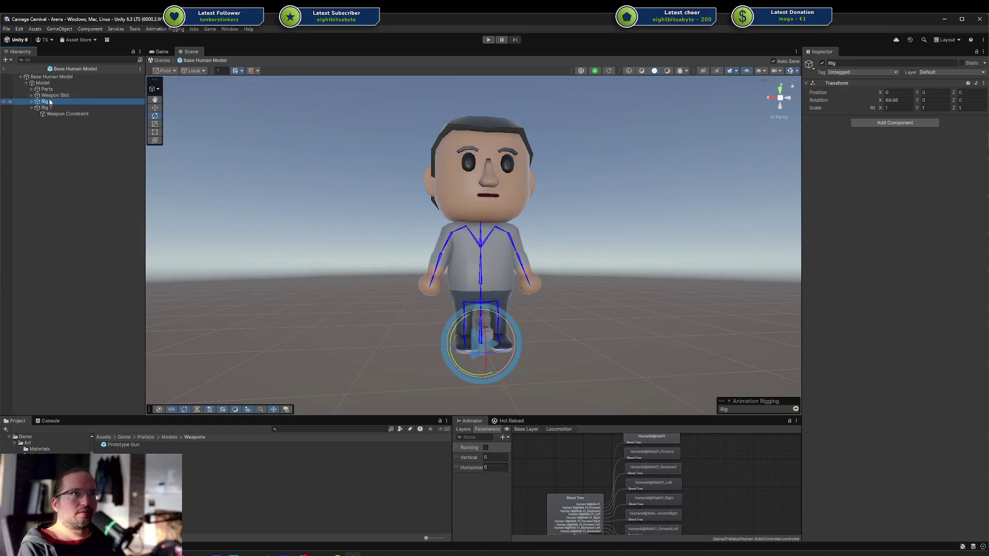
{"action": "left_click_drag", "start_coordinate": [49, 96], "coordinate": [51, 95]}
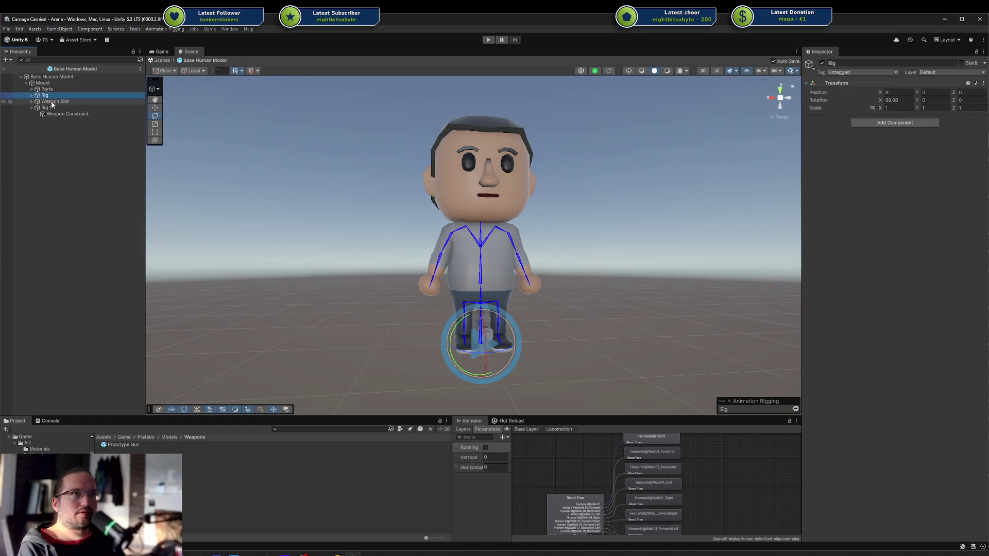
{"action": "left_click", "coordinate": [53, 103]}
{"action": "left_click_drag", "start_coordinate": [350, 252], "coordinate": [365, 253]}
{"action": "left_click", "coordinate": [32, 101]}
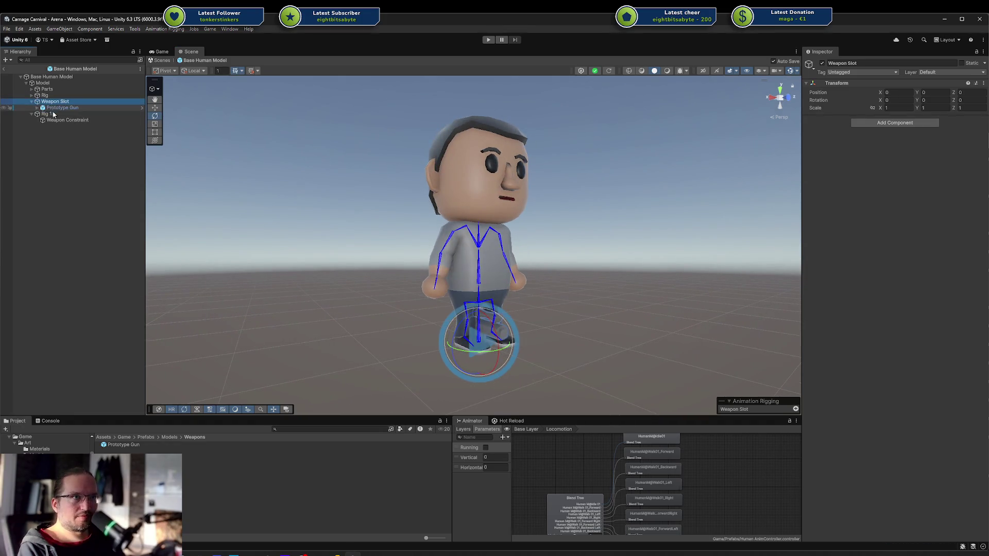
Set Weapon Slot as the Constrained Object of Weapon Constraint's Multi-Parent Constraint.
{"action": "left_click", "coordinate": [57, 120]}
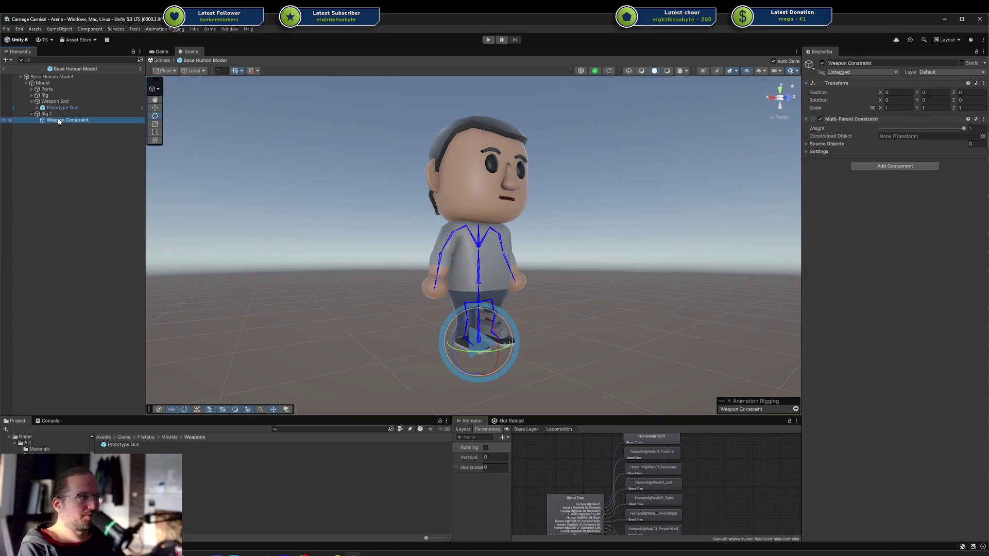
{"action": "mouse_move", "coordinate": [70, 123]}
{"action": "left_mouse_down"}
{"action": "mouse_move", "coordinate": [78, 106]}
{"action": "mouse_move", "coordinate": [668, 136]}
{"action": "left_mouse_up"}
{"action": "left_click_drag", "start_coordinate": [879, 139], "coordinate": [895, 141]}
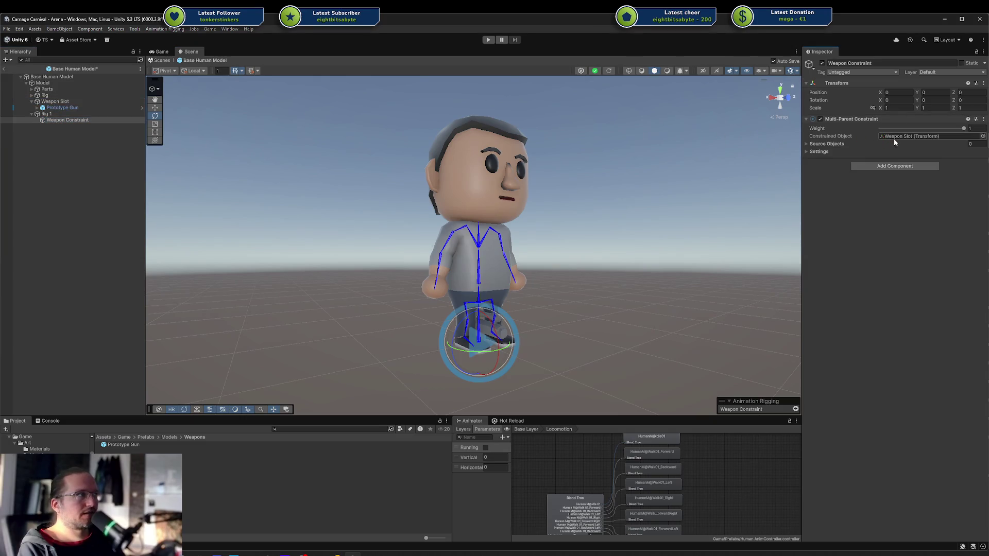
Add handslot.r from hand.r as the constraint's source and expand its Settings.
{"action": "left_click", "coordinate": [805, 144]}
{"action": "left_click", "coordinate": [967, 161]}
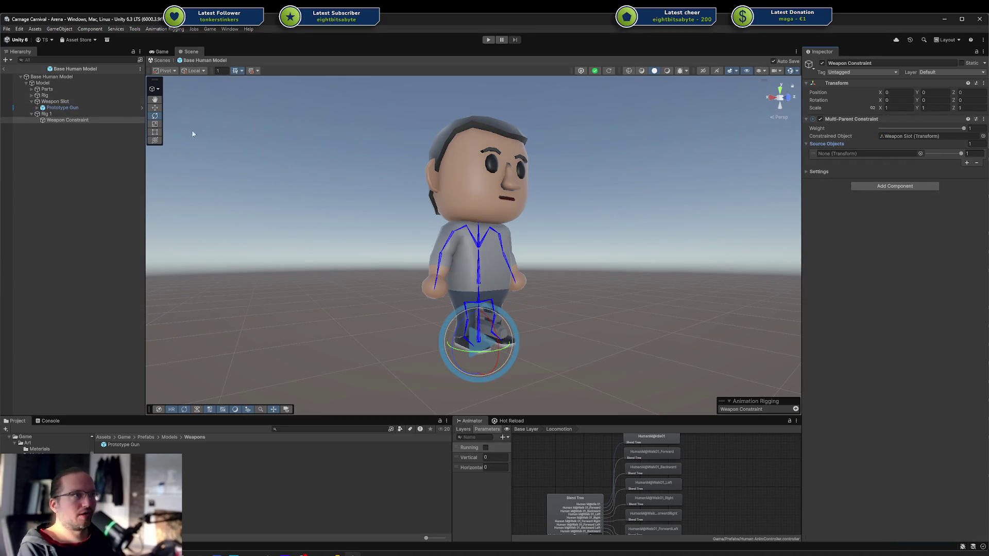
{"action": "left_click", "coordinate": [436, 284]}
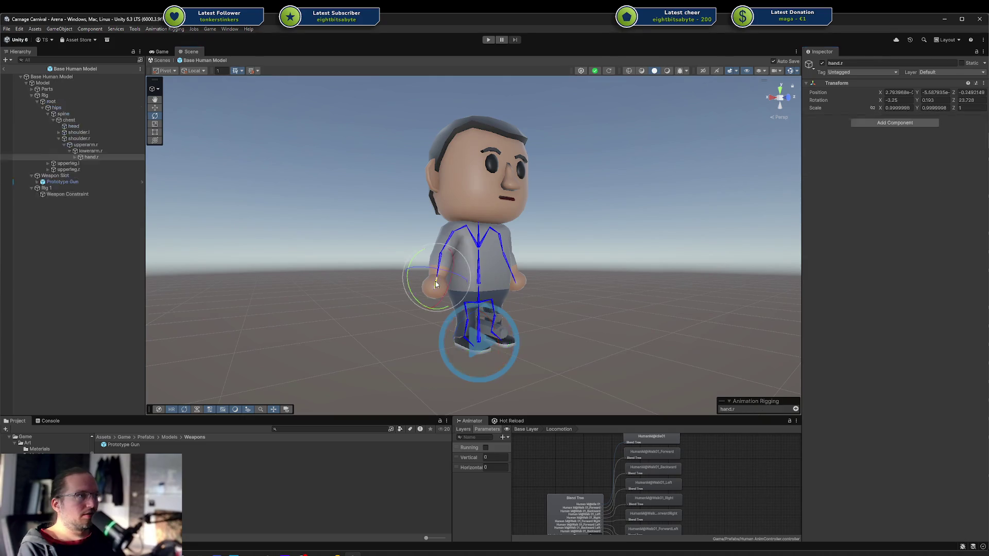
{"action": "left_click", "coordinate": [75, 157]}
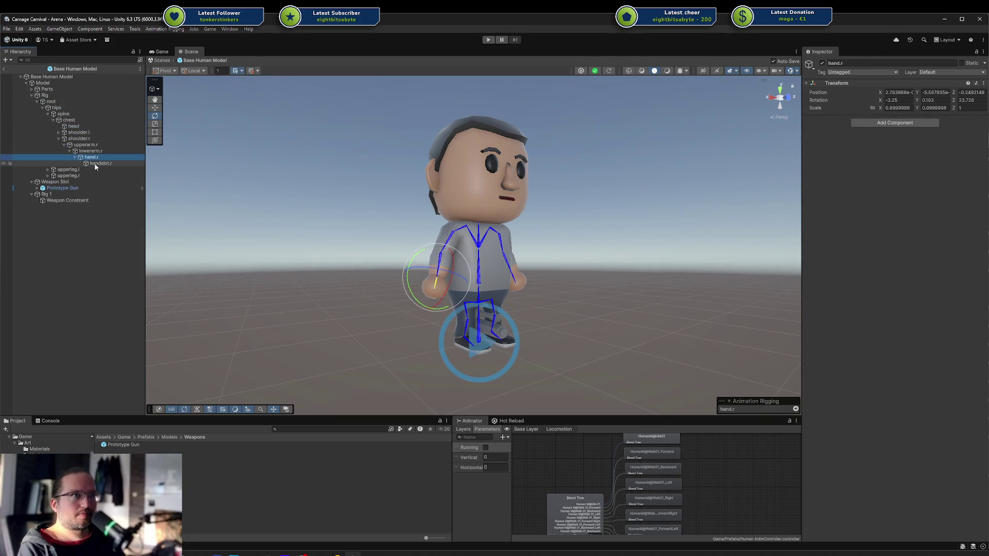
{"action": "left_click", "coordinate": [72, 200]}
{"action": "left_click_drag", "start_coordinate": [101, 163], "coordinate": [850, 154]}
{"action": "left_click", "coordinate": [819, 172]}
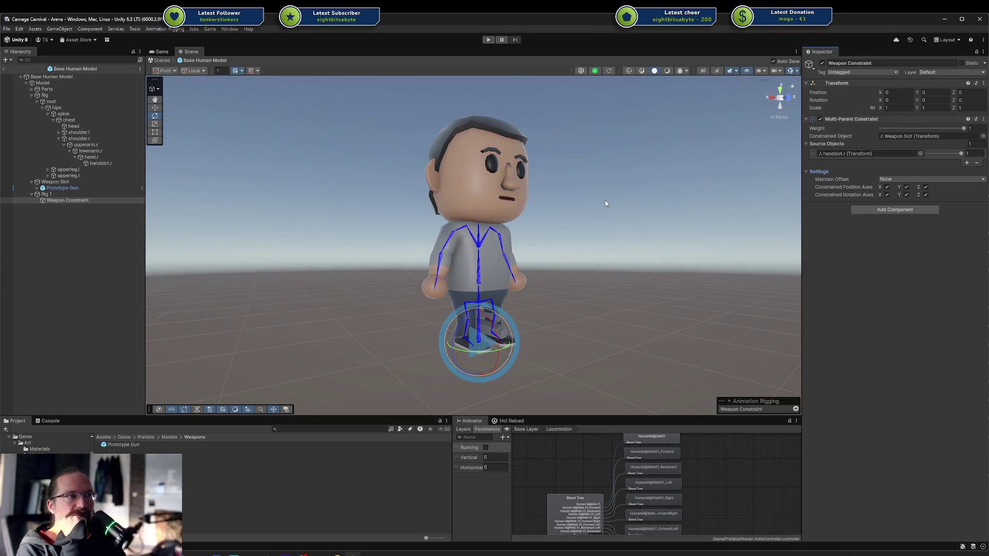
{"action": "left_click", "coordinate": [163, 29]}
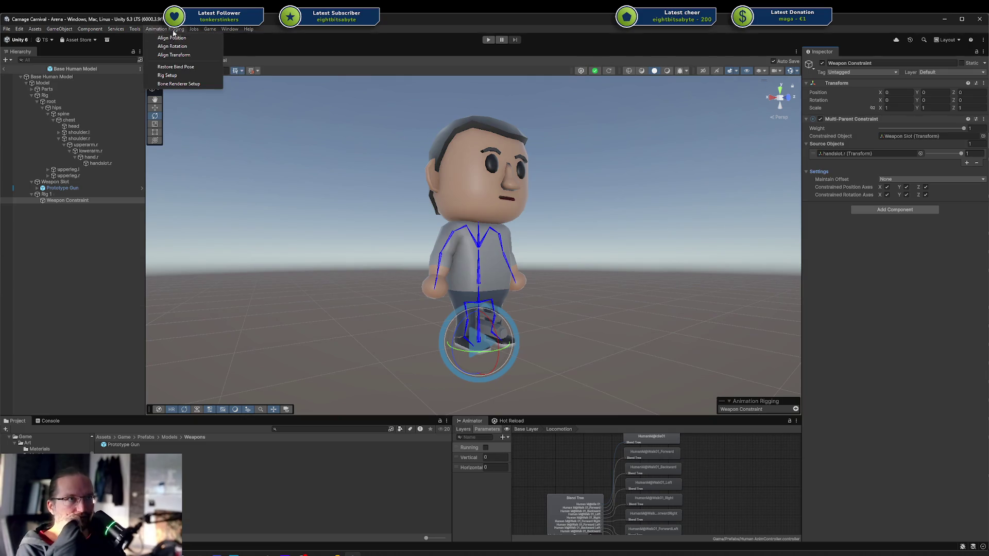
Dock the Animation window beside Project and preview the HumanM@Run01_Forward clip.
{"action": "key", "text": "Left"}
{"action": "key", "text": "Left"}
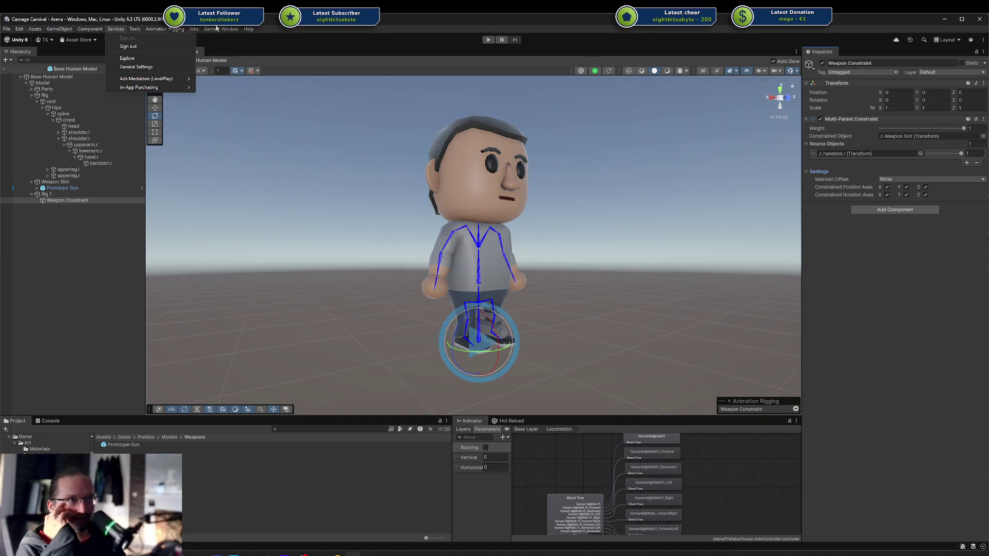
{"action": "mouse_move", "coordinate": [229, 29]}
{"action": "mouse_move", "coordinate": [250, 133]}
{"action": "left_click", "coordinate": [384, 134]}
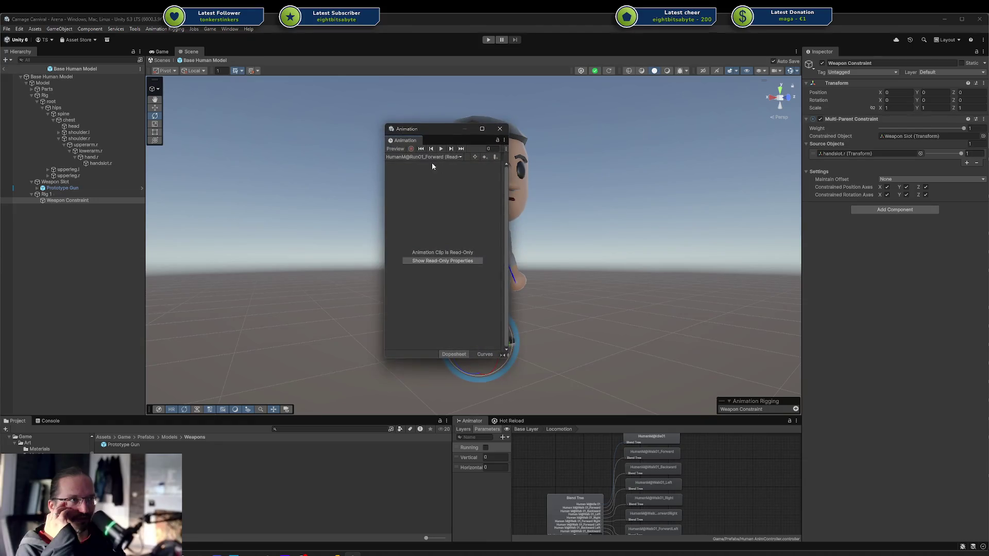
{"action": "mouse_move", "coordinate": [406, 128]}
{"action": "left_mouse_down"}
{"action": "mouse_move", "coordinate": [166, 405]}
{"action": "mouse_move", "coordinate": [57, 419]}
{"action": "left_mouse_up"}
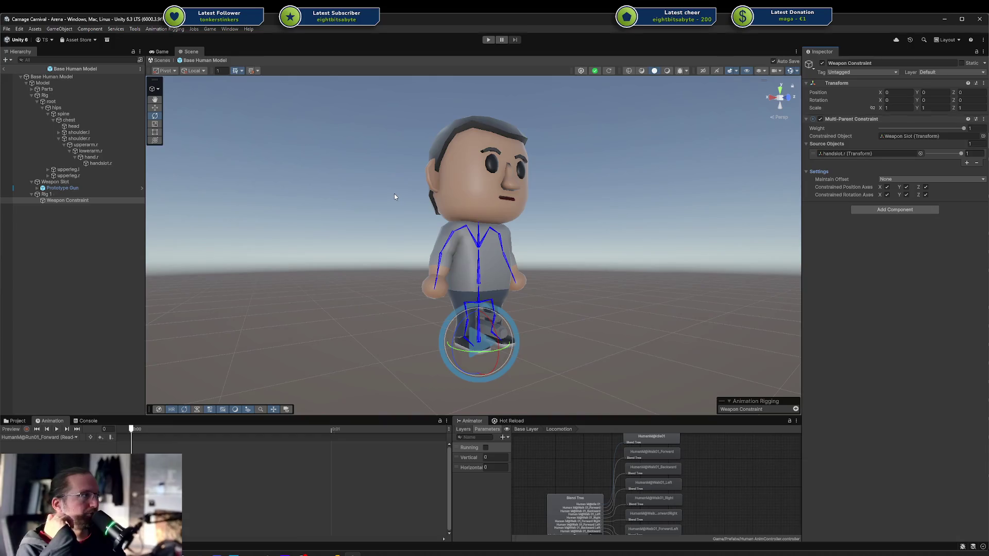
{"action": "left_click", "coordinate": [15, 430]}
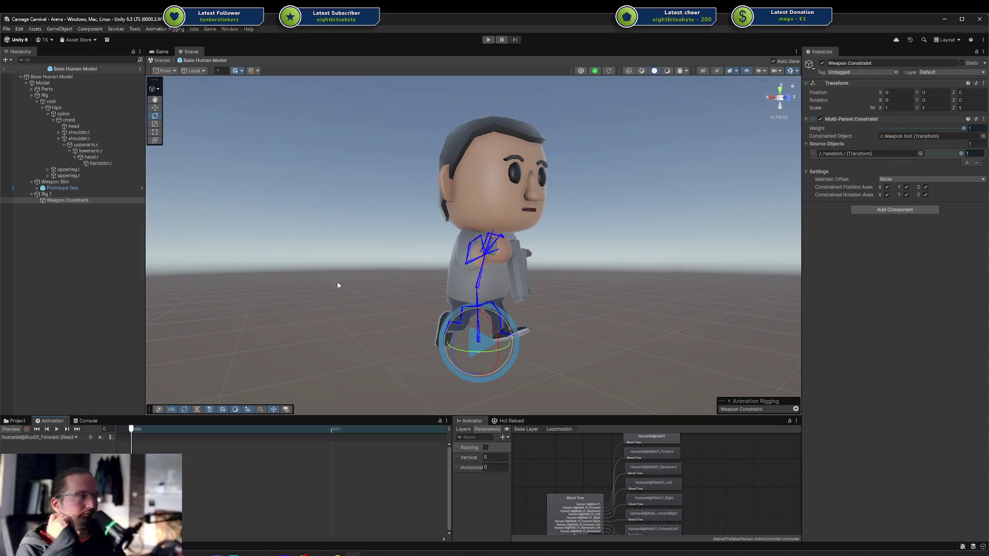
{"action": "mouse_move", "coordinate": [287, 301]}
{"action": "left_mouse_down", "text": "alt"}
{"action": "mouse_move", "coordinate": [573, 265]}
{"action": "mouse_move", "coordinate": [390, 280]}
{"action": "mouse_move", "coordinate": [470, 255]}
{"action": "mouse_move", "coordinate": [686, 267]}
{"action": "mouse_move", "coordinate": [609, 267]}
{"action": "mouse_move", "coordinate": [636, 272]}
{"action": "left_mouse_up", "text": "alt"}
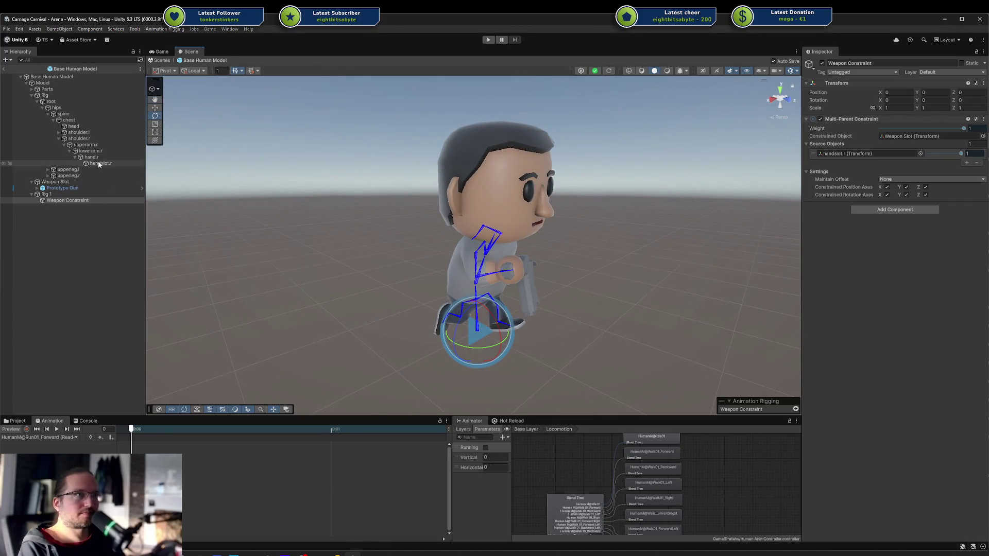
Change the Multi-Parent Constraint's Maintain Offset from None to Rotation.
{"action": "left_click", "coordinate": [912, 179]}
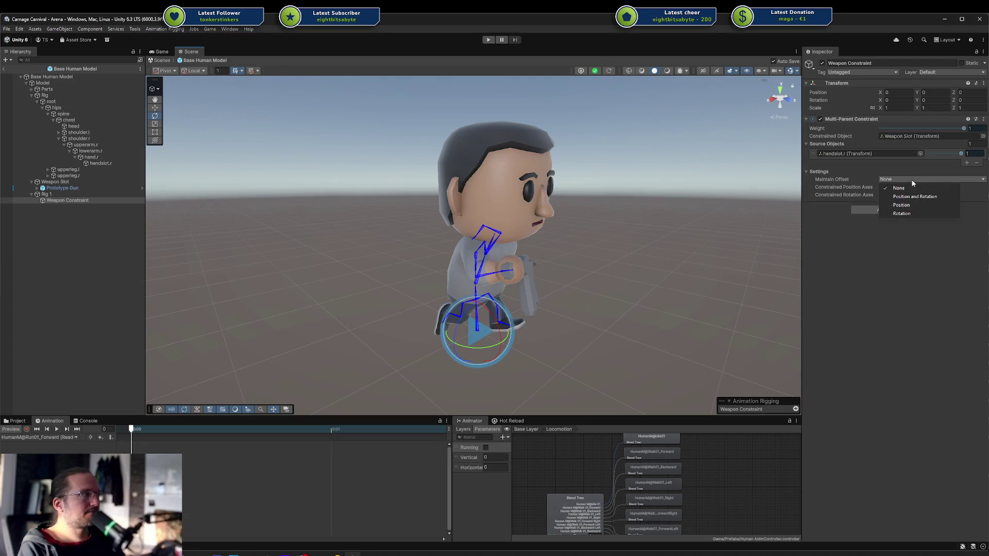
{"action": "left_click", "coordinate": [807, 248]}
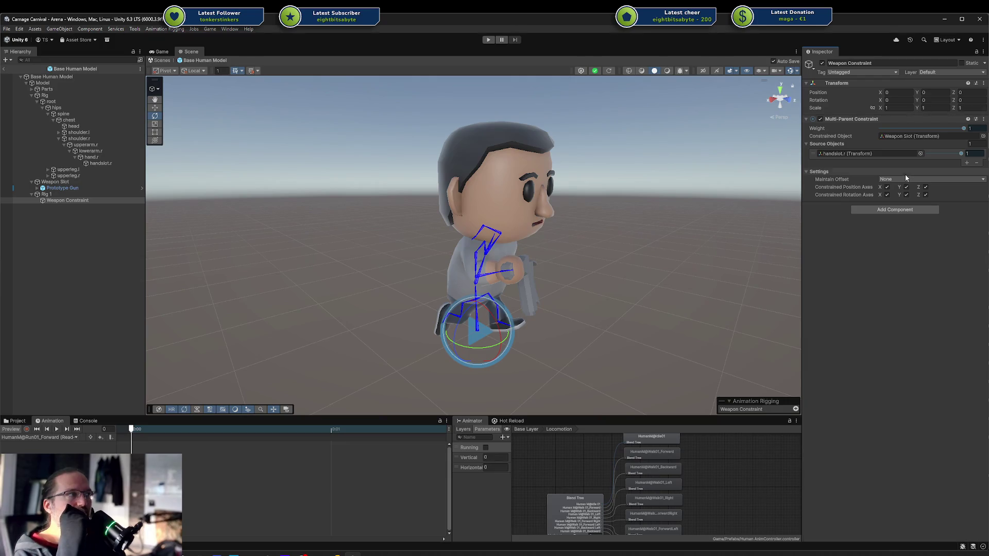
{"action": "left_click", "coordinate": [904, 178]}
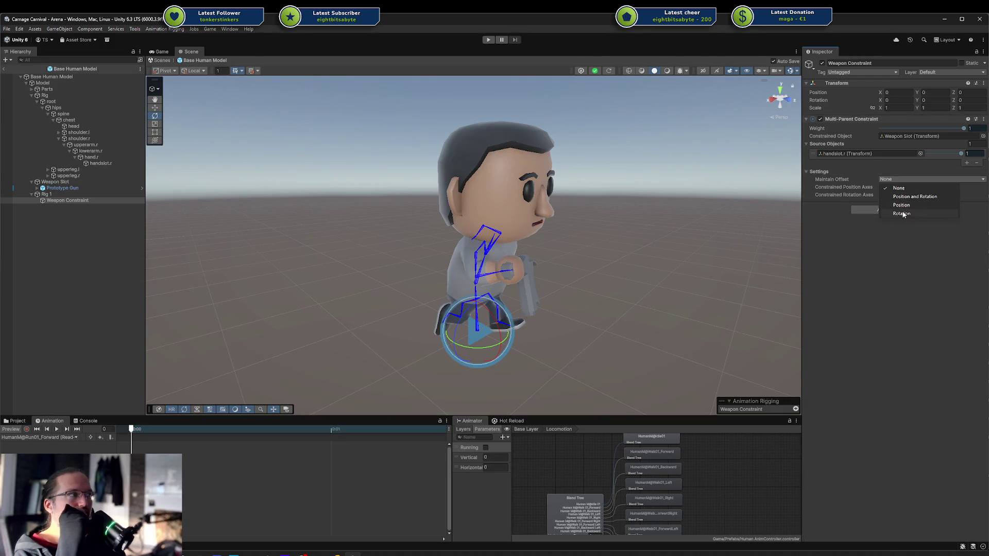
{"action": "left_click", "coordinate": [903, 214]}
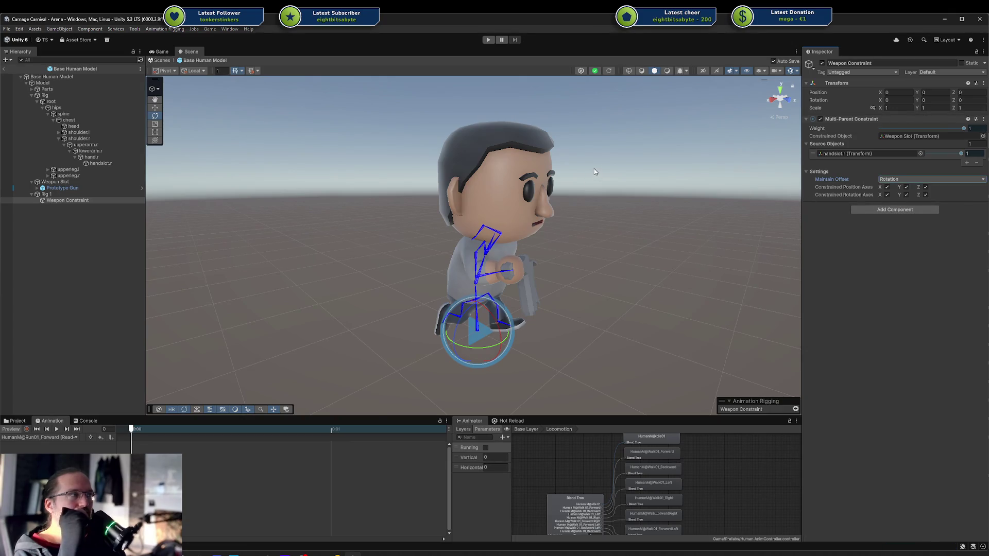
{"action": "left_click", "coordinate": [10, 430]}
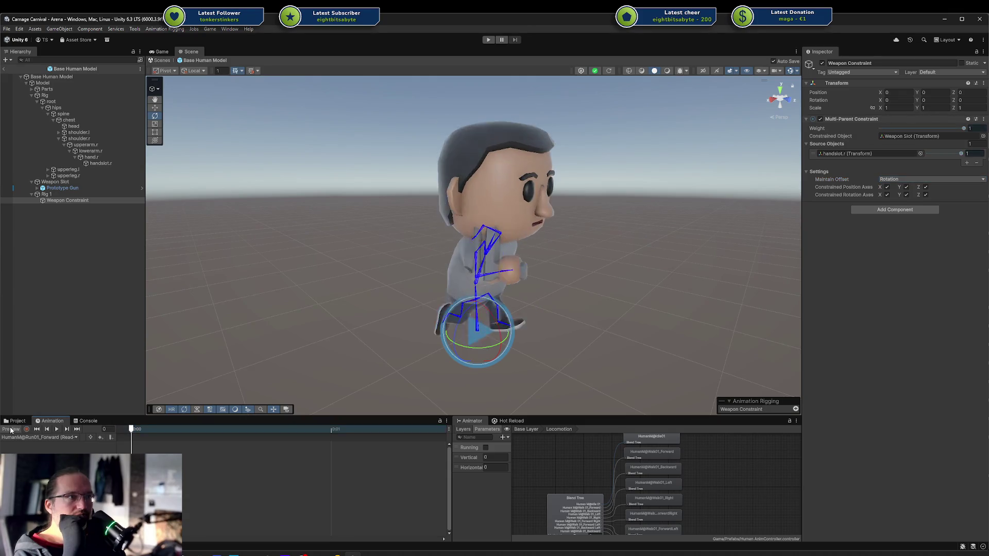
Reset Weapon Slot's transform to zero and set its X rotation to 90.
{"action": "mouse_move", "coordinate": [567, 247]}
{"action": "left_mouse_down"}
{"action": "mouse_move", "coordinate": [592, 243]}
{"action": "mouse_move", "coordinate": [622, 215]}
{"action": "mouse_move", "coordinate": [580, 283]}
{"action": "mouse_move", "coordinate": [585, 267]}
{"action": "left_mouse_up"}
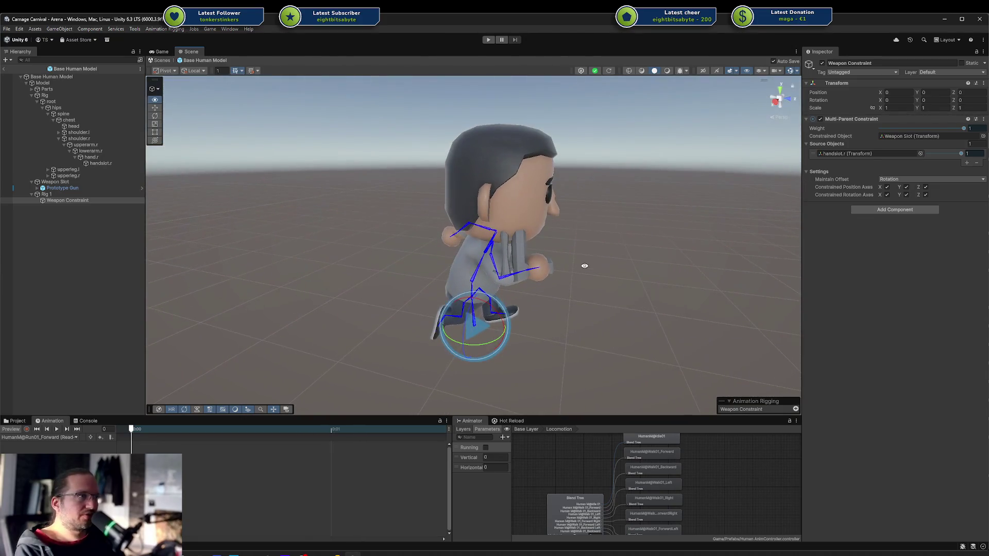
{"action": "left_click", "coordinate": [67, 189]}
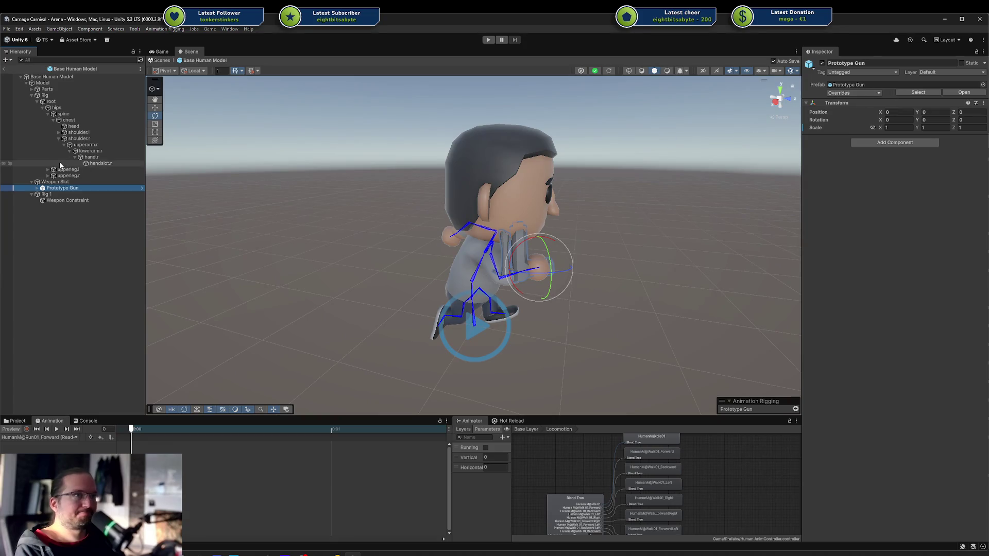
{"action": "left_click", "coordinate": [54, 182]}
{"action": "left_click", "coordinate": [983, 83]}
{"action": "left_click", "coordinate": [969, 90]}
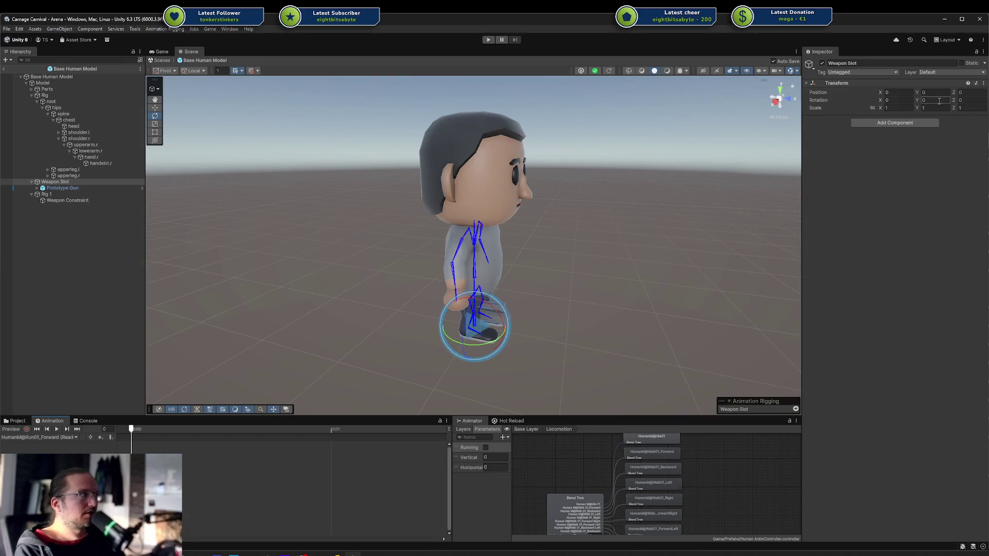
{"action": "type", "text": "90"}
{"action": "key", "text": "Return"}
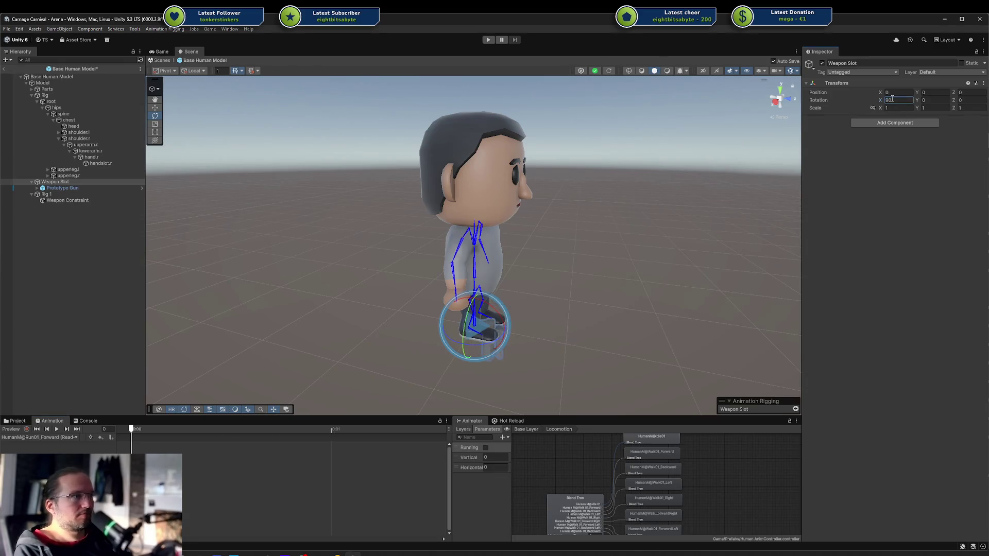
Check the Weapon Slot pose in the animation preview, then turn the preview off.
{"action": "left_click", "coordinate": [75, 196]}
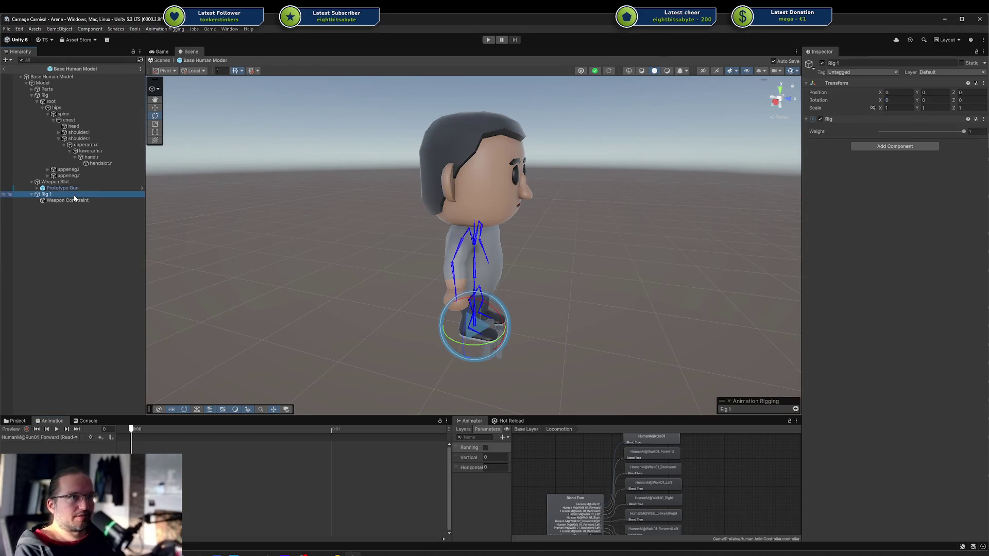
{"action": "left_click", "coordinate": [819, 156]}
{"action": "mouse_move", "coordinate": [602, 284]}
{"action": "left_mouse_down"}
{"action": "mouse_move", "coordinate": [335, 254]}
{"action": "mouse_move", "coordinate": [374, 181]}
{"action": "mouse_move", "coordinate": [492, 152]}
{"action": "mouse_move", "coordinate": [586, 251]}
{"action": "mouse_move", "coordinate": [558, 311]}
{"action": "mouse_move", "coordinate": [386, 281]}
{"action": "mouse_move", "coordinate": [342, 285]}
{"action": "mouse_move", "coordinate": [355, 269]}
{"action": "mouse_move", "coordinate": [442, 284]}
{"action": "left_mouse_up"}
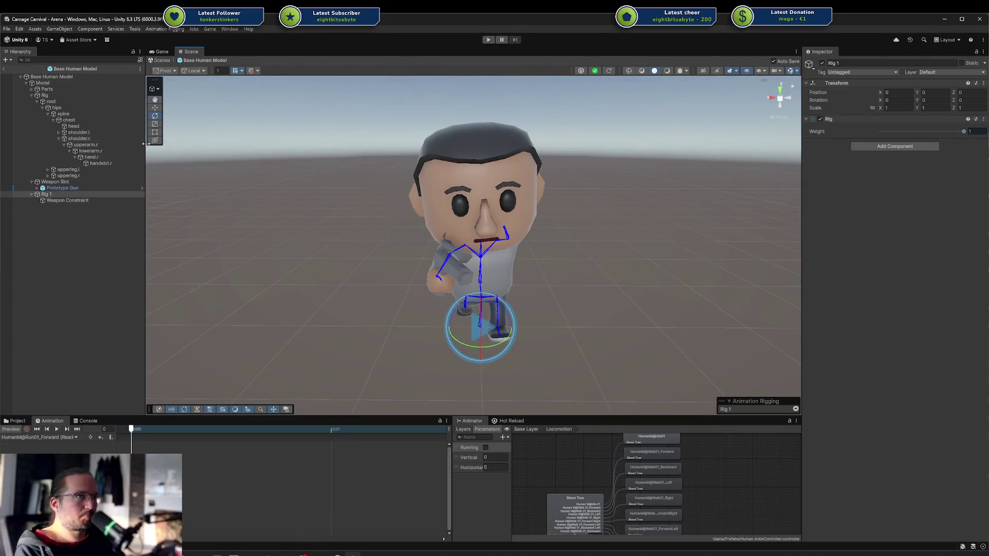
{"action": "left_click", "coordinate": [31, 96]}
{"action": "left_click", "coordinate": [30, 96]}
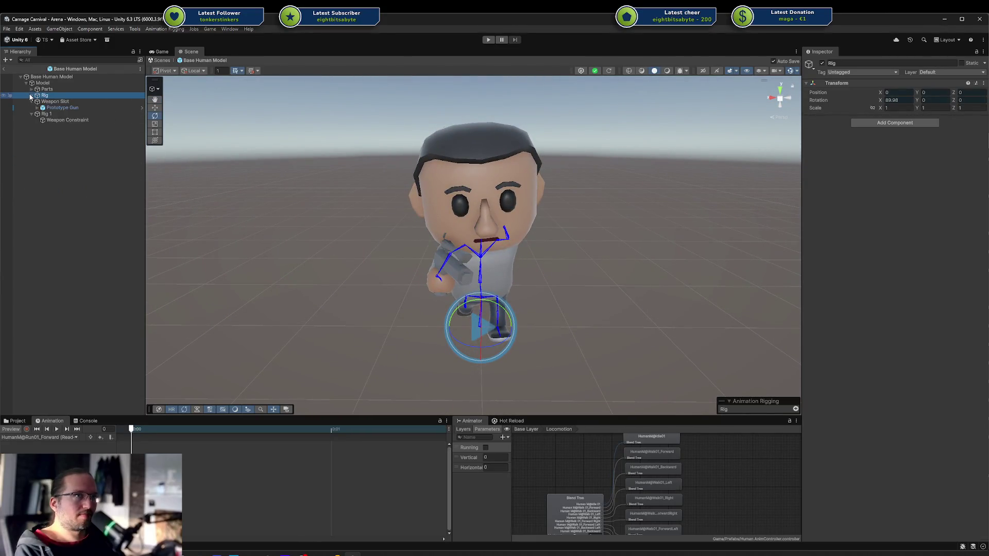
{"action": "left_click_drag", "start_coordinate": [240, 241], "coordinate": [314, 243]}
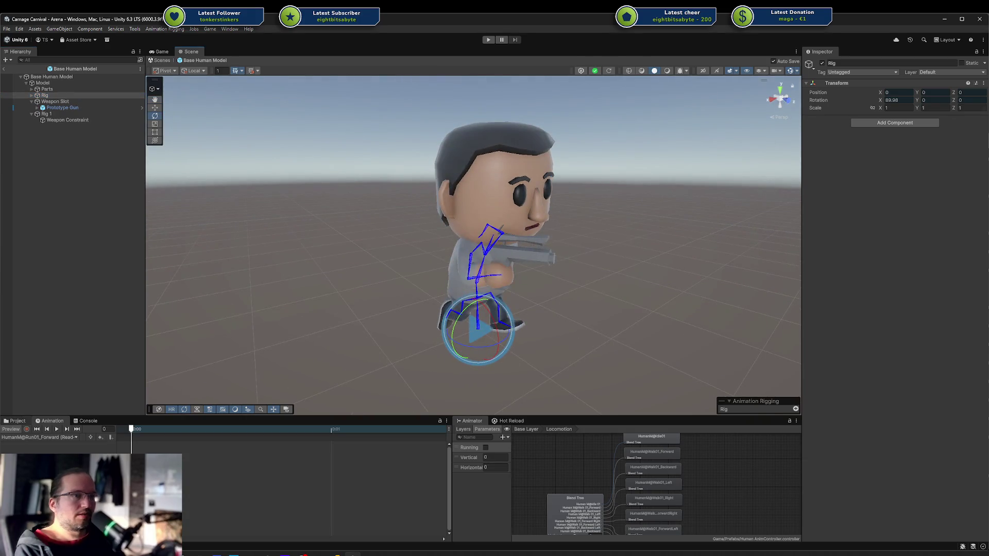
{"action": "left_click", "coordinate": [10, 429]}
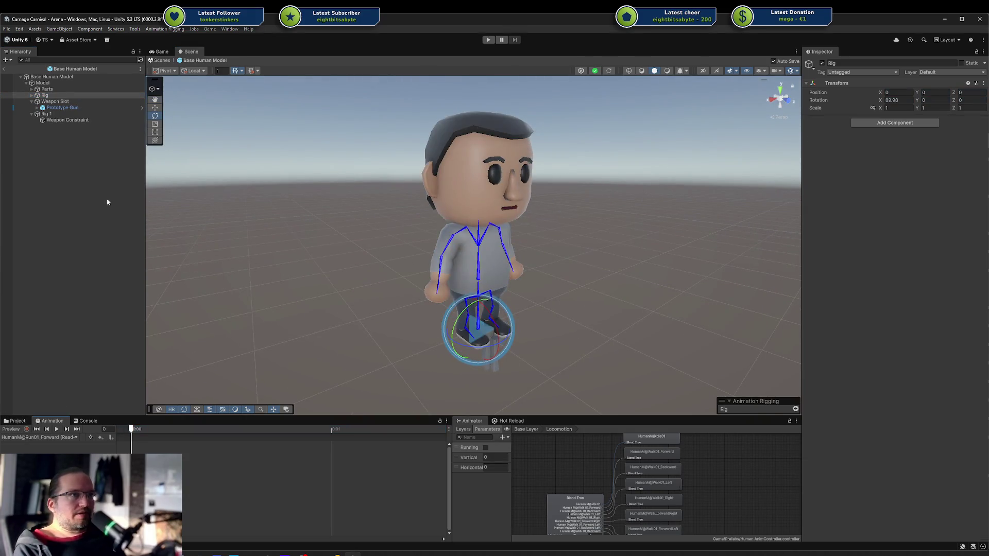
{"action": "left_click", "coordinate": [58, 108]}
Parent Weapon Slot under the handslot.r bone, undoing an accidental reset of the bone.
{"action": "left_click", "coordinate": [51, 108]}
{"action": "left_click", "coordinate": [435, 289]}
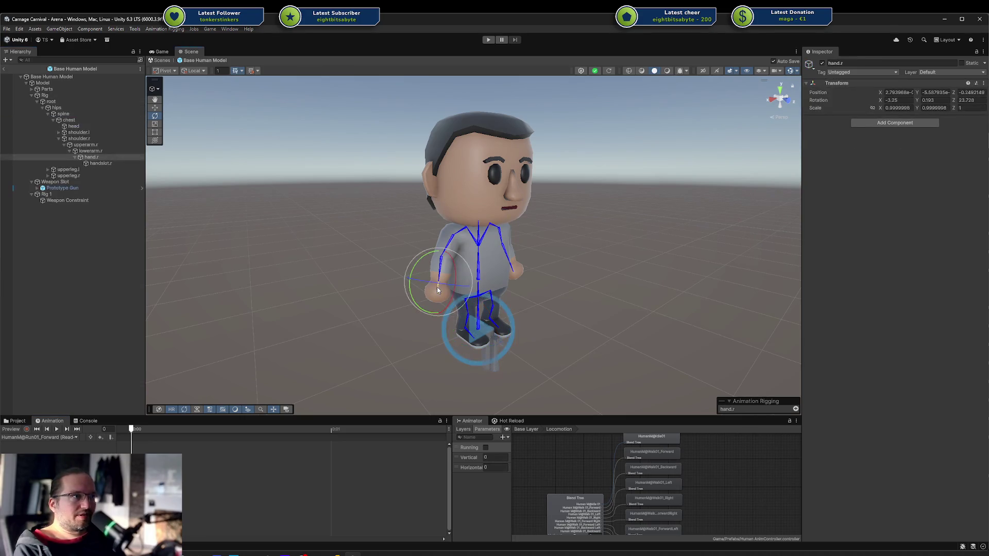
{"action": "left_click_drag", "start_coordinate": [55, 182], "coordinate": [100, 164]}
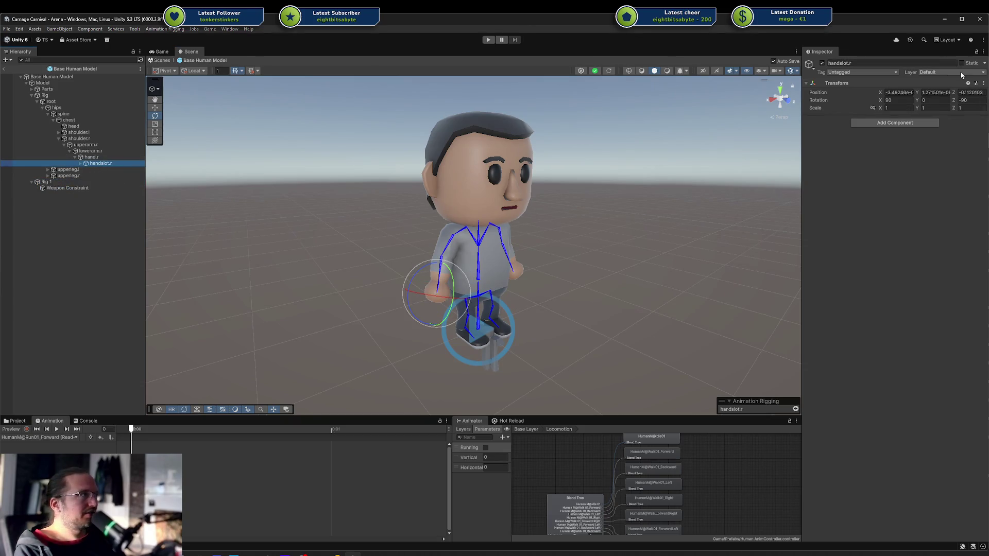
{"action": "left_click", "coordinate": [984, 83]}
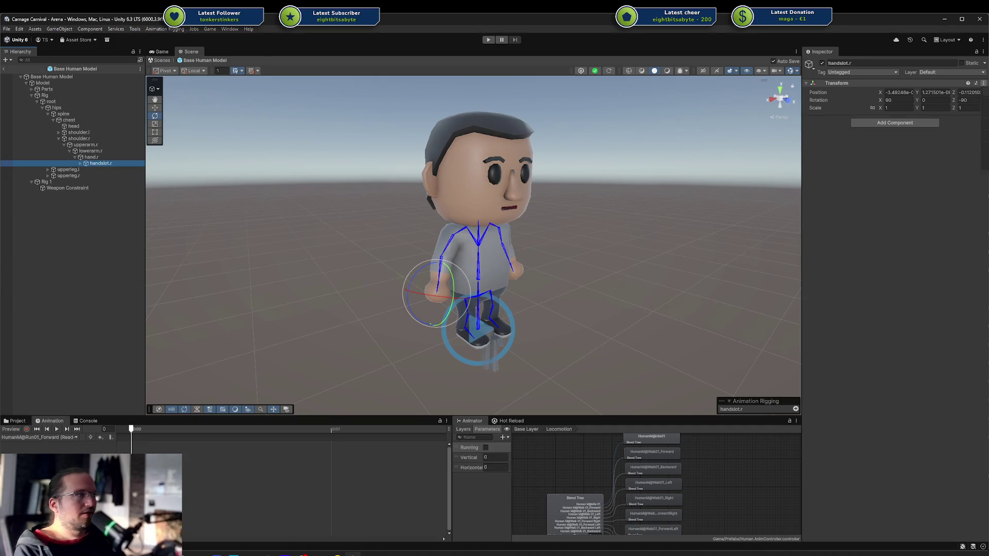
{"action": "left_click", "coordinate": [909, 94]}
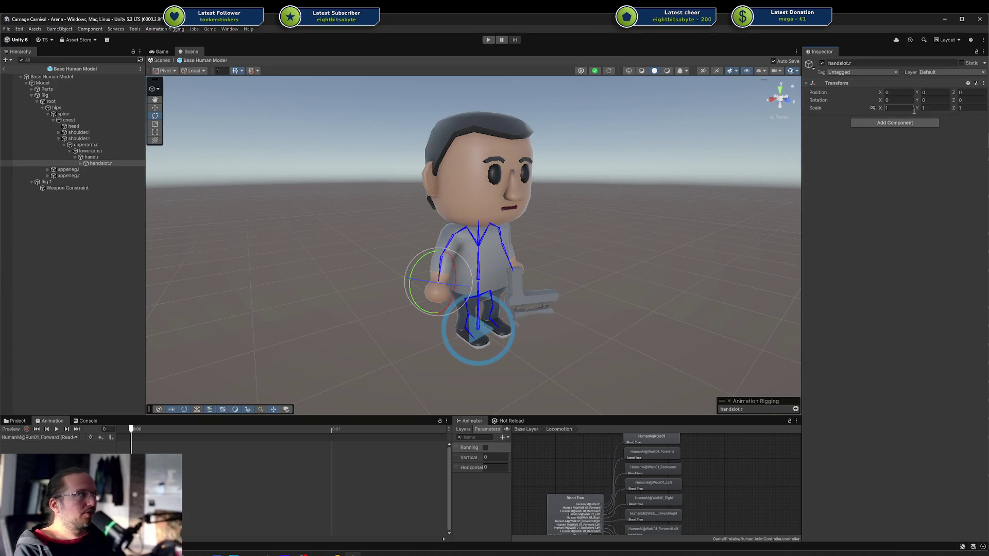
{"action": "key", "text": "ctrl+z"}
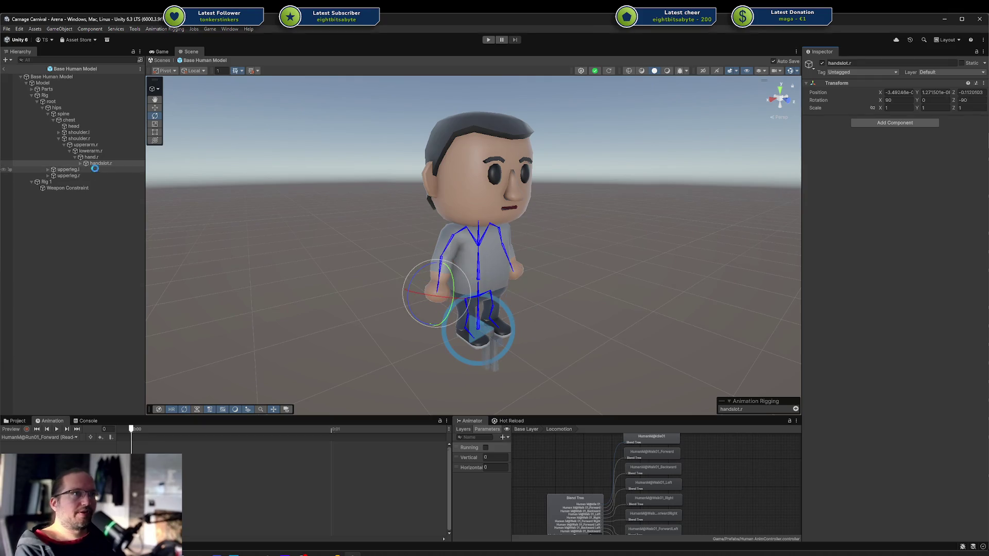
Reset Weapon Slot, enter rotation 180, -90, 0, then move it back out of handslot.r.
{"action": "left_click", "coordinate": [81, 164]}
{"action": "left_click", "coordinate": [94, 170]}
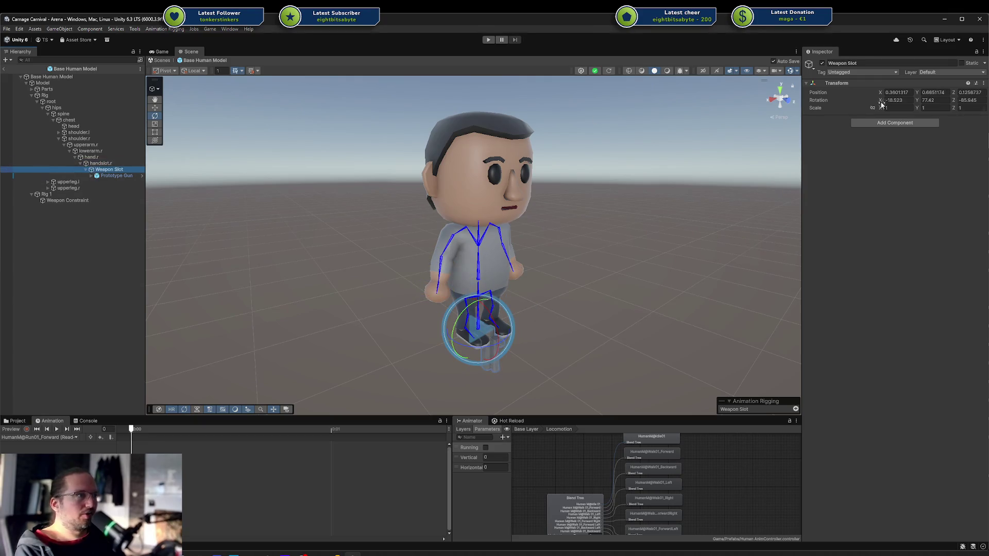
{"action": "left_click", "coordinate": [982, 84]}
{"action": "left_click", "coordinate": [933, 96]}
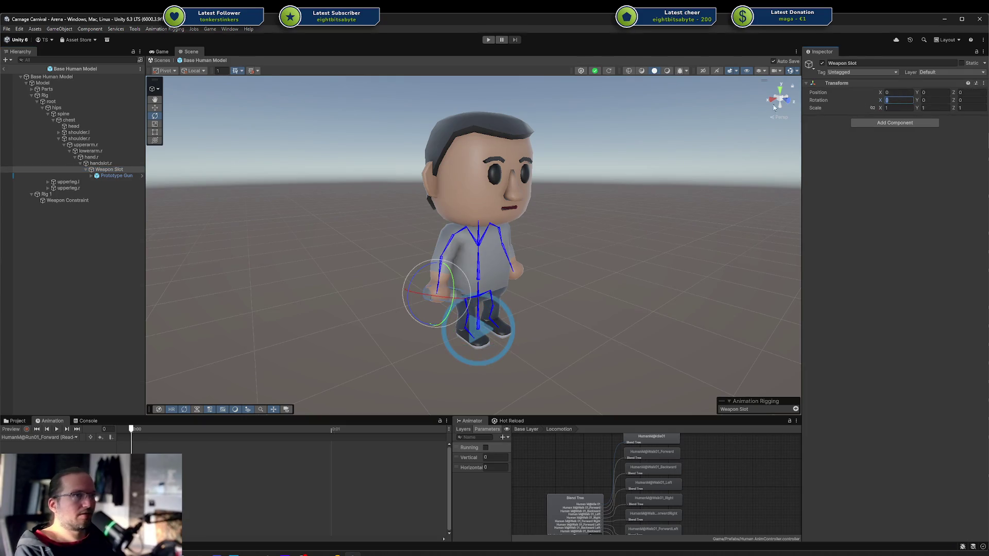
{"action": "type", "text": "90"}
{"action": "key", "text": "Tab"}
{"action": "key", "text": "Tab"}
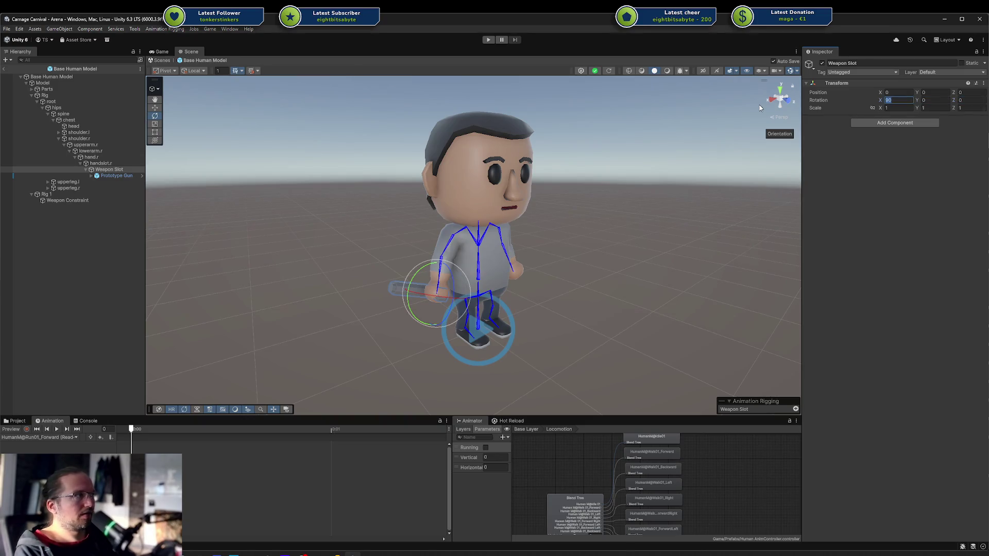
{"action": "key", "text": "Tab"}
{"action": "type", "text": "90"}
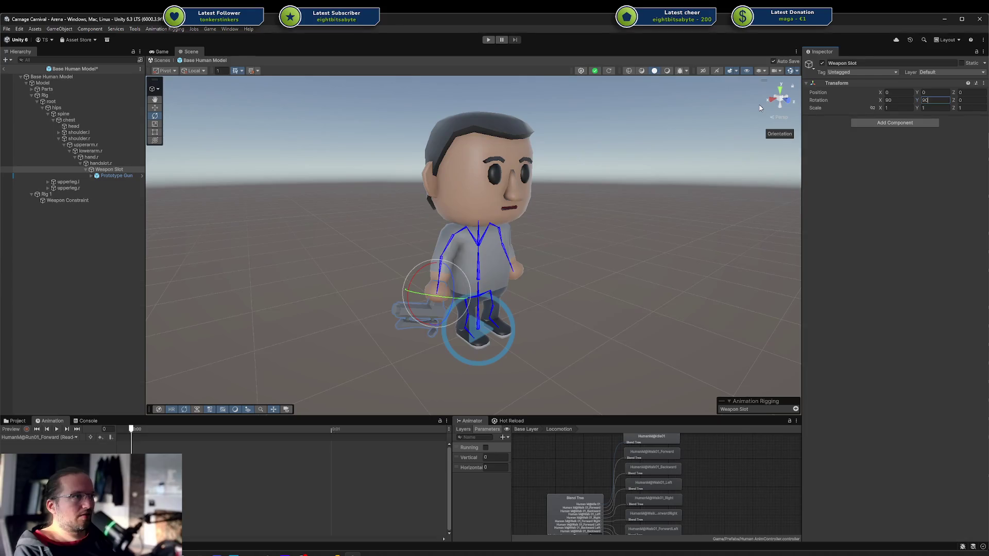
{"action": "type", "text": "180"}
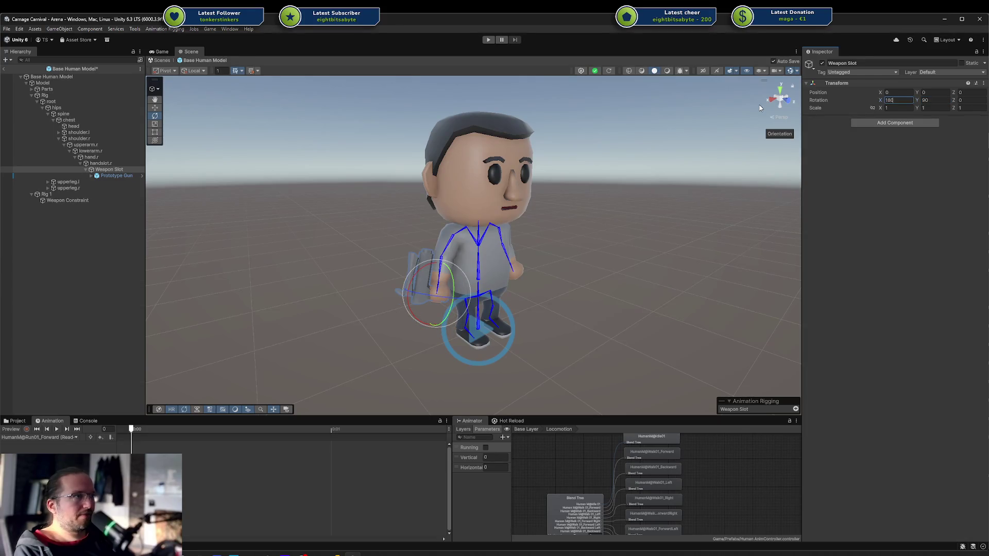
{"action": "type", "text": "90"}
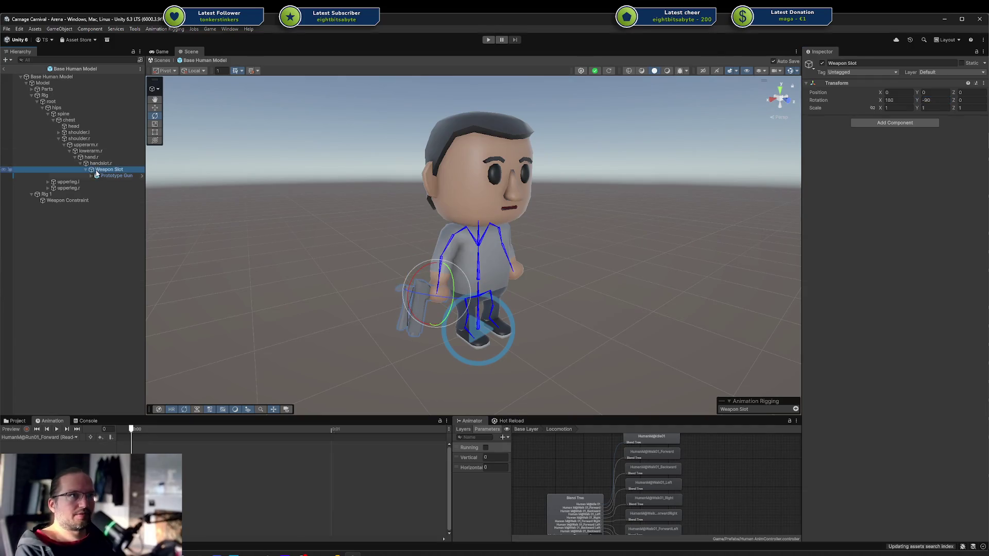
{"action": "left_click_drag", "start_coordinate": [76, 133], "coordinate": [67, 86]}
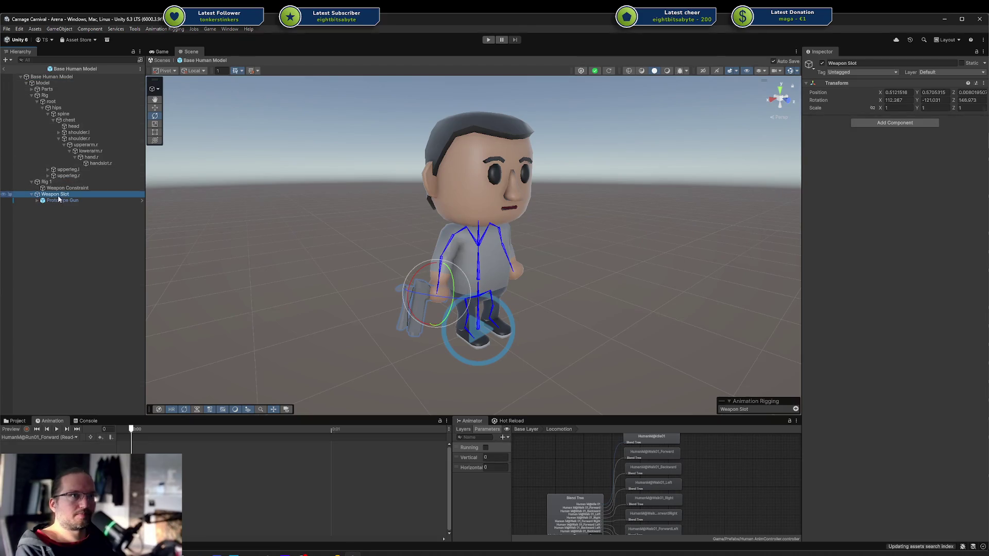
Create an empty 'Slots' object under Model after Parts, holding Weapon Slot and the Prototype Gun.
{"action": "left_click", "coordinate": [32, 95]}
{"action": "left_click_drag", "start_coordinate": [51, 113], "coordinate": [48, 100]}
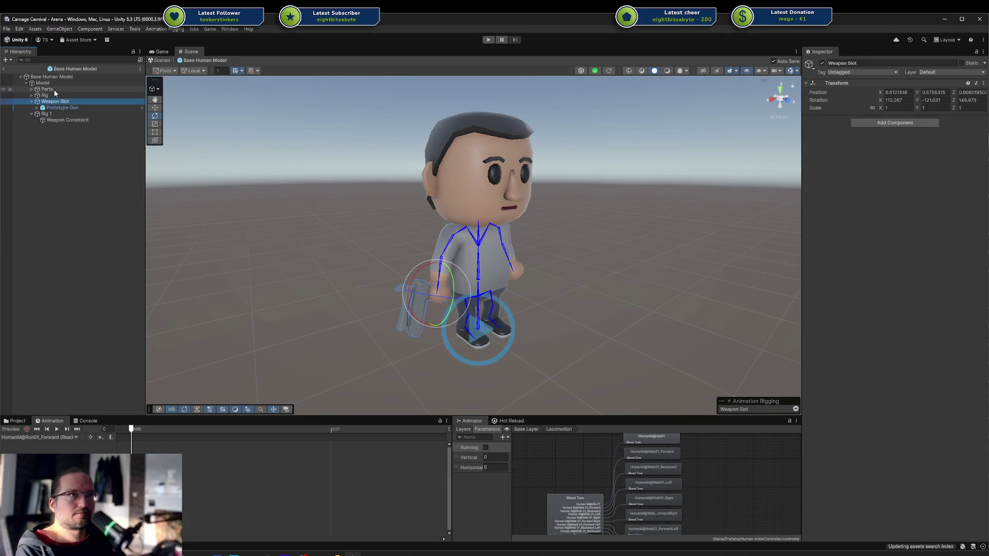
{"action": "right_click", "coordinate": [54, 84]}
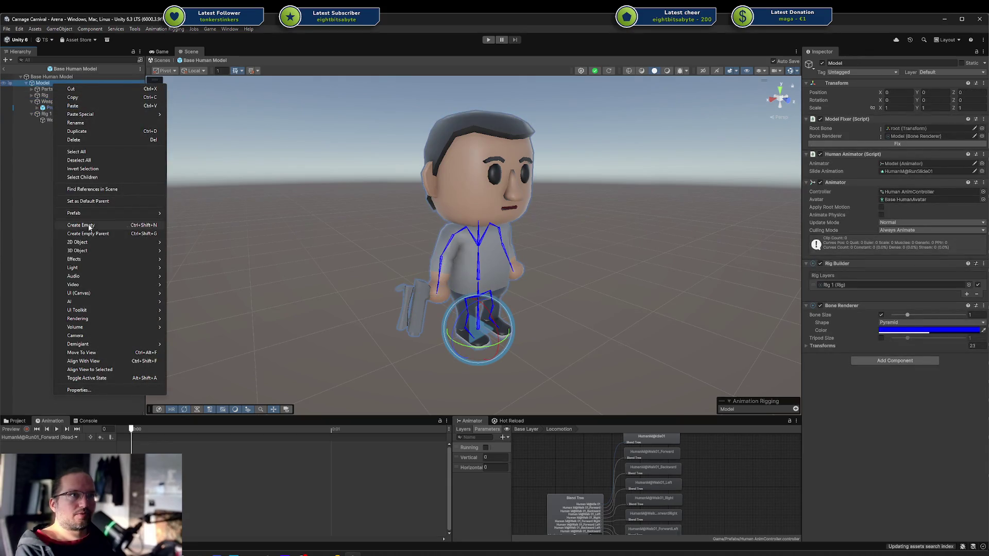
{"action": "left_click", "coordinate": [88, 224]}
{"action": "type", "text": "Slots"}
{"action": "key", "text": "Return"}
{"action": "left_click_drag", "start_coordinate": [51, 127], "coordinate": [48, 96]}
{"action": "left_click", "coordinate": [32, 96]}
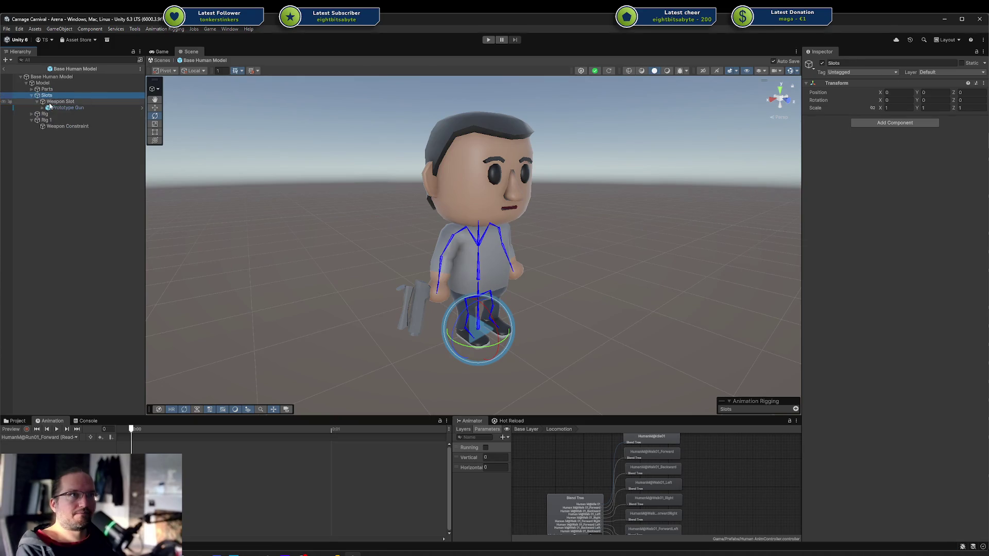
{"action": "left_click", "coordinate": [88, 101]}
{"action": "key", "text": "Right"}
{"action": "left_click", "coordinate": [60, 125]}
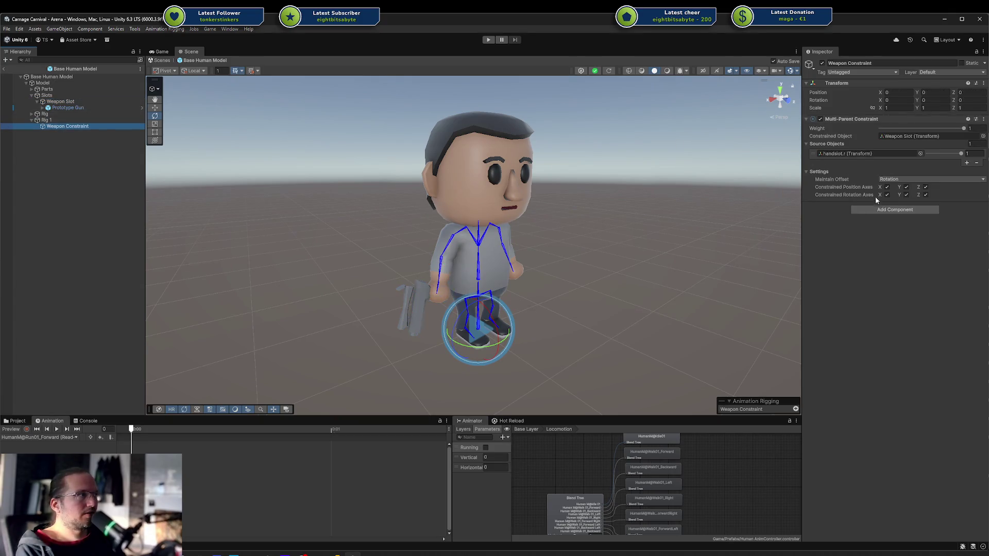
Set the Weapon Constraint's Maintain Offset to Position and Rotation.
{"action": "left_click", "coordinate": [12, 430]}
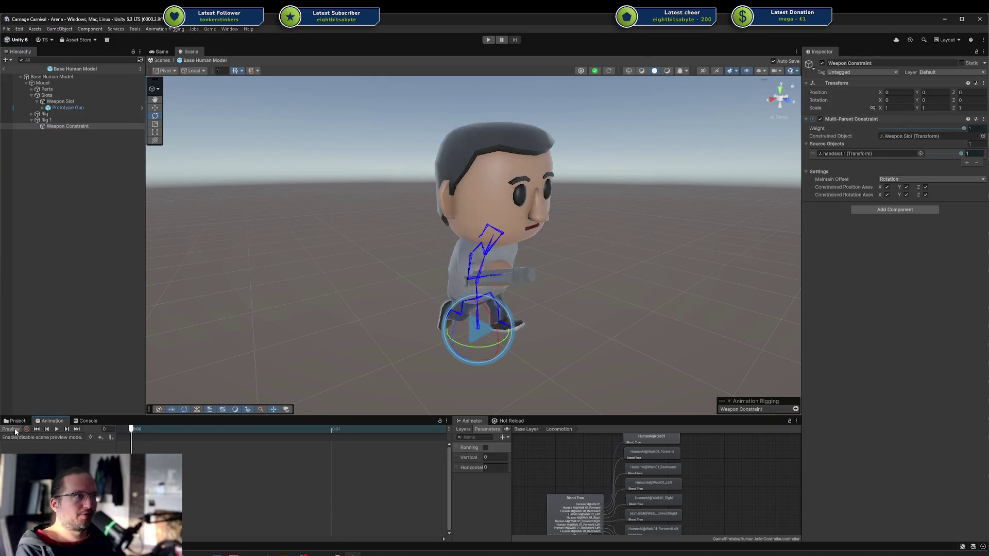
{"action": "left_click", "coordinate": [20, 429]}
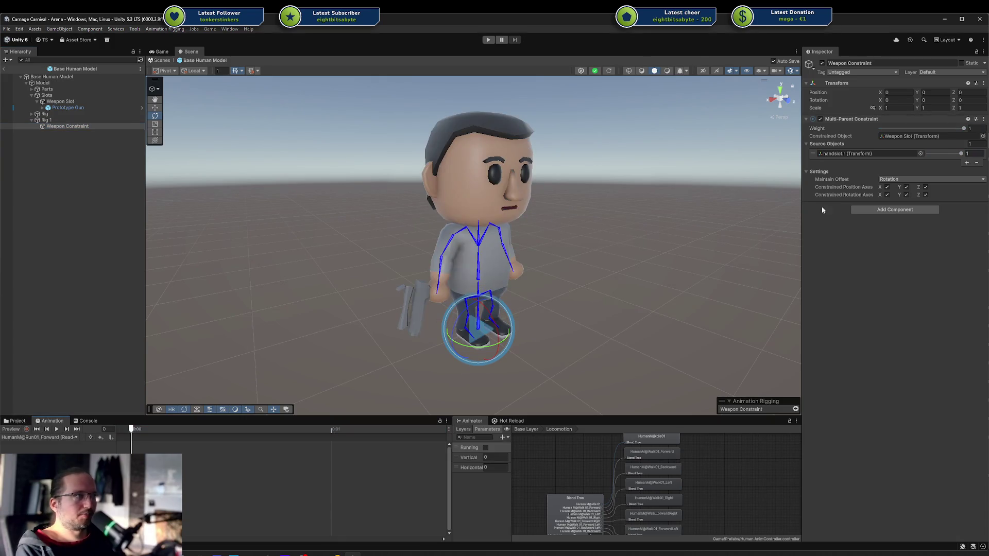
{"action": "left_click", "coordinate": [899, 180]}
{"action": "left_click", "coordinate": [907, 197]}
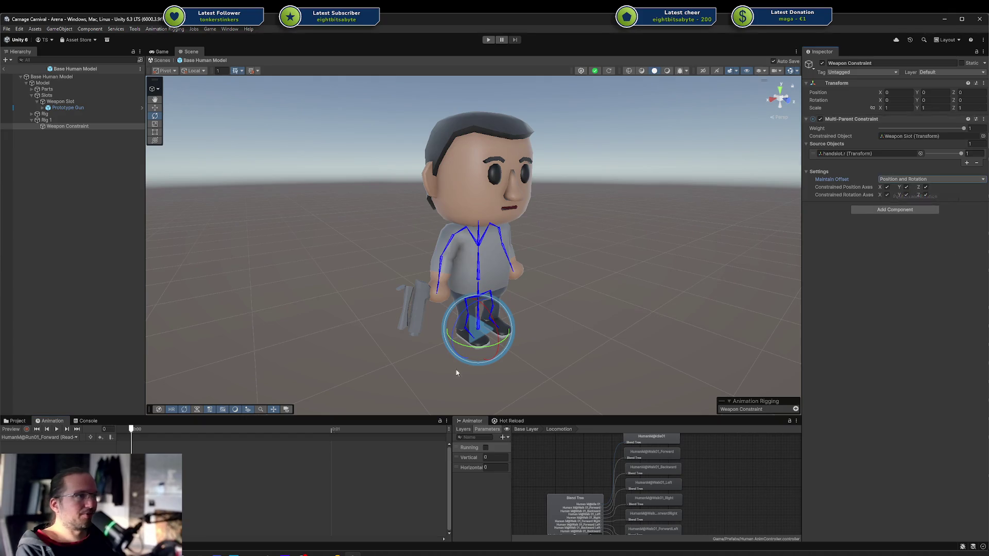
Preview the run animation to confirm the gun stays in the right hand.
{"action": "left_click", "coordinate": [12, 431]}
{"action": "mouse_move", "coordinate": [659, 277]}
{"action": "left_mouse_down", "text": "alt"}
{"action": "mouse_move", "coordinate": [589, 326]}
{"action": "mouse_move", "coordinate": [523, 307]}
{"action": "mouse_move", "coordinate": [514, 293]}
{"action": "mouse_move", "coordinate": [555, 256]}
{"action": "left_mouse_up", "text": "alt"}
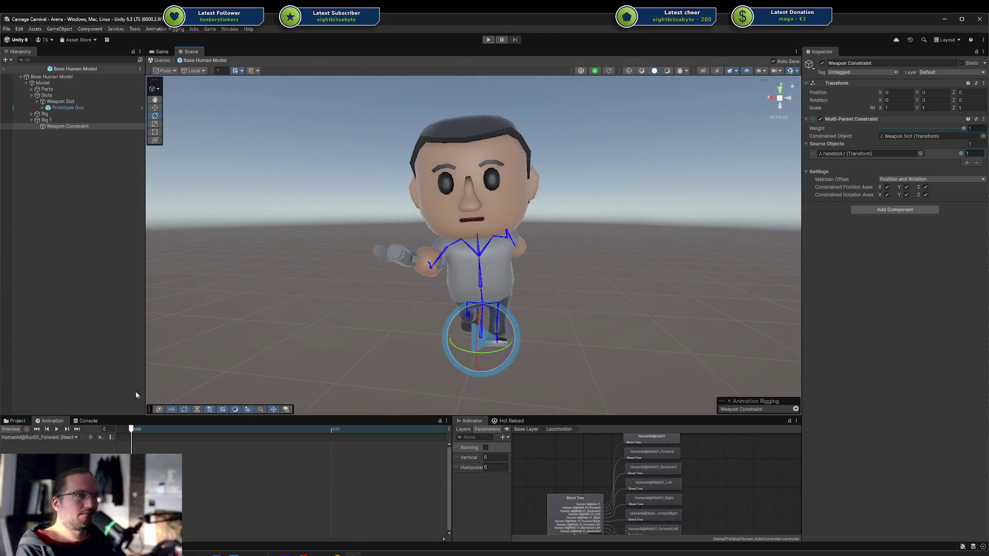
{"action": "left_click", "coordinate": [18, 431]}
{"action": "mouse_move", "coordinate": [481, 306]}
{"action": "left_mouse_down", "text": "alt"}
{"action": "mouse_move", "coordinate": [123, 150]}
{"action": "mouse_move", "coordinate": [400, 282]}
{"action": "mouse_move", "coordinate": [393, 294]}
{"action": "mouse_move", "coordinate": [288, 281]}
{"action": "left_mouse_up", "text": "alt"}
{"action": "left_click", "coordinate": [8, 429]}
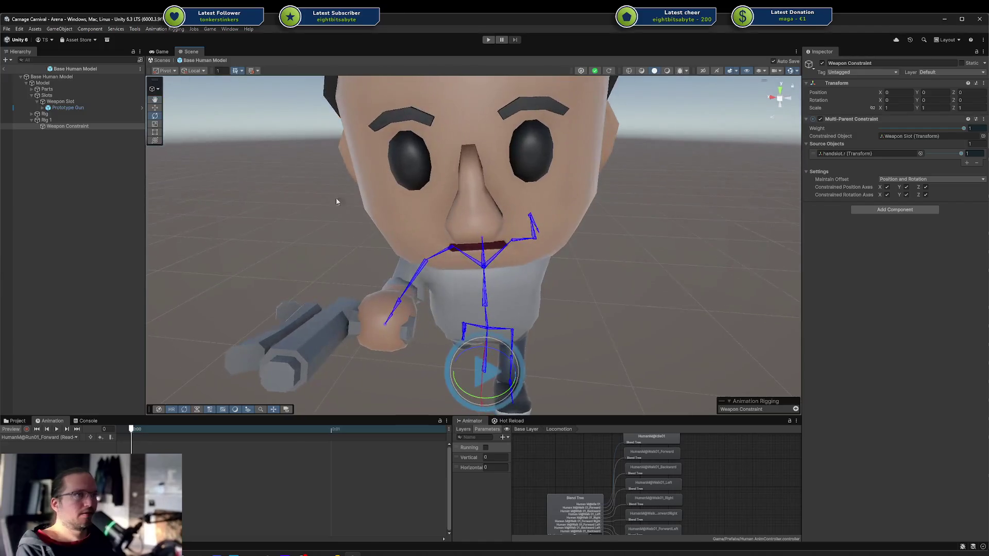
Try rotating the gun around the hand via Weapon Slot and check it in the preview.
{"action": "left_click", "coordinate": [70, 102]}
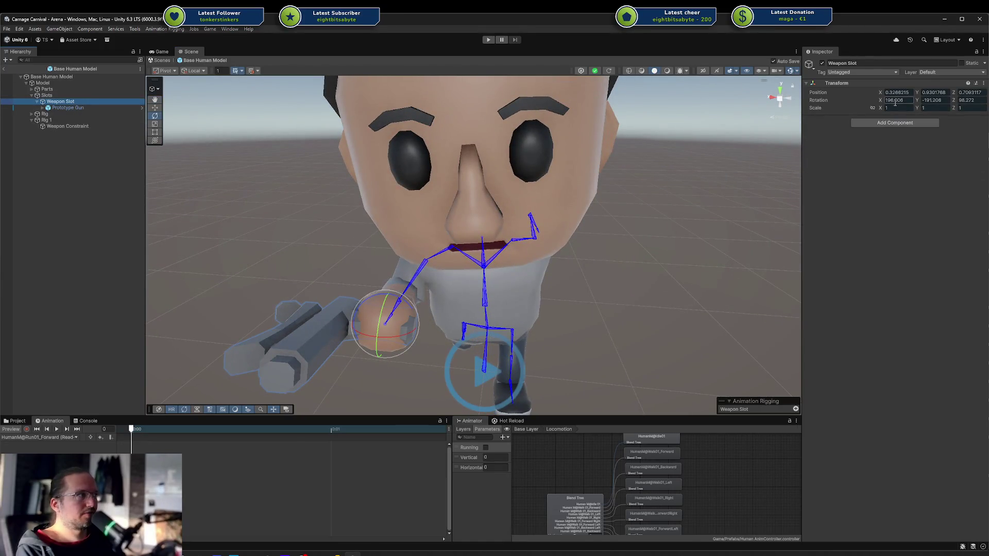
{"action": "mouse_move", "coordinate": [396, 301]}
{"action": "left_mouse_down"}
{"action": "mouse_move", "coordinate": [425, 392]}
{"action": "mouse_move", "coordinate": [463, 330]}
{"action": "mouse_move", "coordinate": [486, 326]}
{"action": "left_mouse_up"}
{"action": "mouse_move", "coordinate": [396, 300]}
{"action": "left_mouse_down"}
{"action": "mouse_move", "coordinate": [438, 371]}
{"action": "mouse_move", "coordinate": [470, 349]}
{"action": "left_mouse_up"}
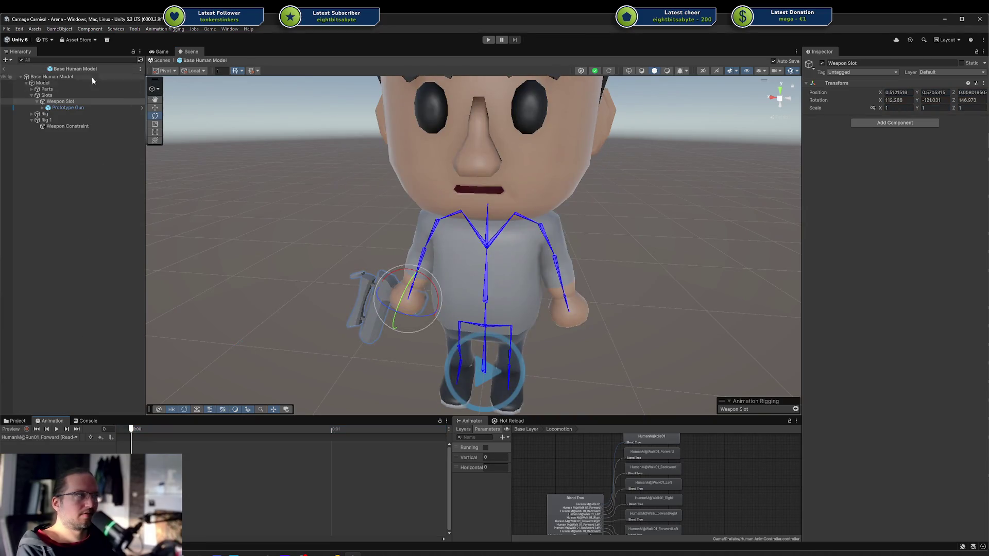
{"action": "left_click", "coordinate": [68, 108]}
{"action": "left_click", "coordinate": [60, 101]}
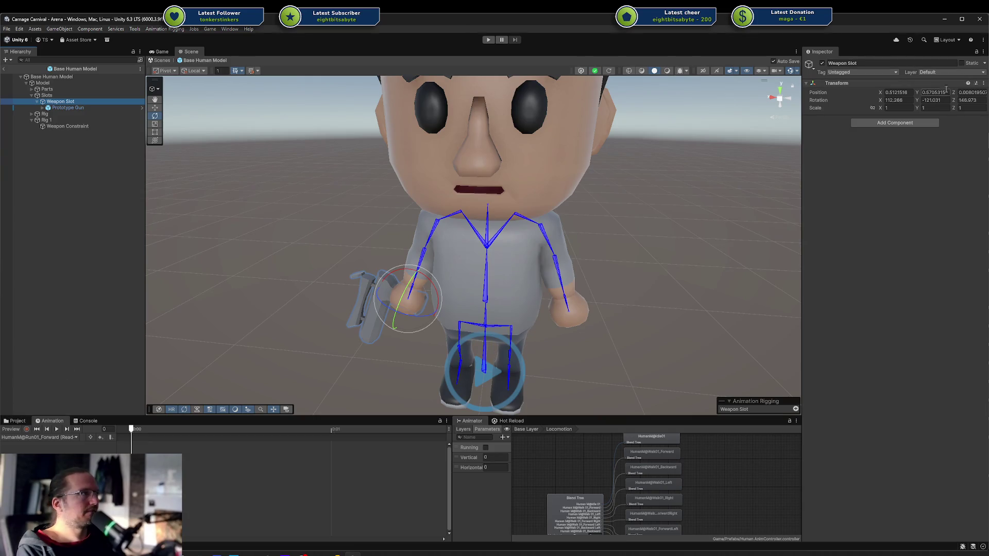
{"action": "left_click_drag", "start_coordinate": [530, 169], "coordinate": [572, 144]}
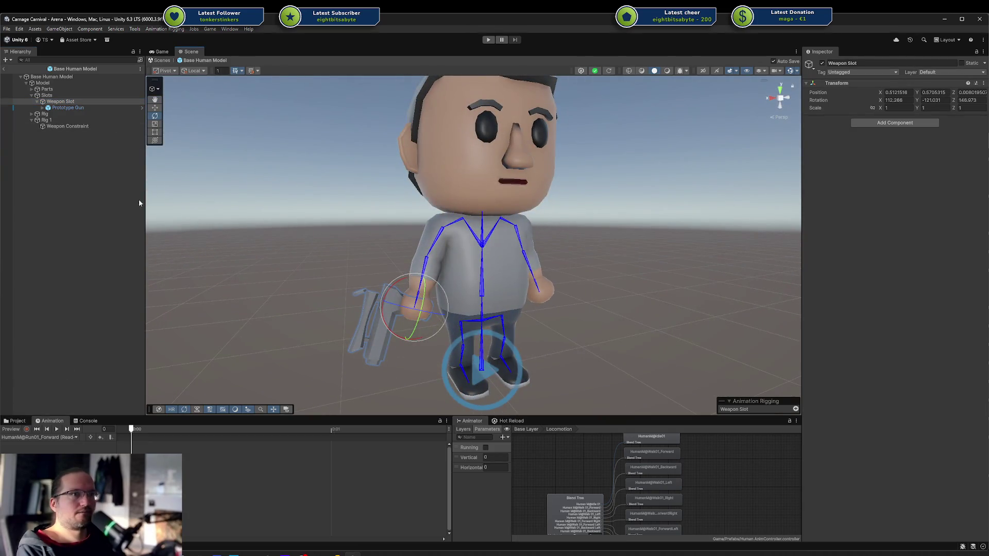
{"action": "left_click", "coordinate": [80, 127]}
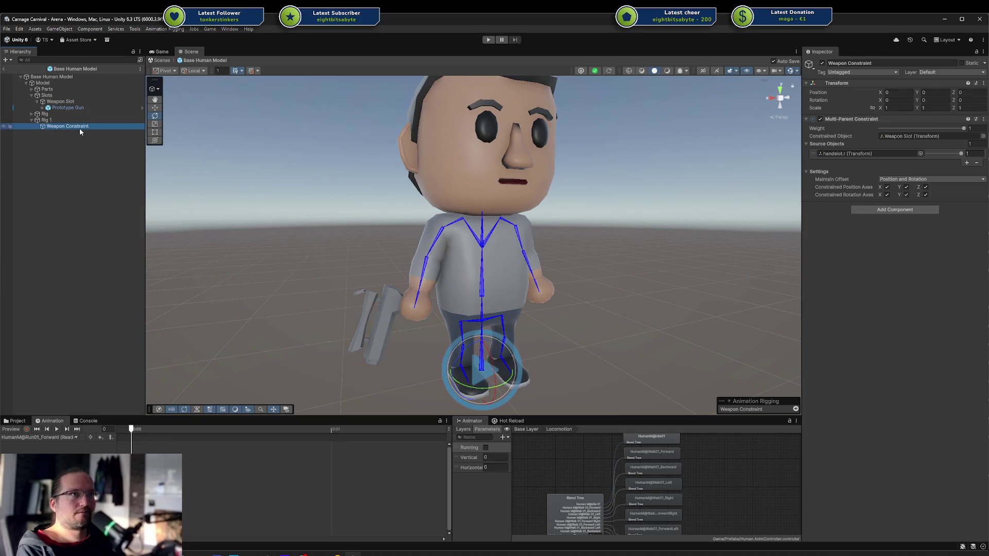
{"action": "left_click", "coordinate": [9, 431]}
{"action": "left_click", "coordinate": [10, 429]}
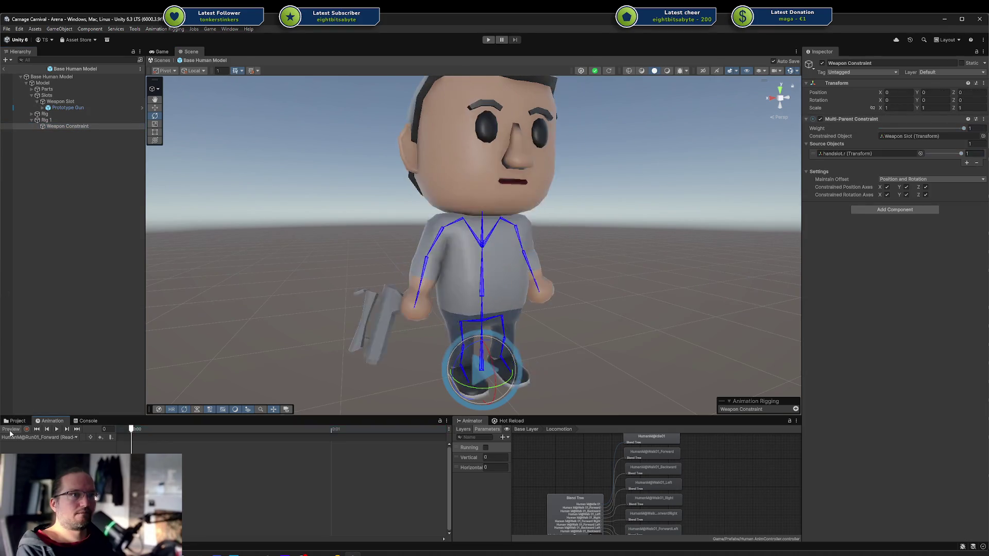
Try subtracting 90 from Weapon Slot's Z rotation, then undo the change.
{"action": "left_click", "coordinate": [61, 101]}
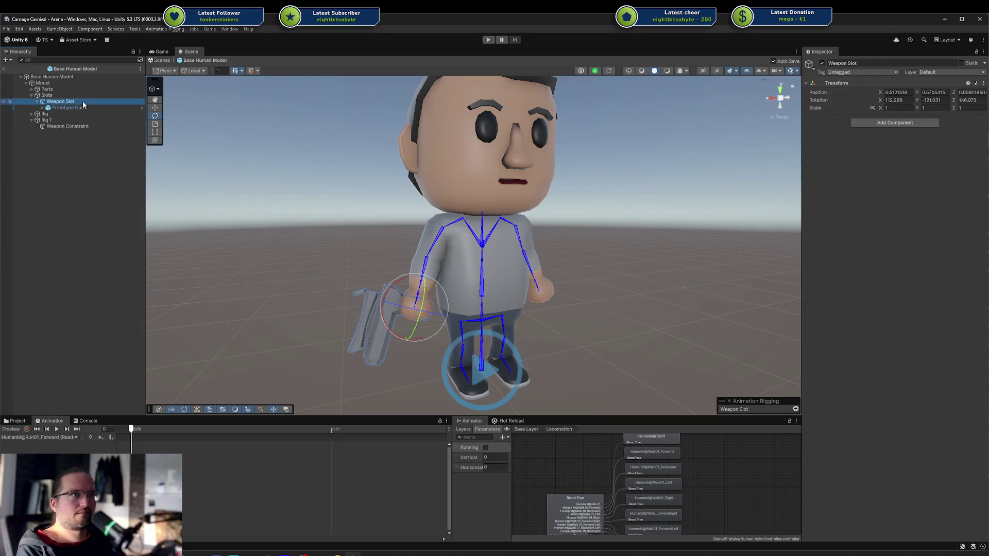
{"action": "left_click", "coordinate": [971, 100]}
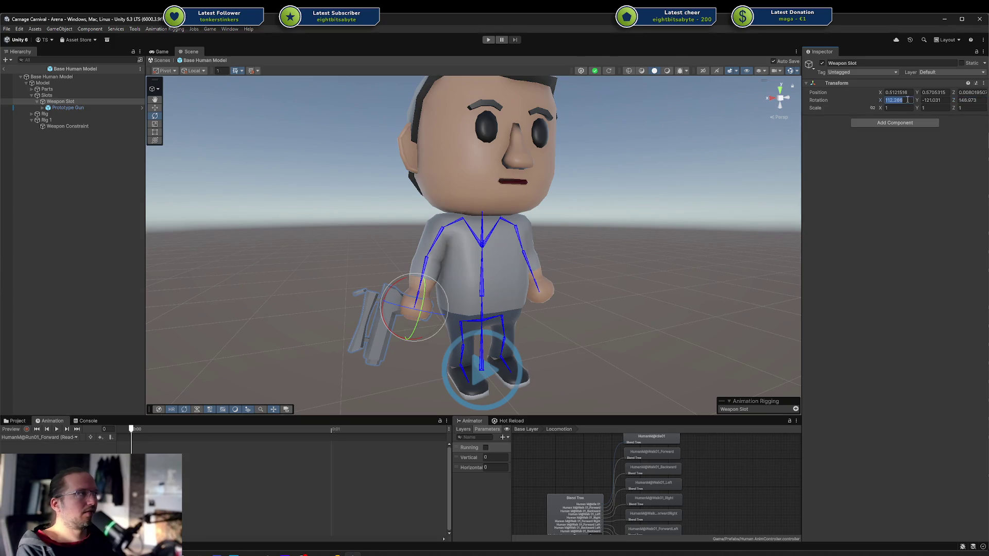
{"action": "mouse_move", "coordinate": [700, 185]}
{"action": "left_mouse_down"}
{"action": "mouse_move", "coordinate": [690, 183]}
{"action": "mouse_move", "coordinate": [699, 178]}
{"action": "left_mouse_up"}
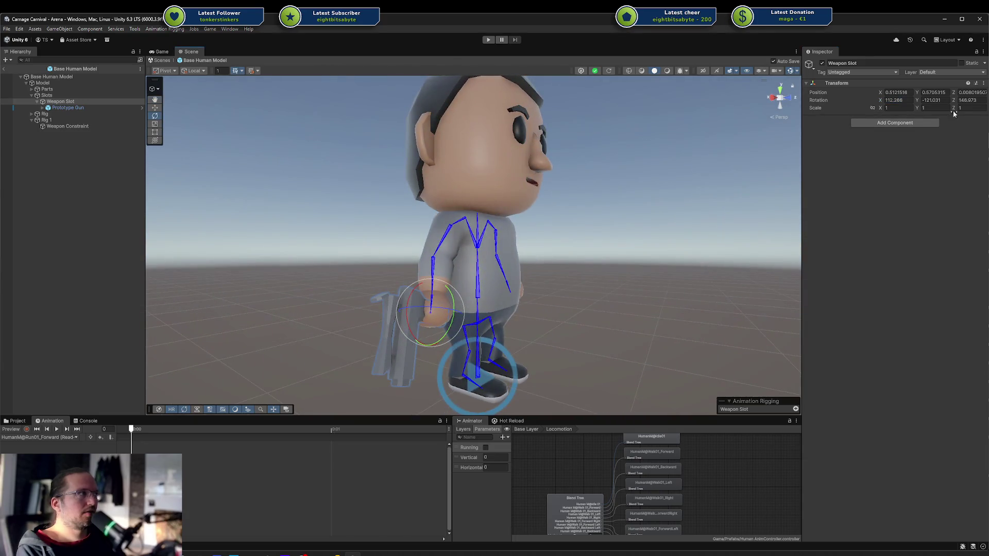
{"action": "left_click", "coordinate": [968, 100]}
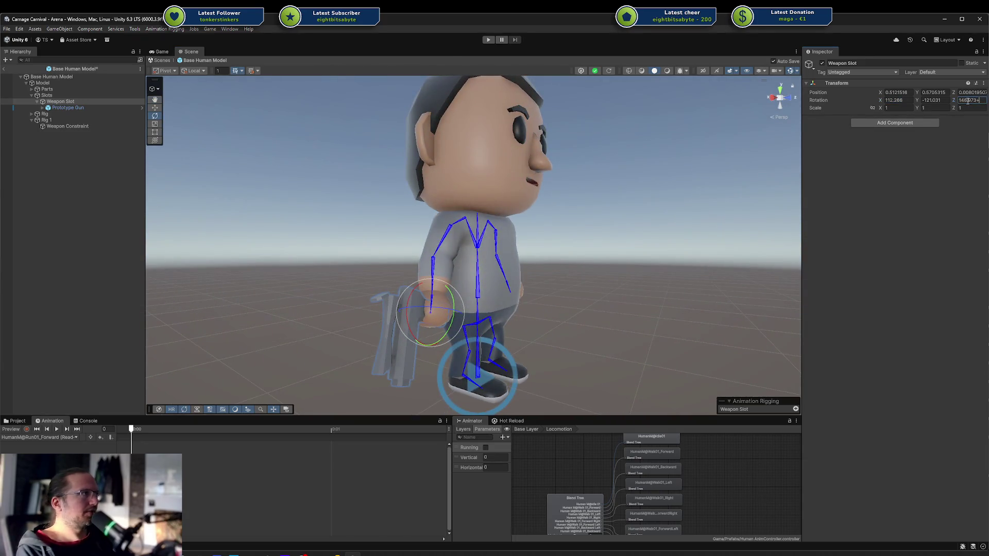
{"action": "key", "text": "BackSpace"}
{"action": "key", "text": "BackSpace"}
{"action": "type", "text": "5"}
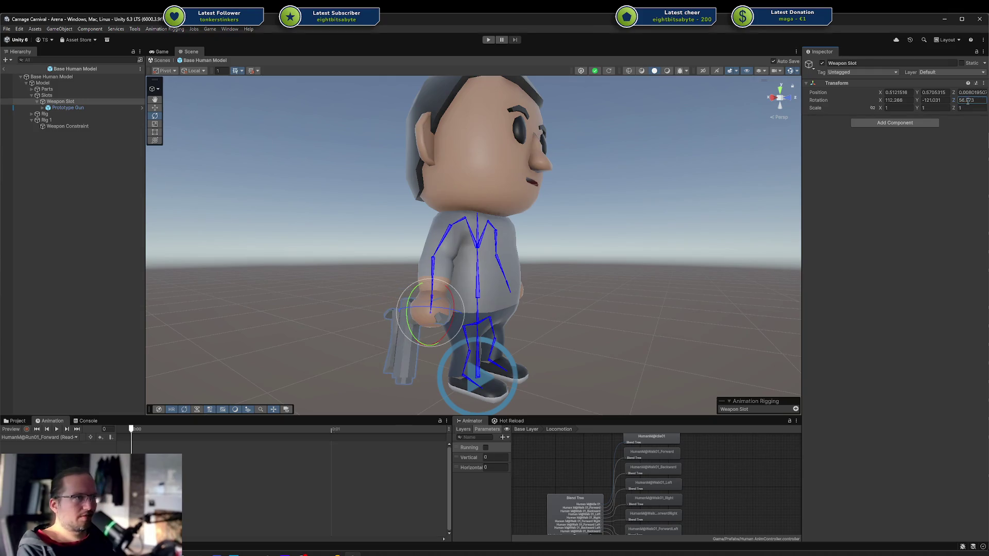
{"action": "left_click_drag", "start_coordinate": [527, 342], "coordinate": [609, 287]}
{"action": "key", "text": "ctrl+z"}
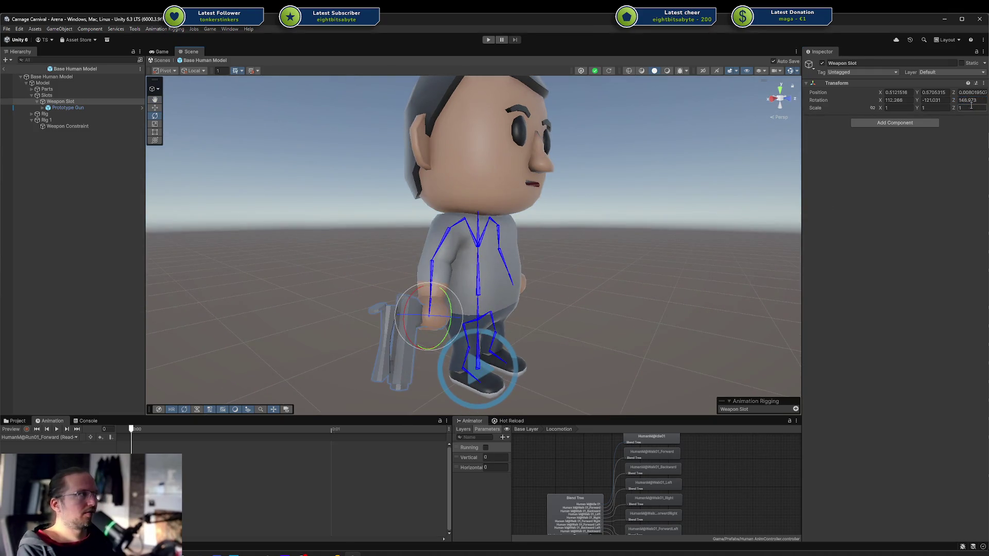
Add 90 to Weapon Slot's Z rotation, check it in preview, then return to Arena and play.
{"action": "left_click", "coordinate": [976, 100]}
{"action": "type", "text": "90"}
{"action": "key", "text": "Return"}
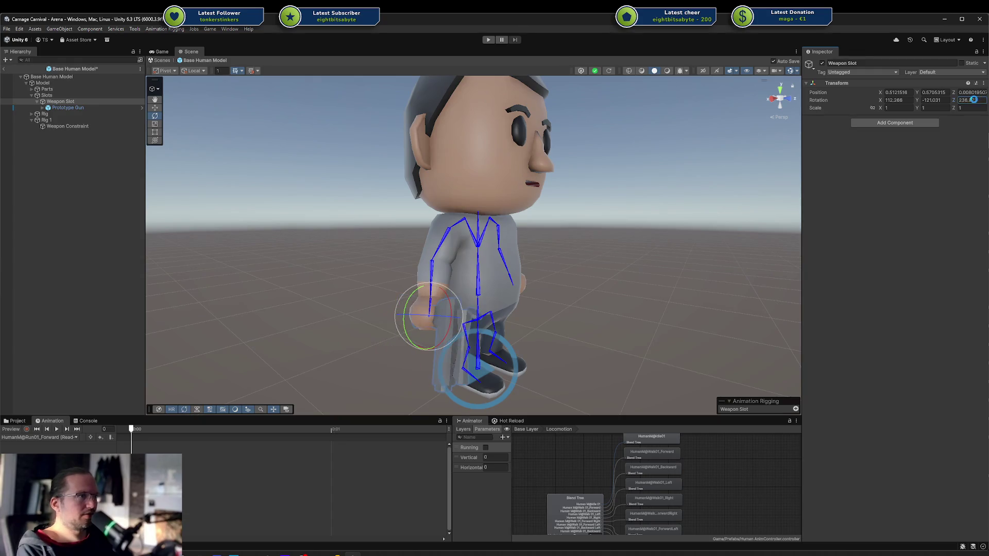
{"action": "left_click", "coordinate": [7, 429]}
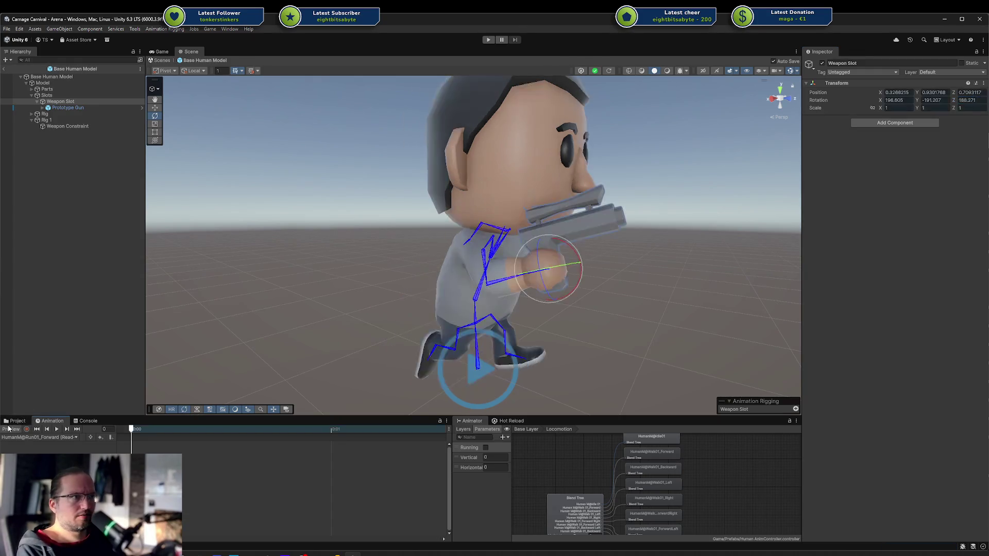
{"action": "mouse_move", "coordinate": [226, 335]}
{"action": "left_mouse_down"}
{"action": "mouse_move", "coordinate": [649, 293]}
{"action": "mouse_move", "coordinate": [528, 285]}
{"action": "mouse_move", "coordinate": [556, 214]}
{"action": "mouse_move", "coordinate": [653, 230]}
{"action": "mouse_move", "coordinate": [704, 261]}
{"action": "left_mouse_up"}
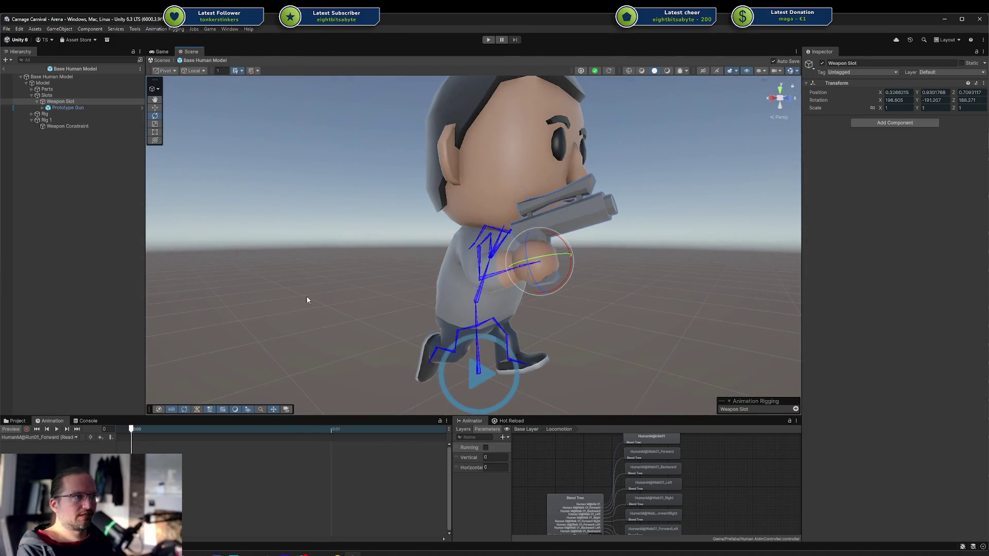
{"action": "left_click", "coordinate": [17, 429]}
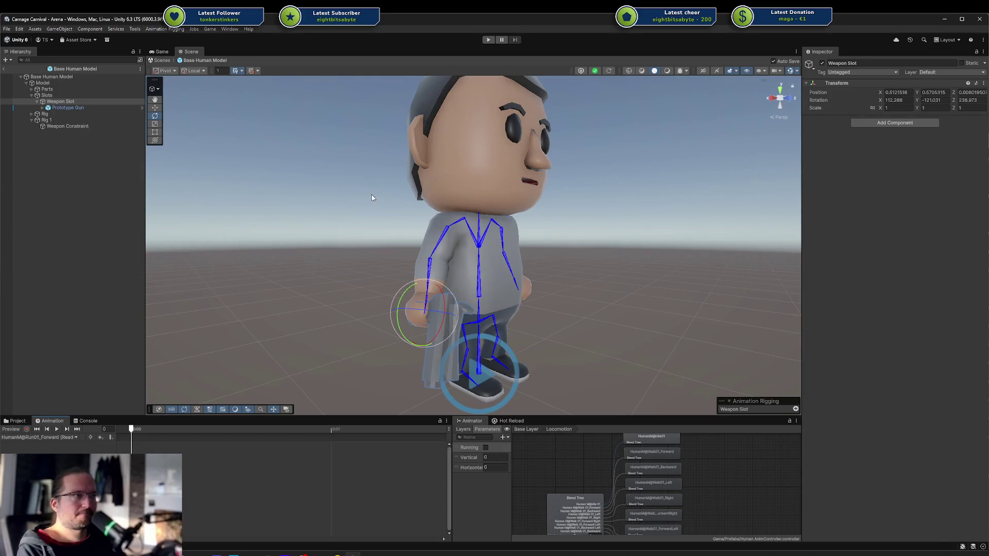
{"action": "left_click_drag", "start_coordinate": [358, 188], "coordinate": [361, 199]}
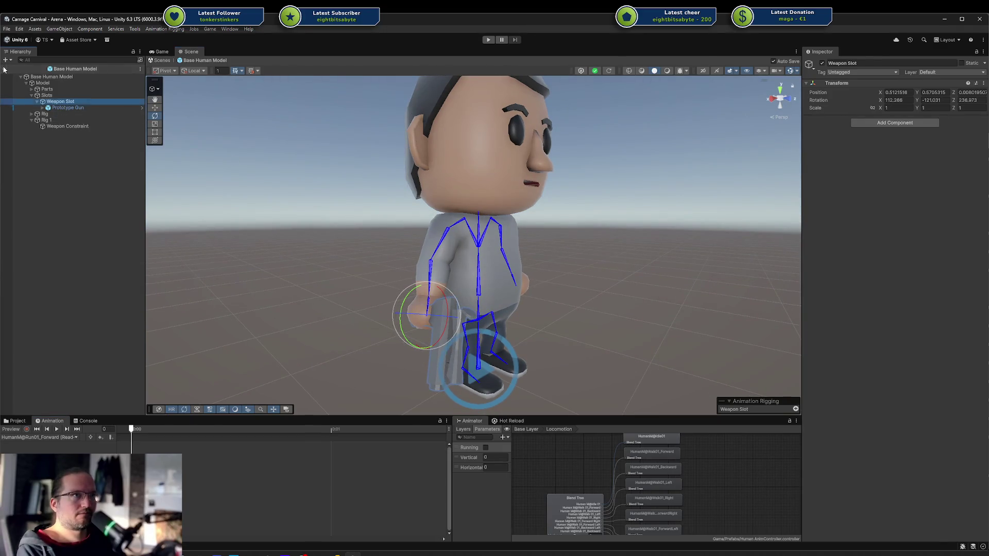
{"action": "left_click", "coordinate": [4, 69]}
{"action": "left_click", "coordinate": [493, 42]}
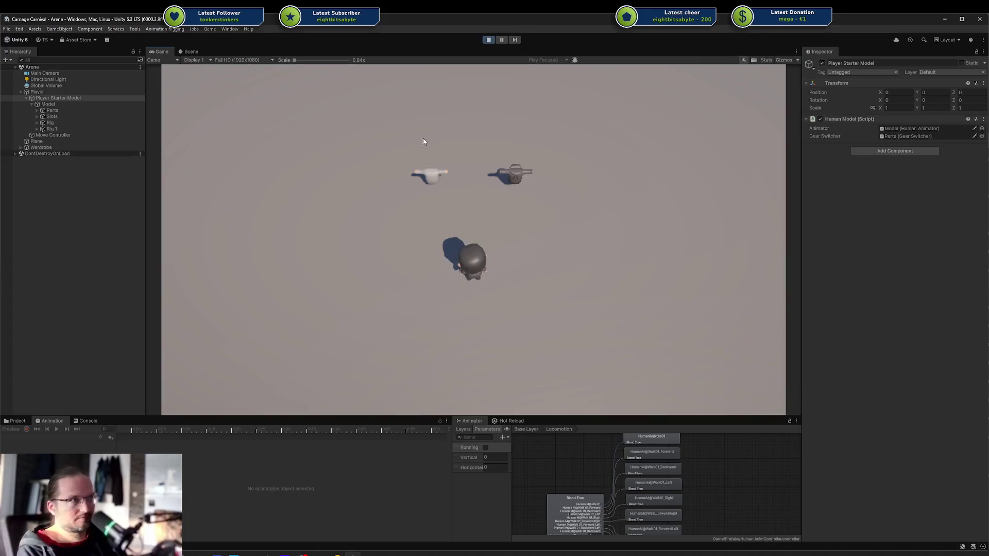
{"action": "key", "text": "d"}
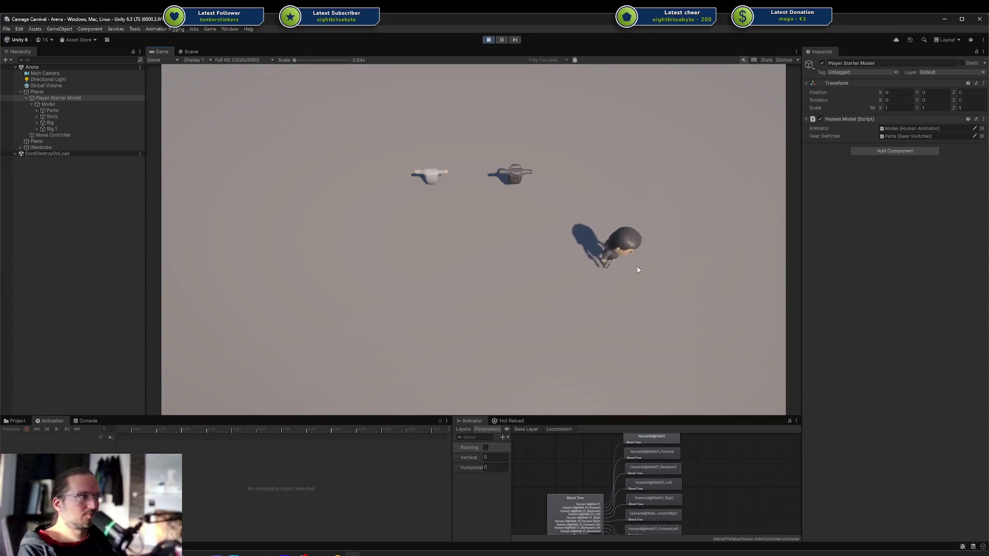
{"action": "key", "text": "a"}
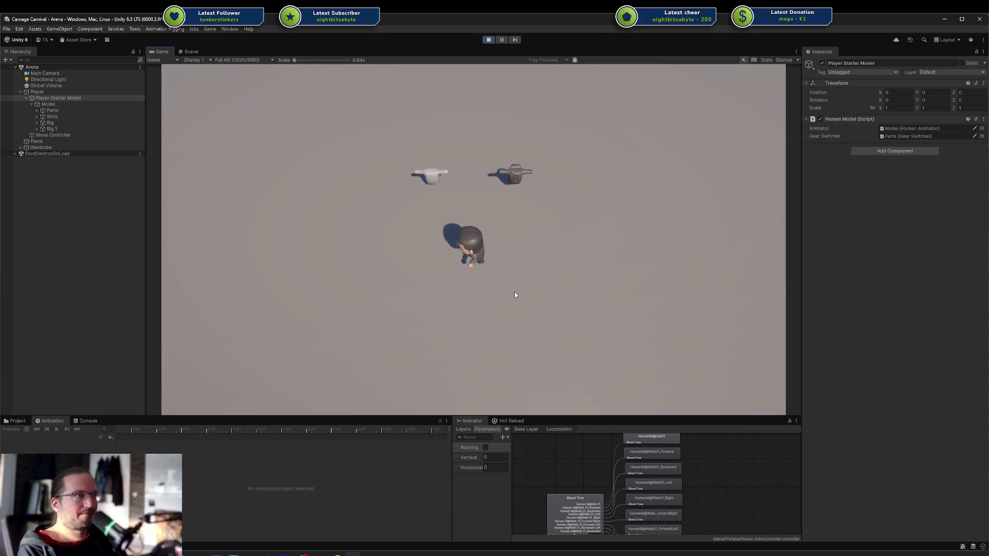
{"action": "key", "text": "s"}
{"action": "key", "text": "d"}
{"action": "key", "text": "w"}
{"action": "key", "text": "s"}
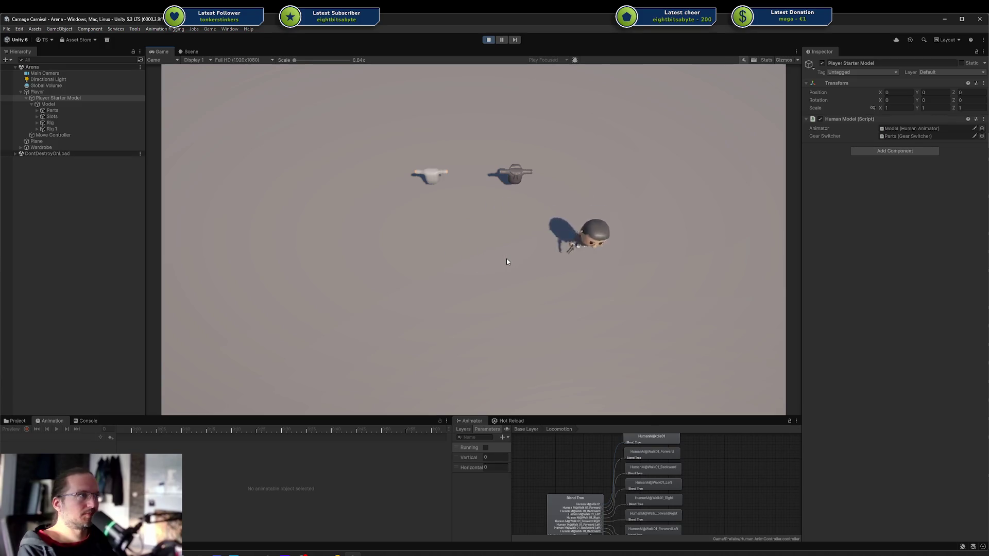
{"action": "key", "text": "a"}
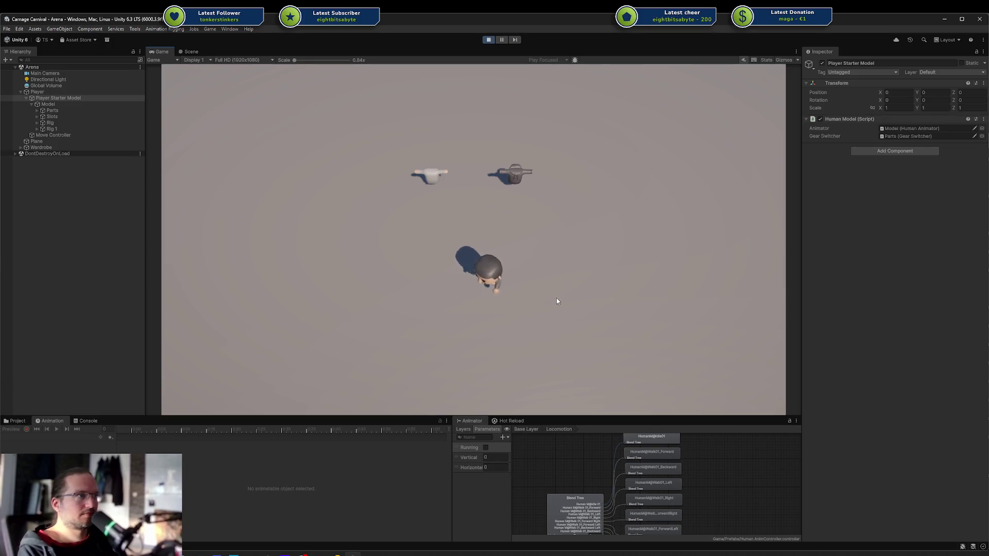
{"action": "key", "text": "w"}
{"action": "key", "text": "d"}
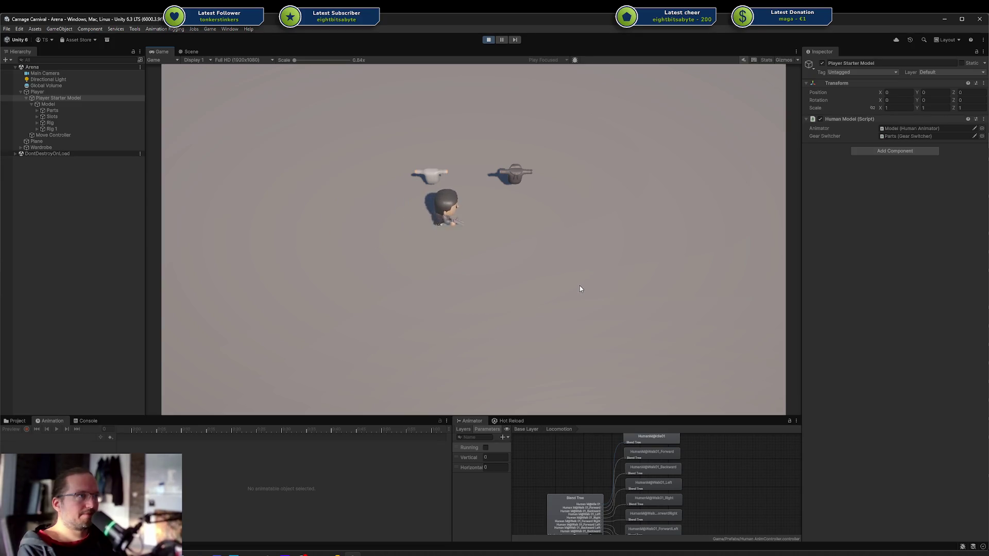
{"action": "key", "text": "s"}
{"action": "key", "text": "a"}
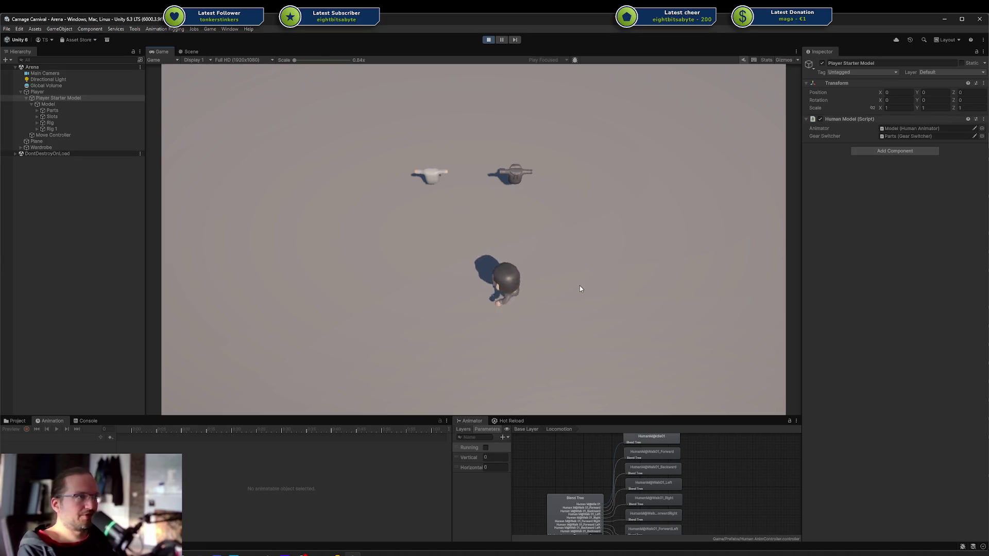
{"action": "key", "text": "s"}
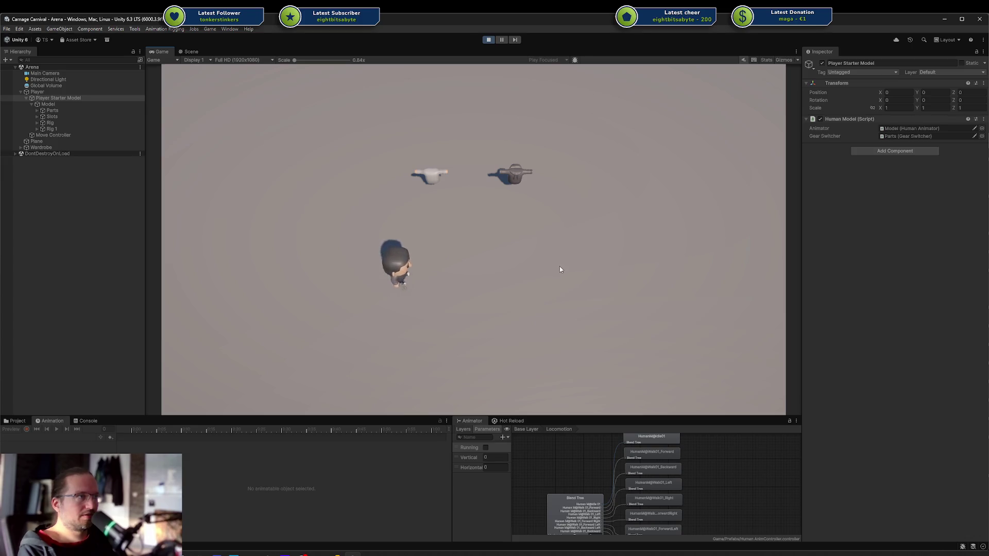
{"action": "key", "text": "d"}
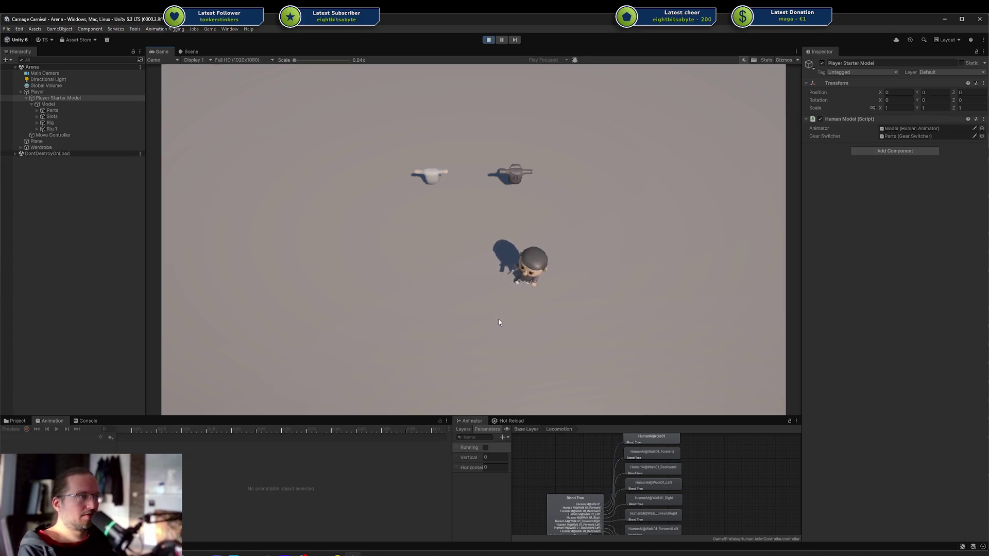
{"action": "key", "text": "a"}
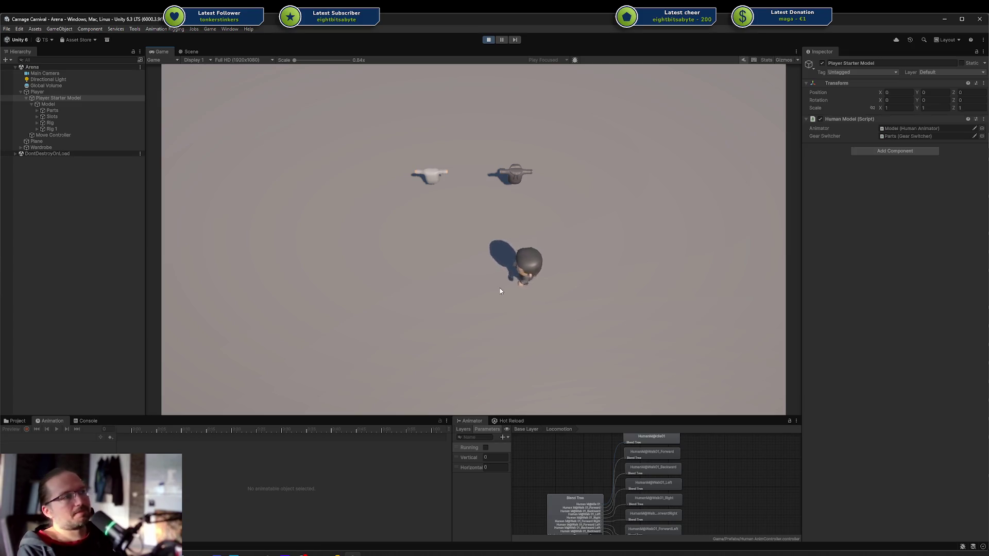
{"action": "key", "text": "a"}
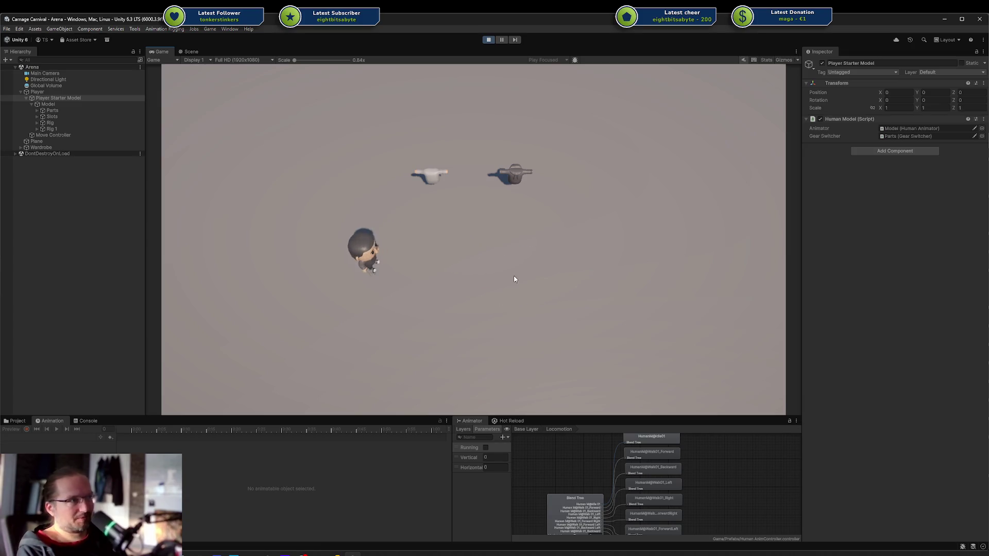
{"action": "key", "text": "w"}
{"action": "key", "text": "d"}
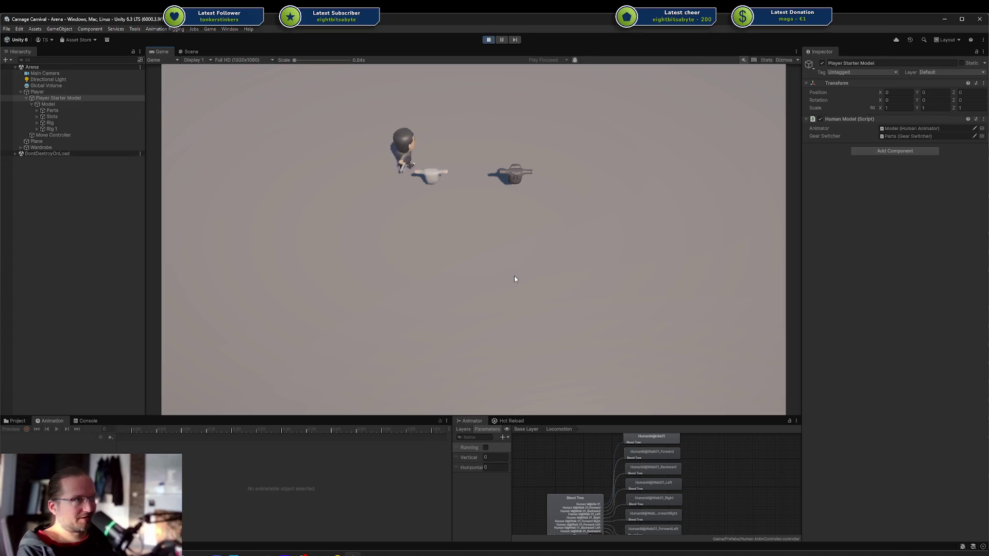
{"action": "key", "text": "s"}
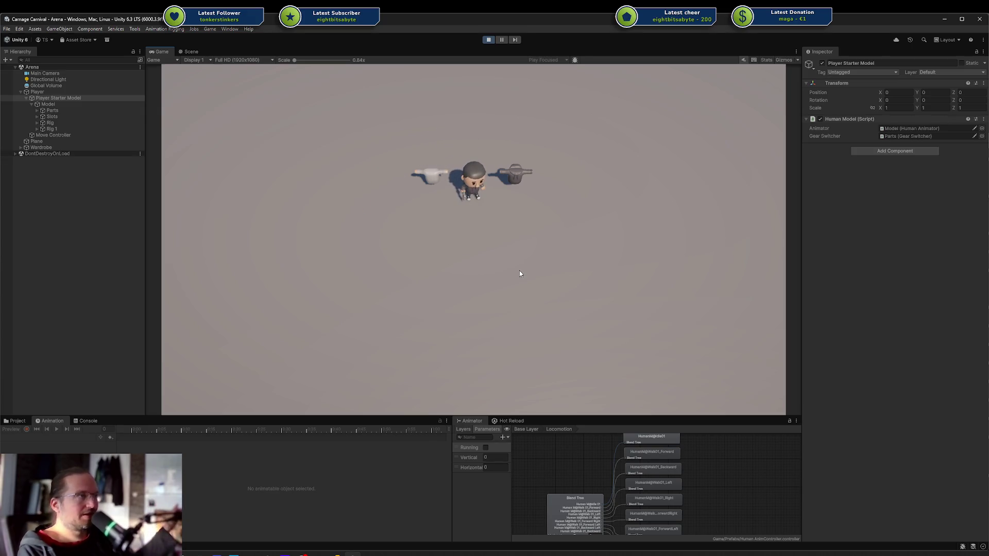
{"action": "key", "text": "a"}
{"action": "key", "text": "s"}
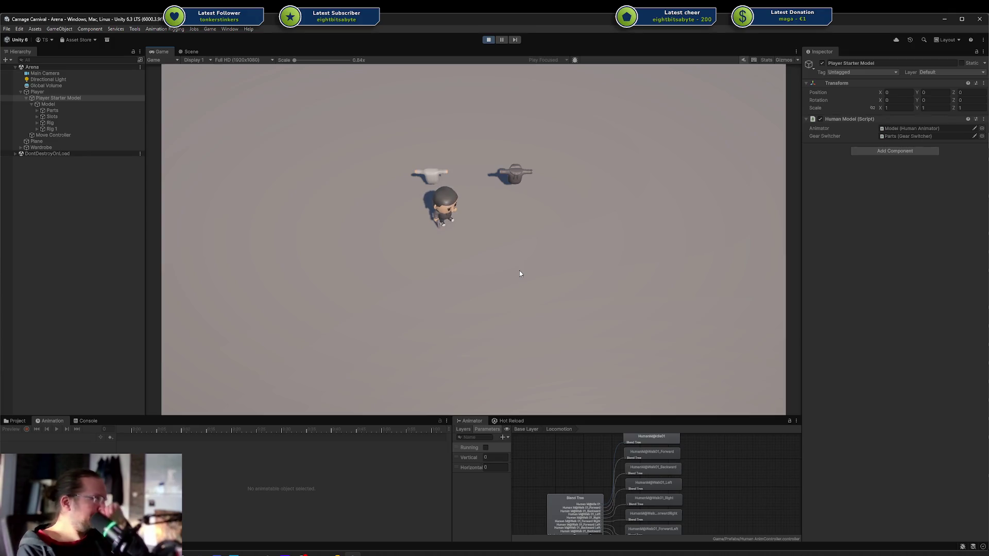
{"action": "key", "text": "d"}
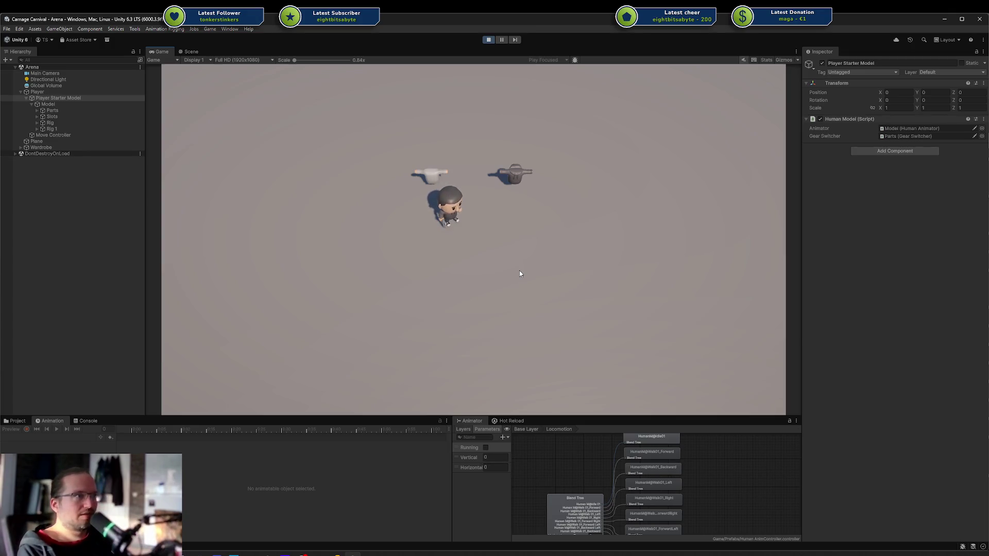
{"action": "key", "text": "d"}
{"action": "key", "text": "s"}
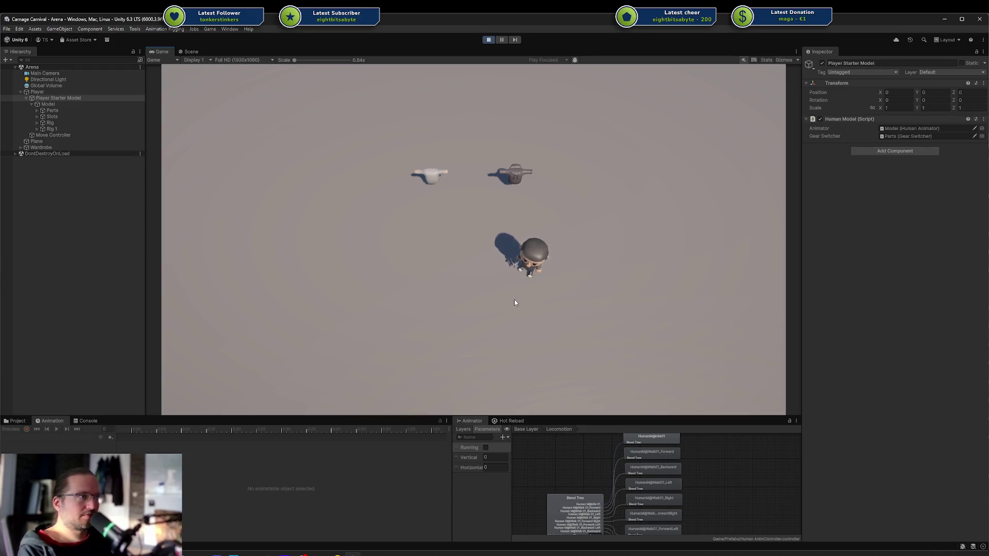
{"action": "key", "text": "a"}
{"action": "key", "text": "a"}
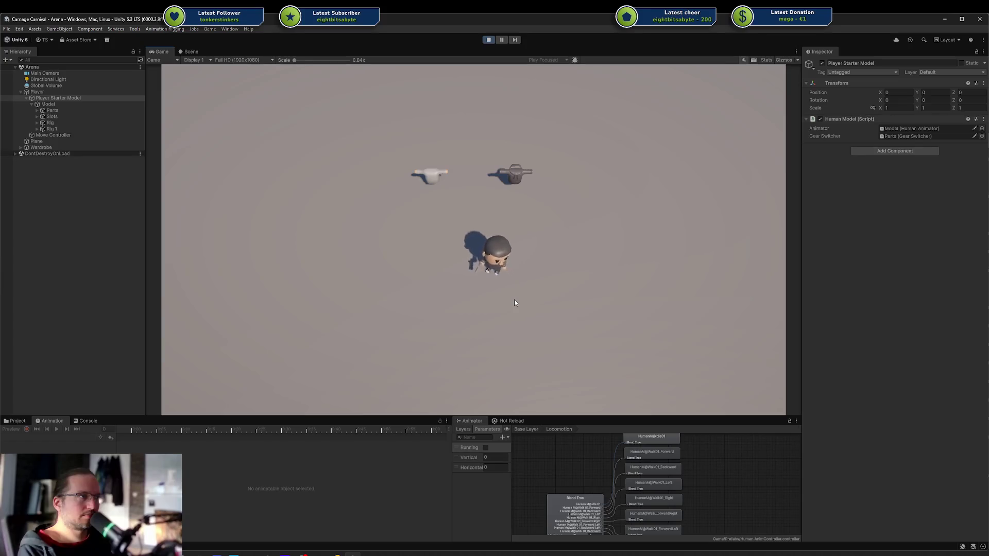
{"action": "key", "text": "a"}
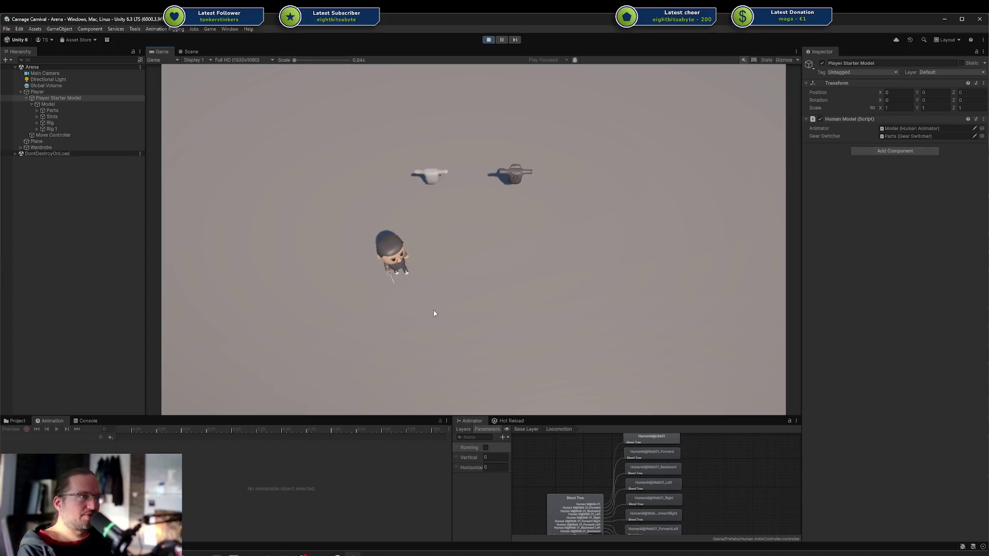
{"action": "key", "text": "d"}
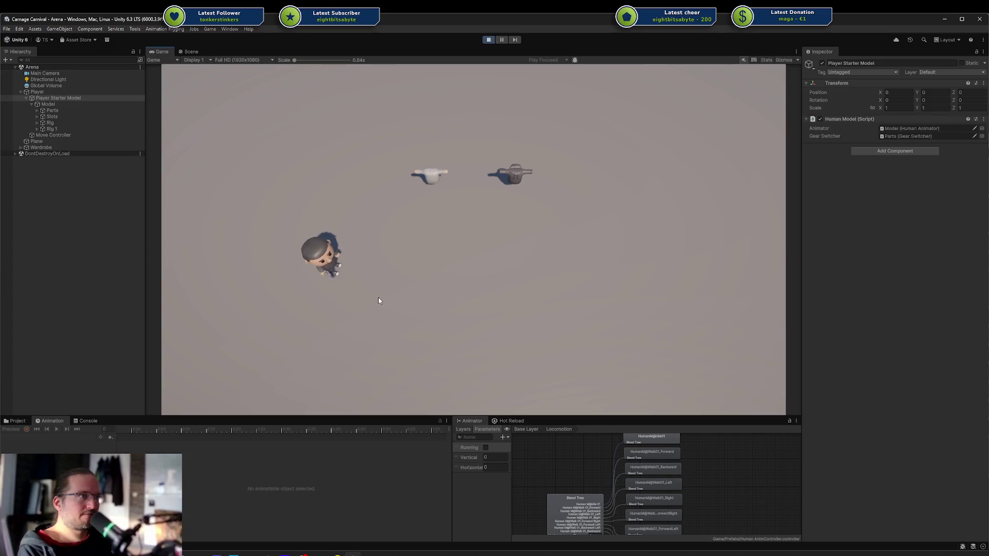
{"action": "key", "text": "d"}
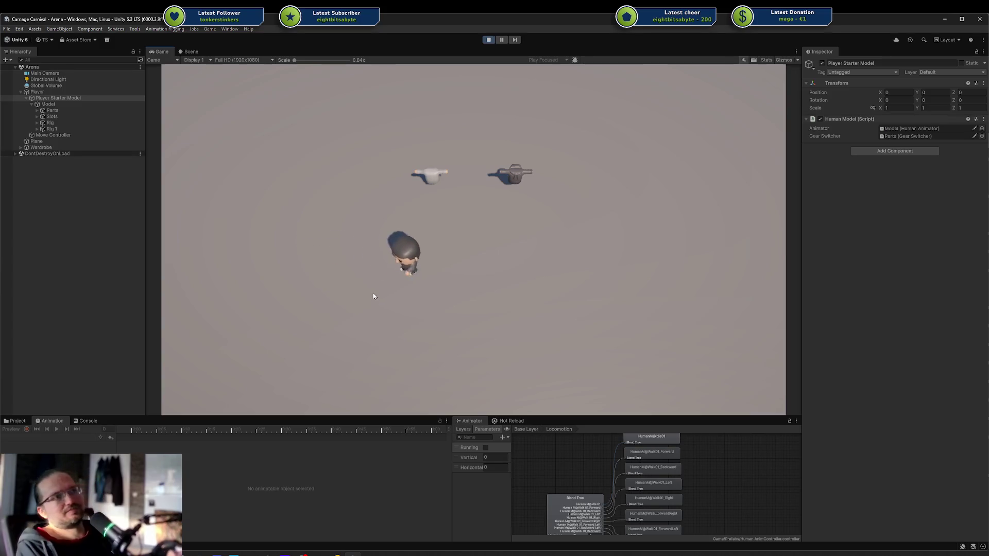
{"action": "key", "text": "d"}
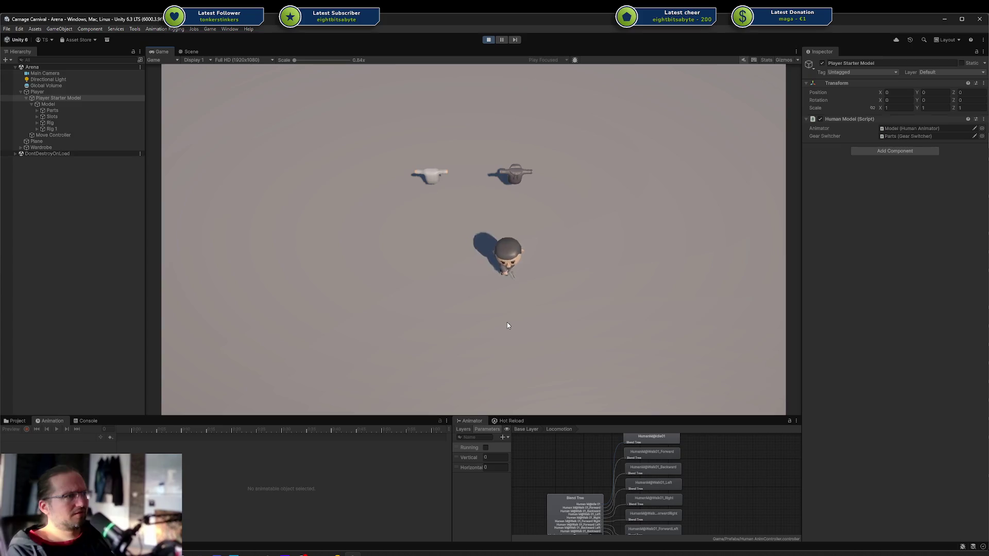
{"action": "key", "text": "d"}
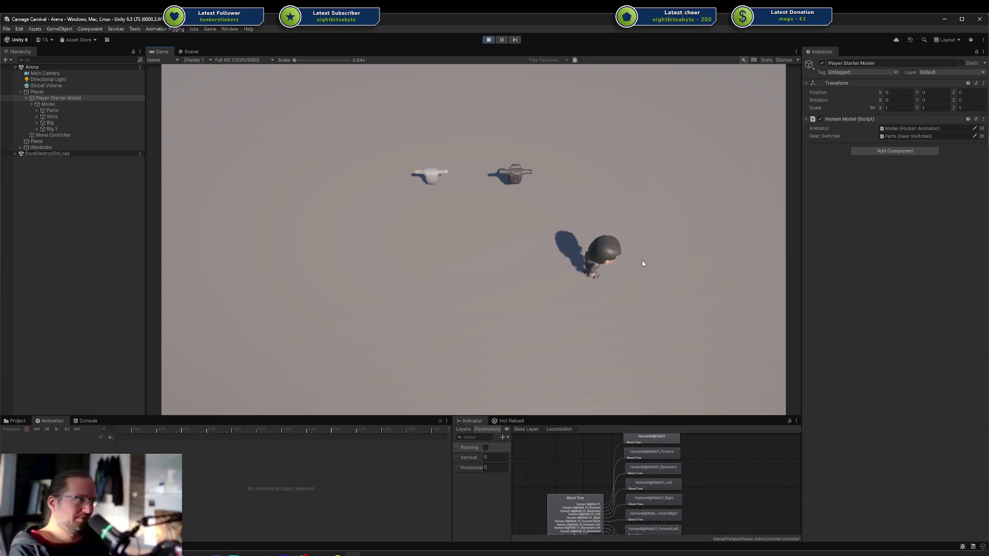
{"action": "key", "text": "a"}
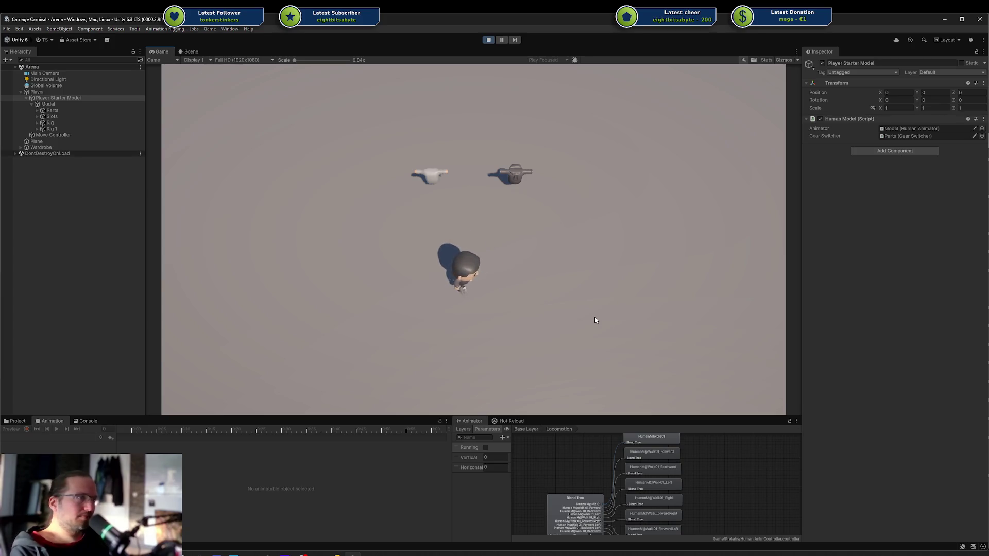
{"action": "key", "text": "a"}
{"action": "key", "text": "a"}
{"action": "key", "text": "w"}
{"action": "key", "text": "w"}
{"action": "key", "text": "d"}
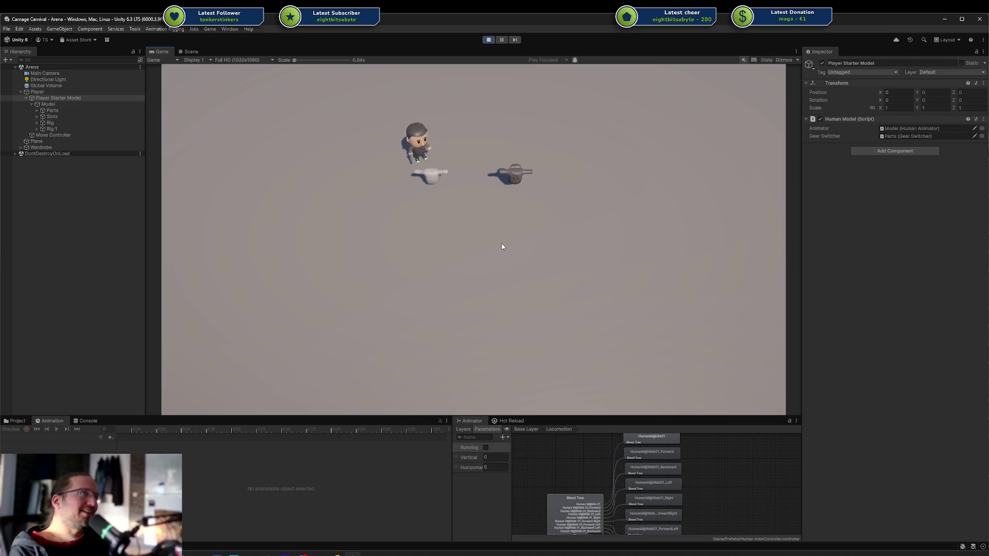
{"action": "key", "text": "d"}
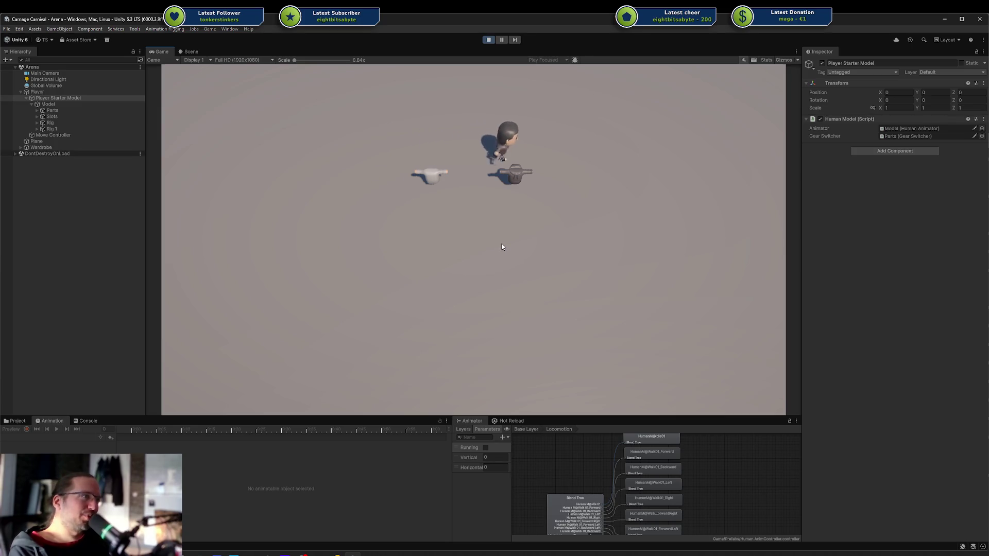
{"action": "key", "text": "s"}
{"action": "key", "text": "s"}
{"action": "key", "text": "a"}
{"action": "key", "text": "a"}
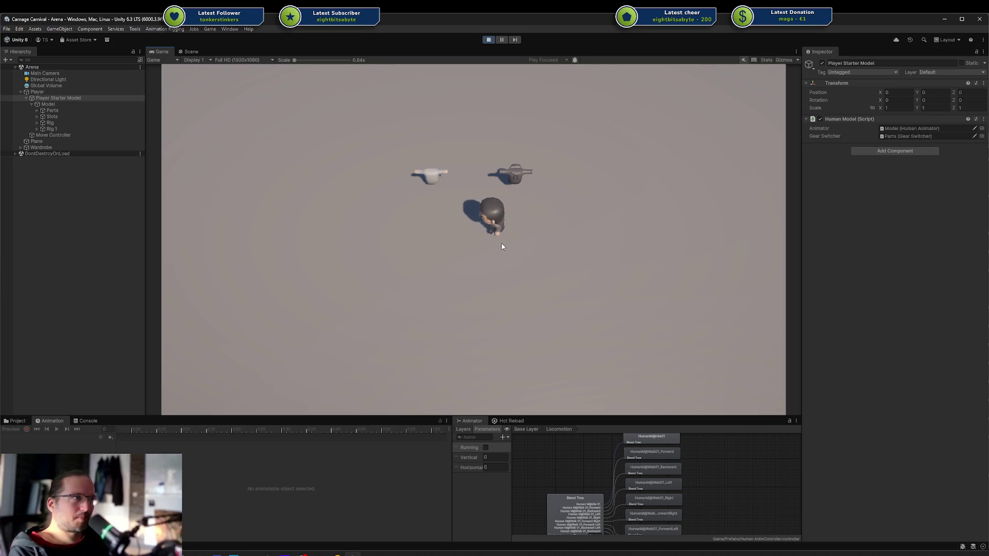
{"action": "key", "text": "s"}
{"action": "key", "text": "d"}
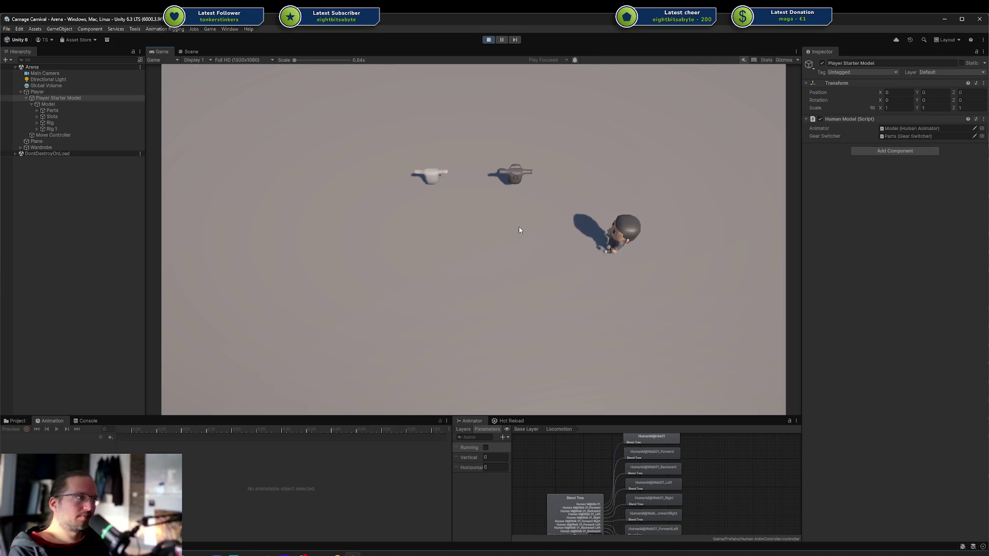
{"action": "key", "text": "a"}
{"action": "key", "text": "a"}
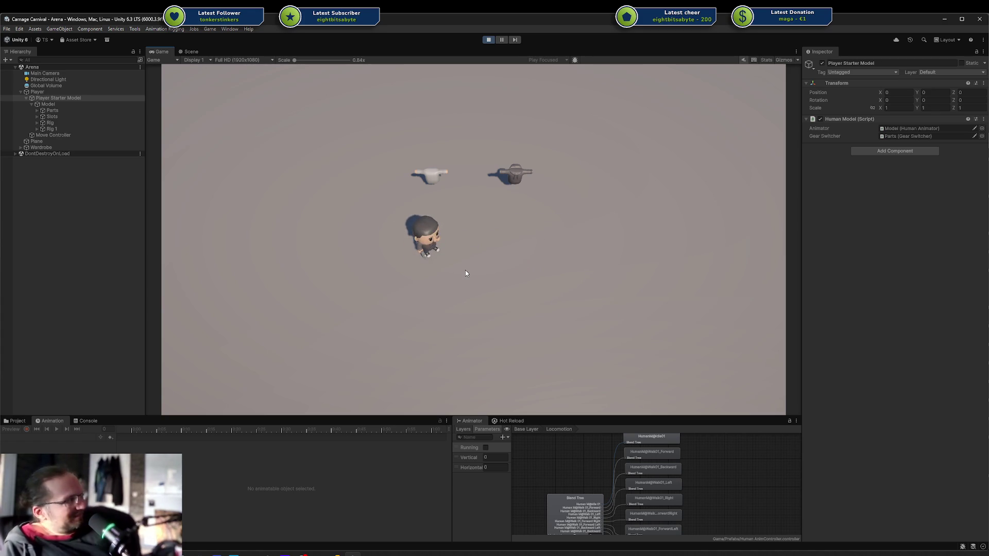
{"action": "key", "text": "d"}
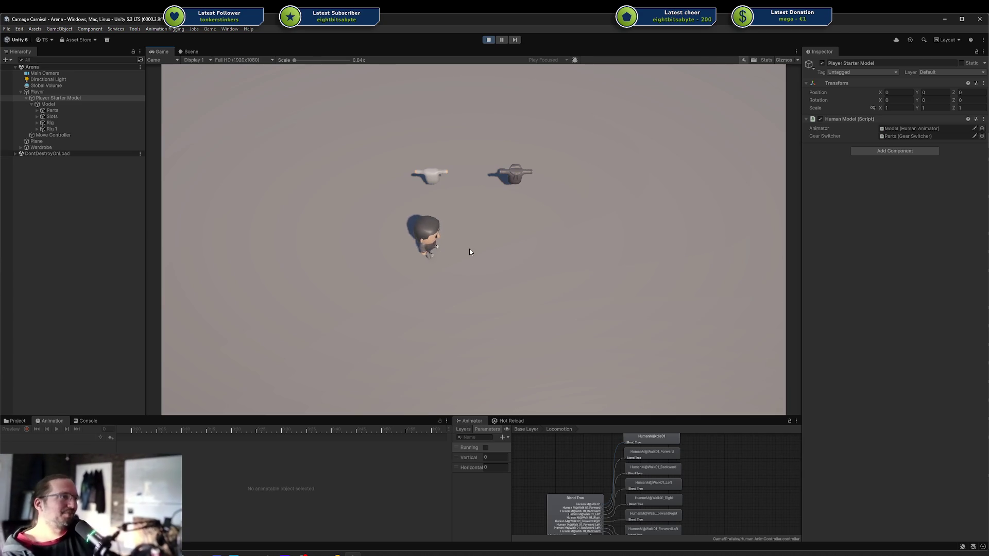
Walk the player character around the arena with WASD in several directions.
{"action": "key", "text": "s"}
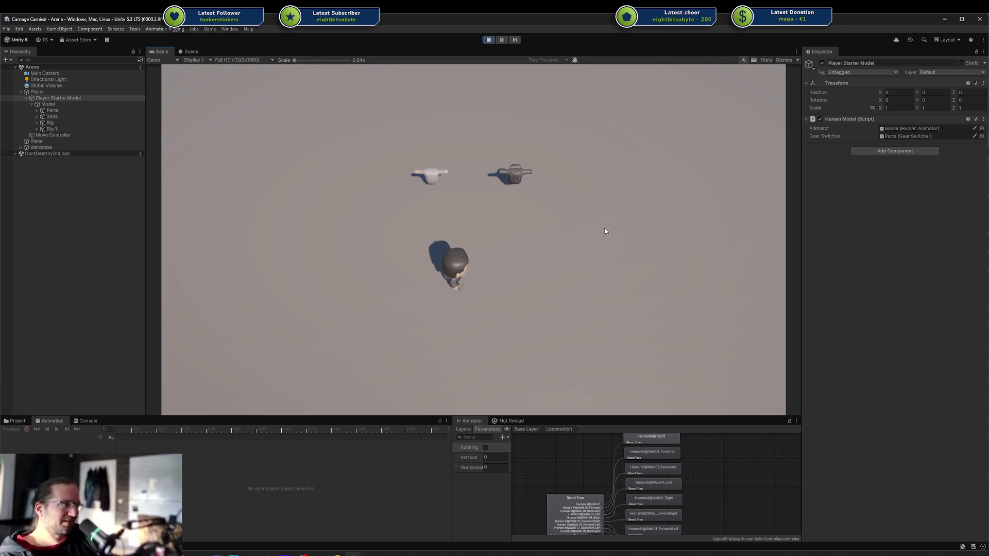
{"action": "key", "text": "w"}
{"action": "key", "text": "a"}
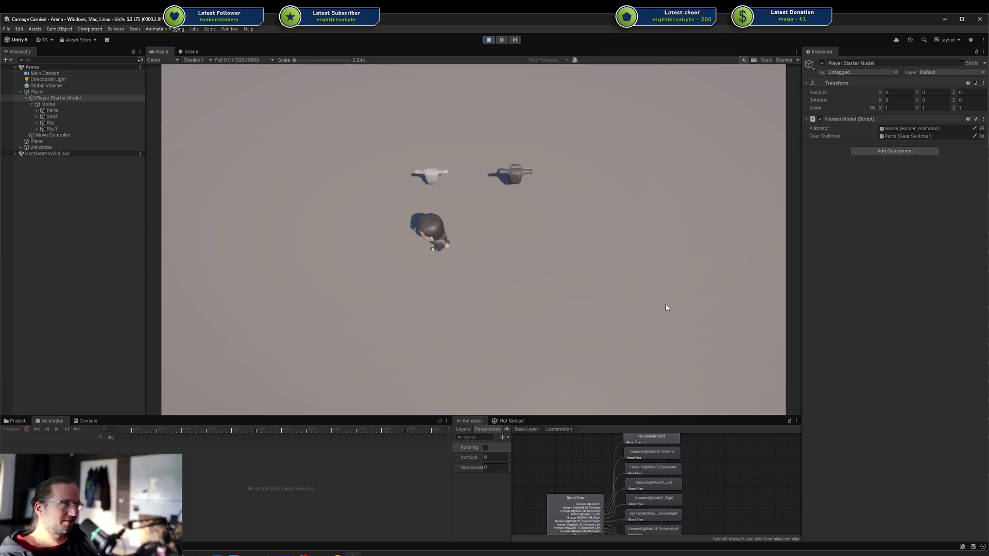
{"action": "key", "text": "a"}
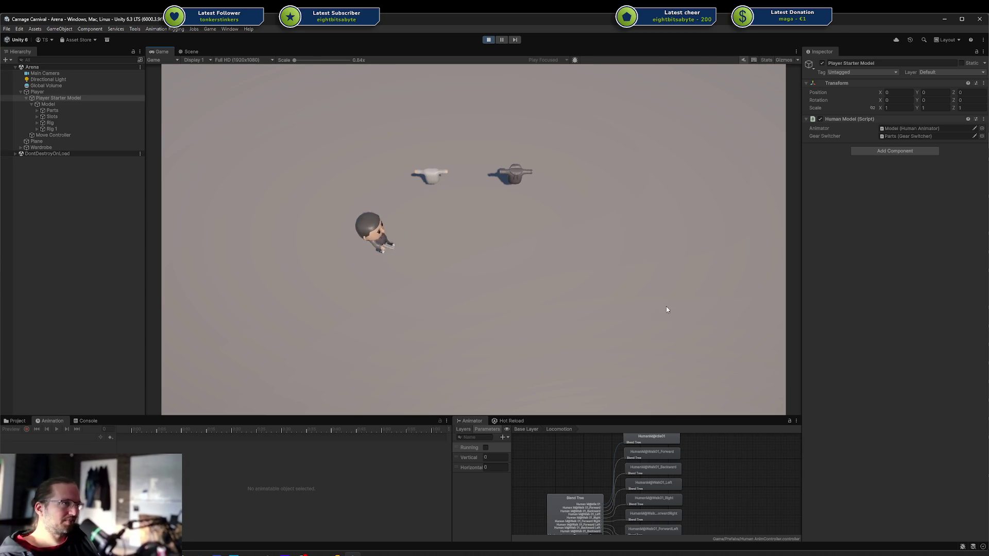
{"action": "key", "text": "a"}
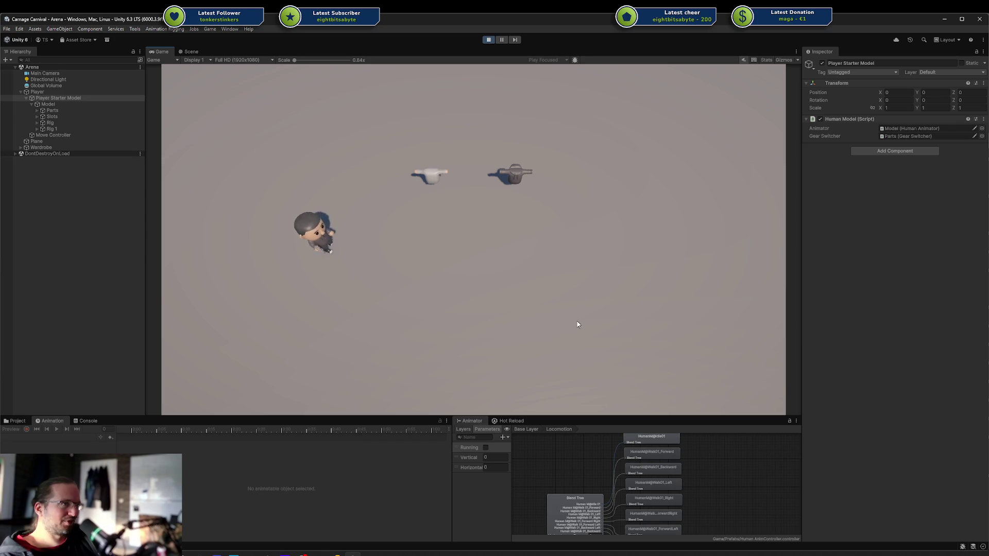
{"action": "key", "text": "w"}
{"action": "key", "text": "d"}
{"action": "key", "text": "d"}
{"action": "key", "text": "s"}
{"action": "key", "text": "a"}
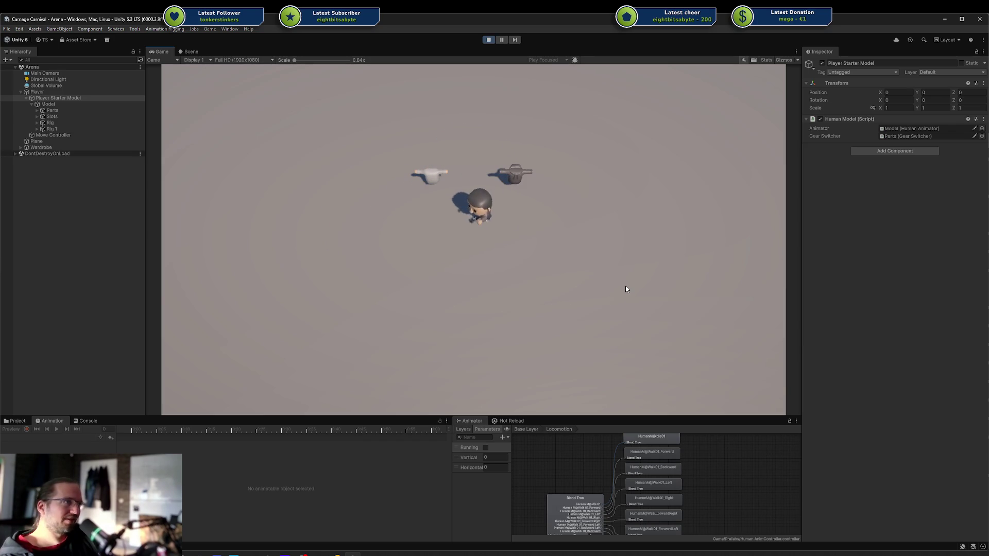
{"action": "key", "text": "a"}
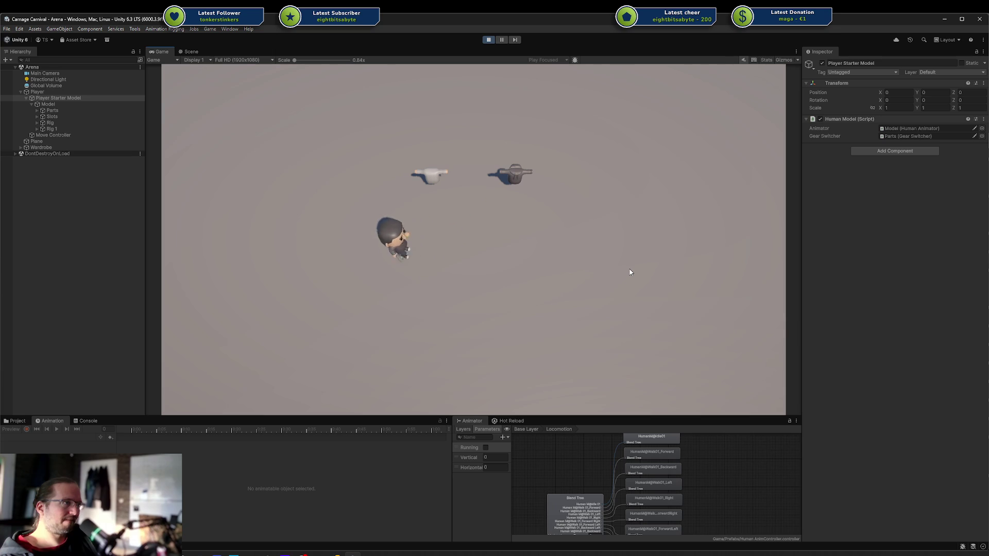
{"action": "key", "text": "a"}
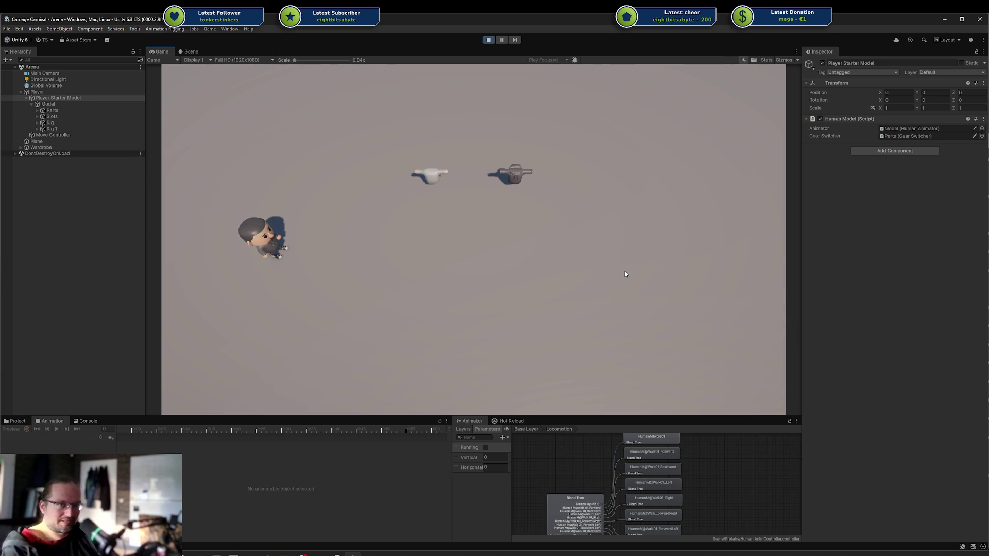
{"action": "key", "text": "d"}
{"action": "key", "text": "d"}
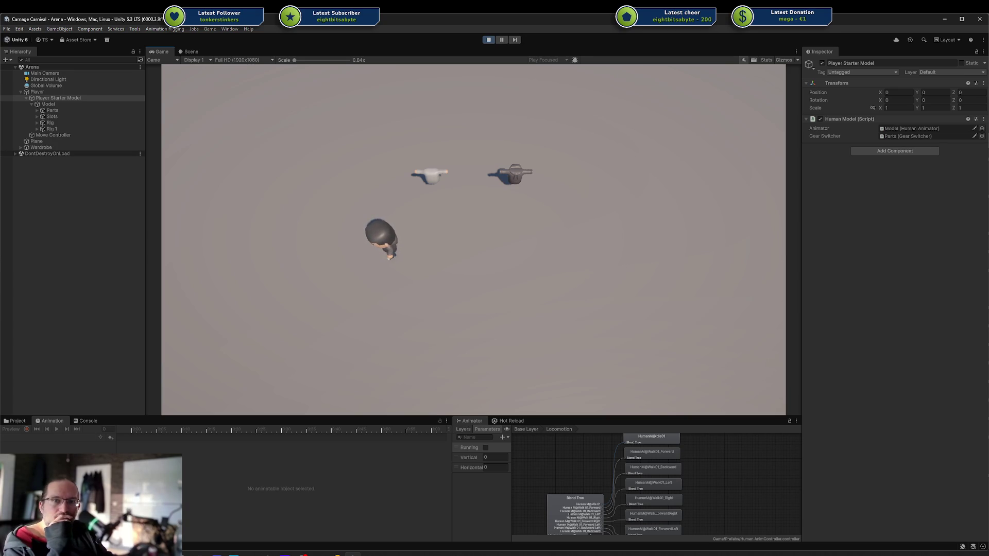
Refocus the Game view and walk the character down, up, left and right.
{"action": "left_click", "coordinate": [484, 237]}
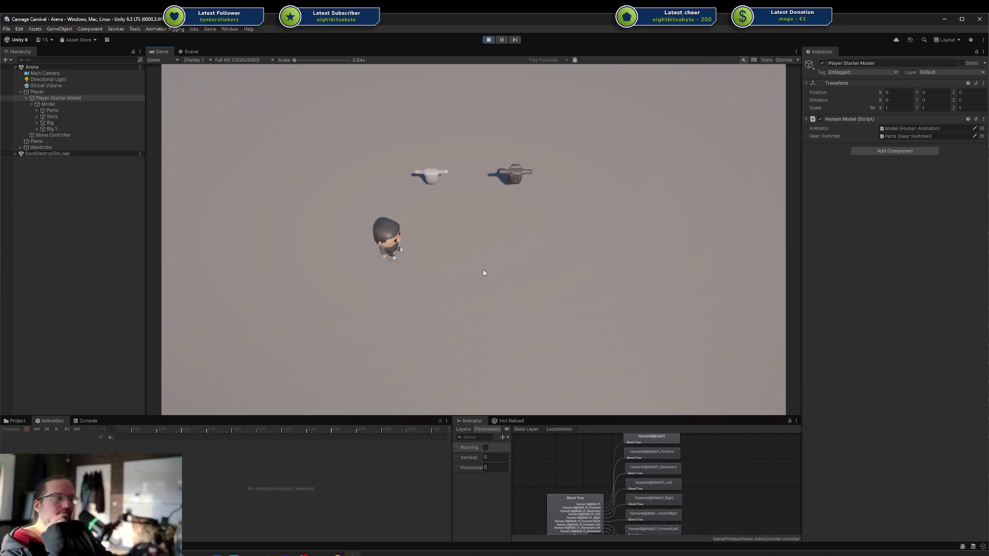
{"action": "key", "text": "s"}
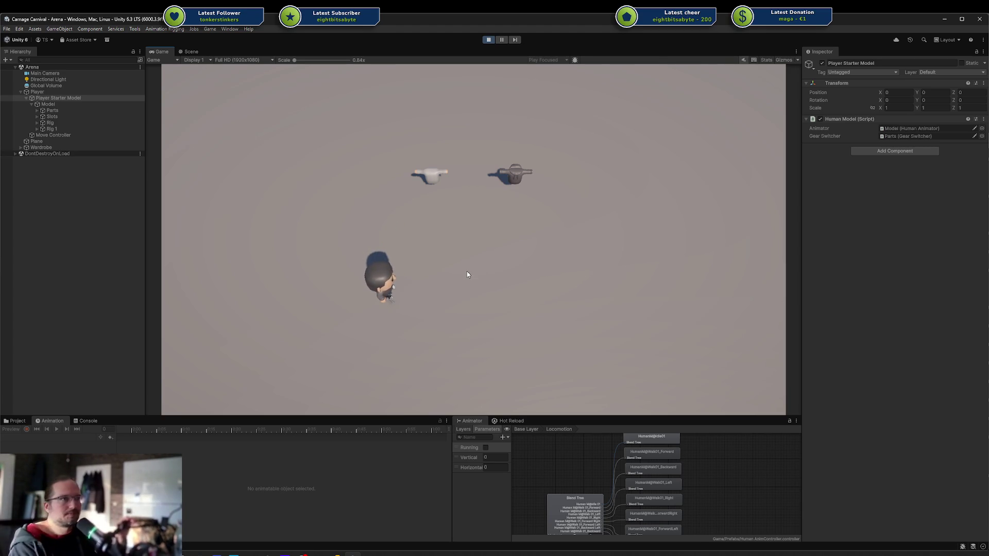
{"action": "key", "text": "w"}
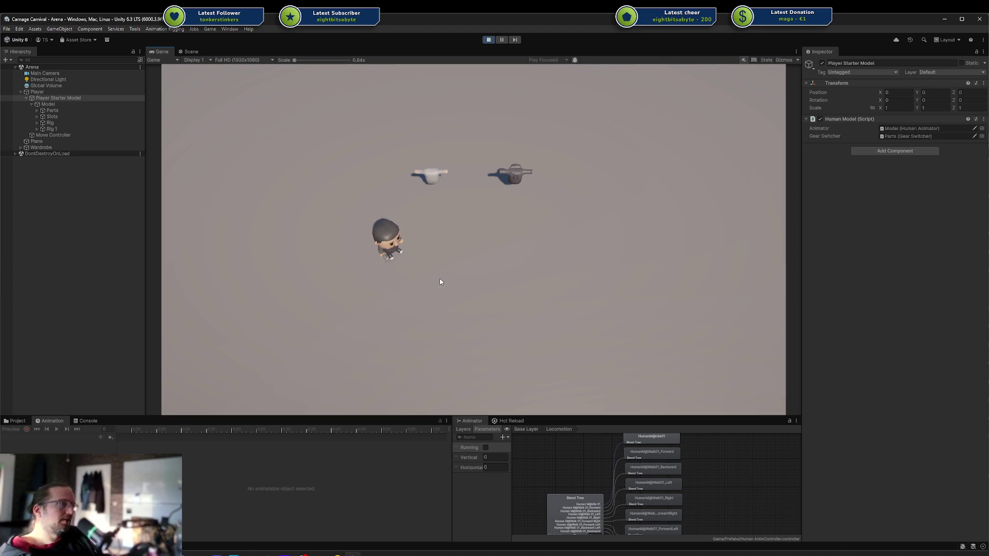
{"action": "key", "text": "a"}
{"action": "key", "text": "d"}
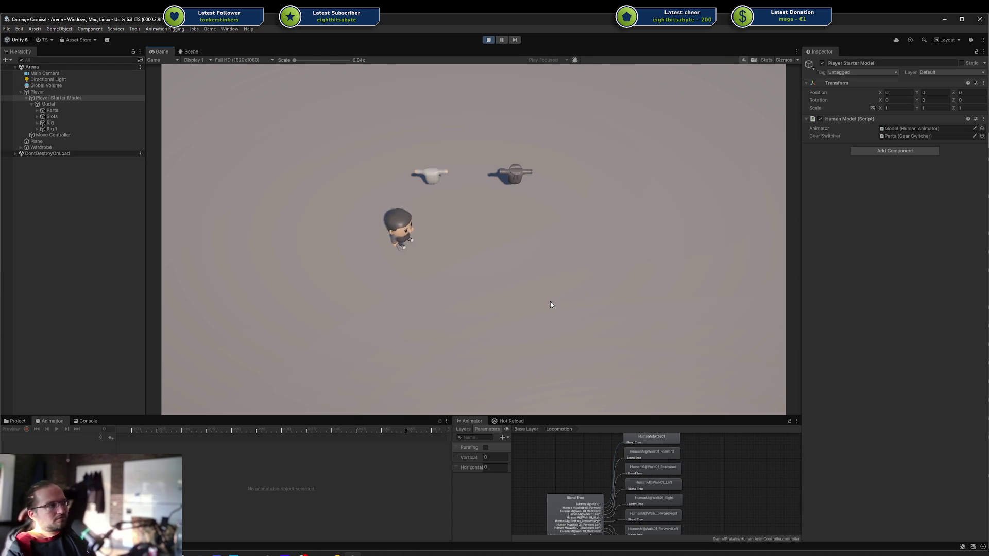
{"action": "key", "text": "w"}
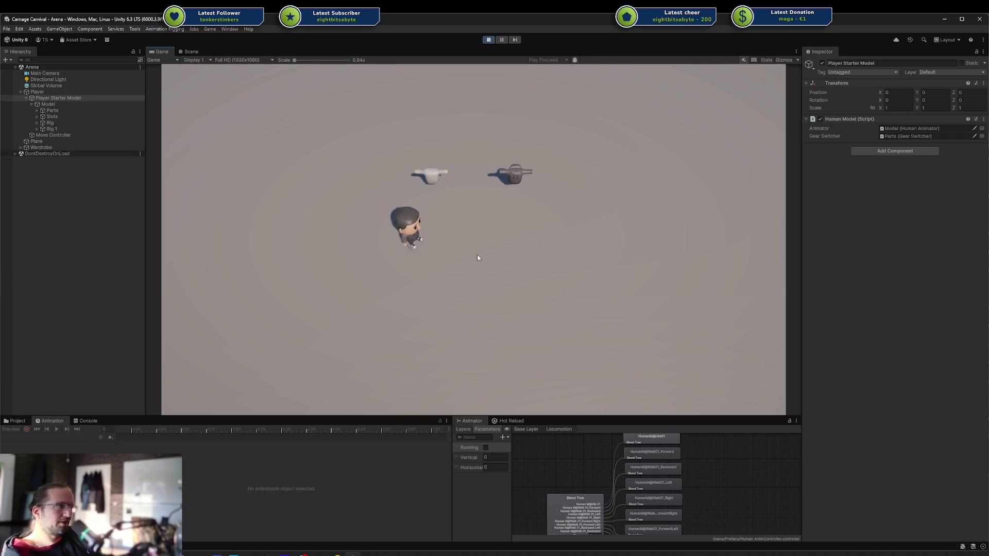
Stop Play mode and open the Base Human Model prefab from the Project window.
{"action": "left_click", "coordinate": [488, 40]}
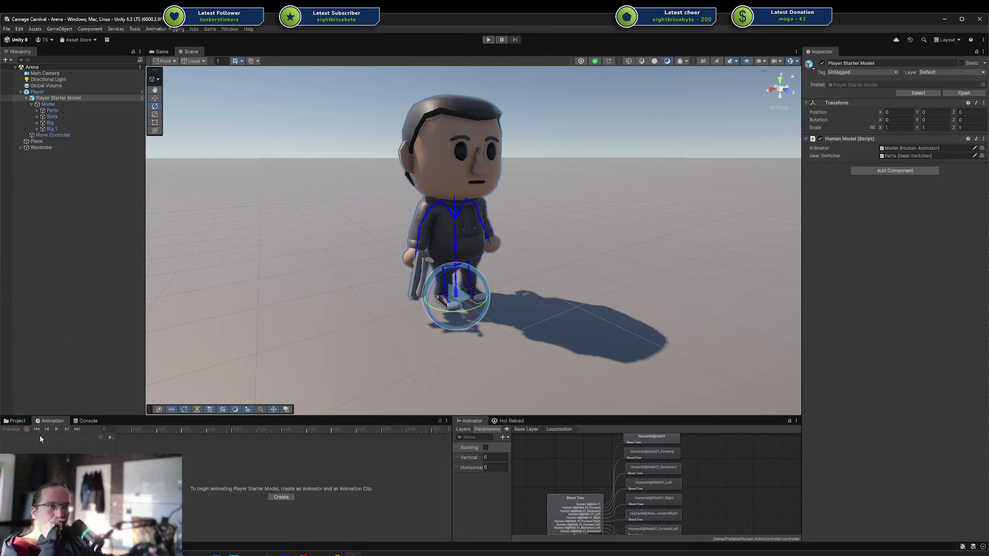
{"action": "left_click", "coordinate": [16, 420]}
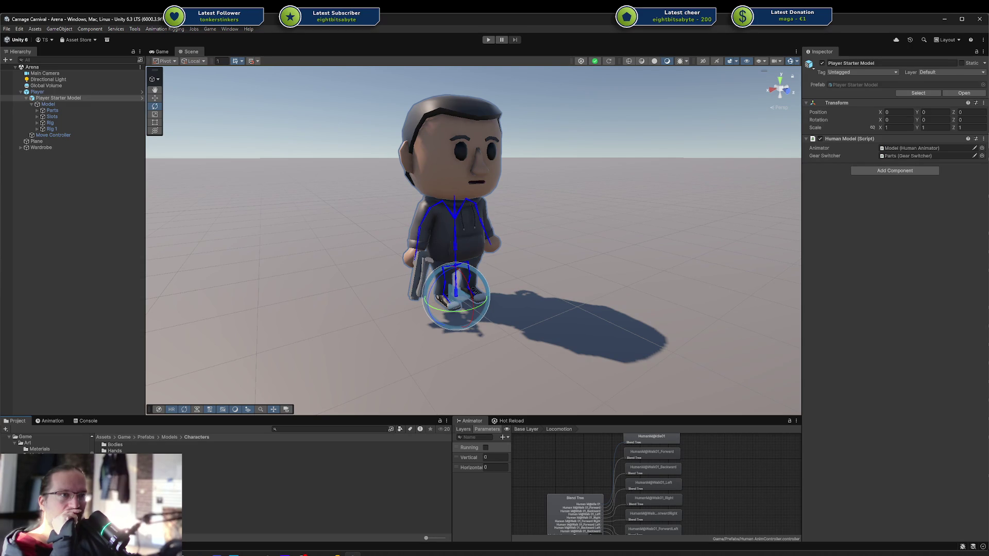
{"action": "left_click", "coordinate": [48, 104]}
{"action": "left_click", "coordinate": [142, 105]}
Inspect the Weapon Constraint settings and Weapon Slot's transform.
{"action": "mouse_move", "coordinate": [484, 291]}
{"action": "left_mouse_down"}
{"action": "mouse_move", "coordinate": [558, 232]}
{"action": "mouse_move", "coordinate": [574, 236]}
{"action": "left_mouse_up"}
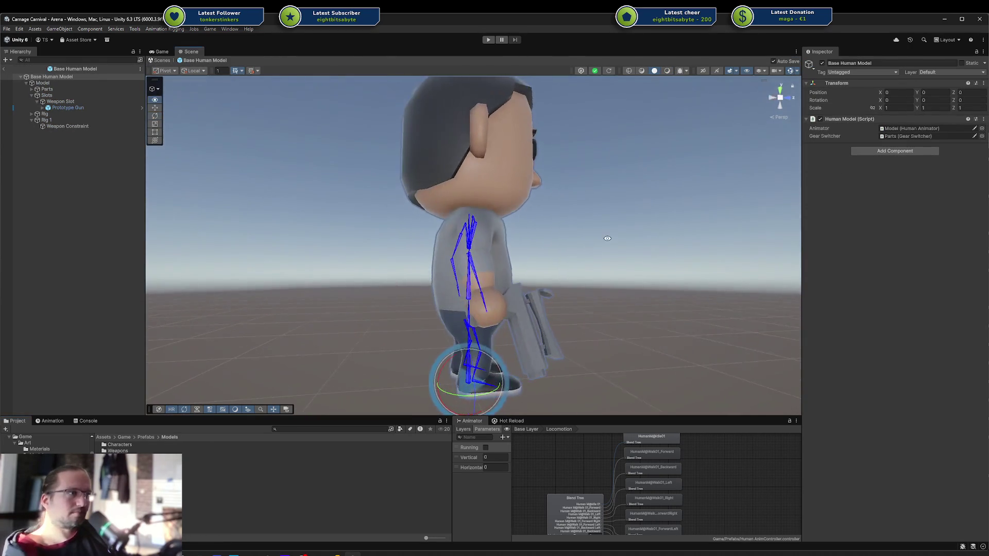
{"action": "left_click", "coordinate": [59, 127]}
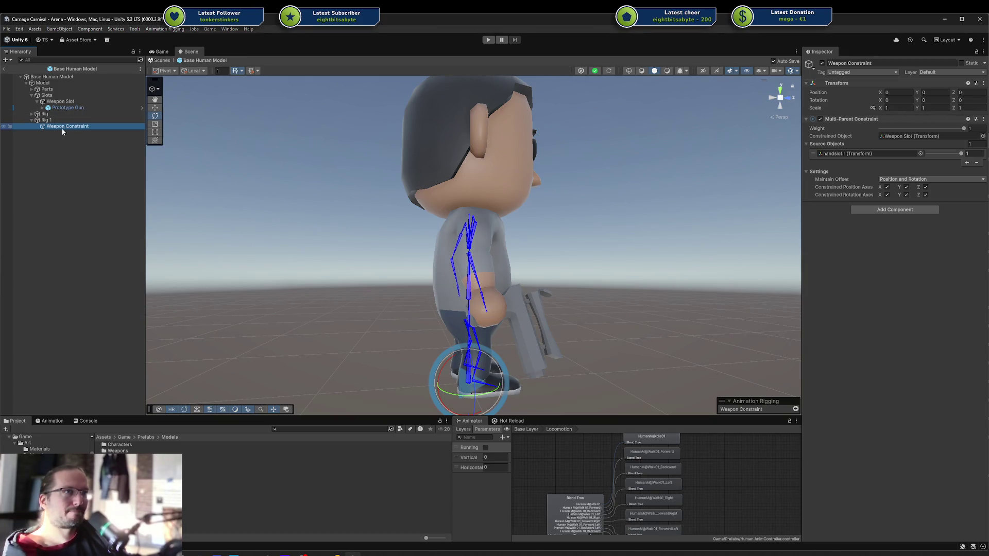
{"action": "left_click", "coordinate": [37, 101]}
{"action": "left_click", "coordinate": [61, 102]}
{"action": "mouse_move", "coordinate": [443, 222]}
{"action": "left_mouse_down"}
{"action": "mouse_move", "coordinate": [402, 205]}
{"action": "mouse_move", "coordinate": [378, 255]}
{"action": "mouse_move", "coordinate": [401, 272]}
{"action": "left_mouse_up"}
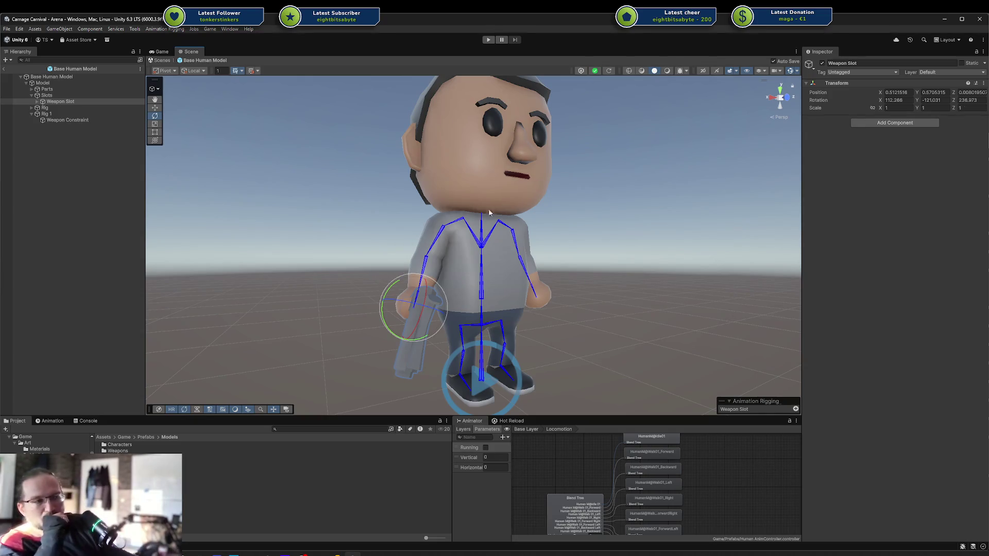
{"action": "left_click_drag", "start_coordinate": [521, 260], "coordinate": [471, 251]}
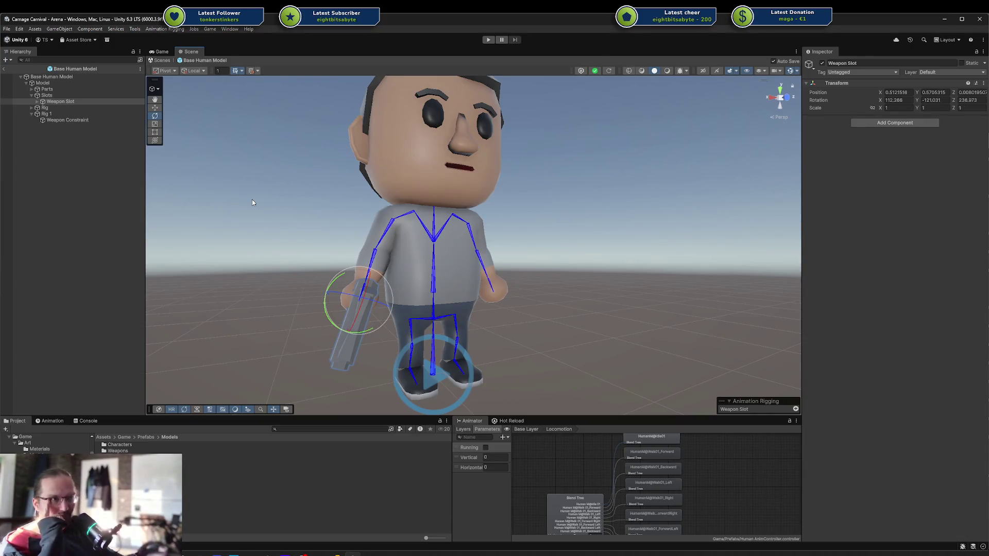
{"action": "mouse_move", "coordinate": [268, 194]}
{"action": "left_mouse_down"}
{"action": "mouse_move", "coordinate": [316, 295]}
{"action": "mouse_move", "coordinate": [595, 258]}
{"action": "left_mouse_up"}
{"action": "mouse_move", "coordinate": [549, 227]}
{"action": "left_mouse_down"}
{"action": "mouse_move", "coordinate": [468, 194]}
{"action": "mouse_move", "coordinate": [474, 214]}
{"action": "mouse_move", "coordinate": [492, 223]}
{"action": "mouse_move", "coordinate": [490, 245]}
{"action": "mouse_move", "coordinate": [494, 219]}
{"action": "mouse_move", "coordinate": [662, 242]}
{"action": "mouse_move", "coordinate": [639, 211]}
{"action": "mouse_move", "coordinate": [532, 203]}
{"action": "left_mouse_up"}
{"action": "scroll", "coordinate": [490, 244], "scroll_direction": "up", "scroll_amount": 2}
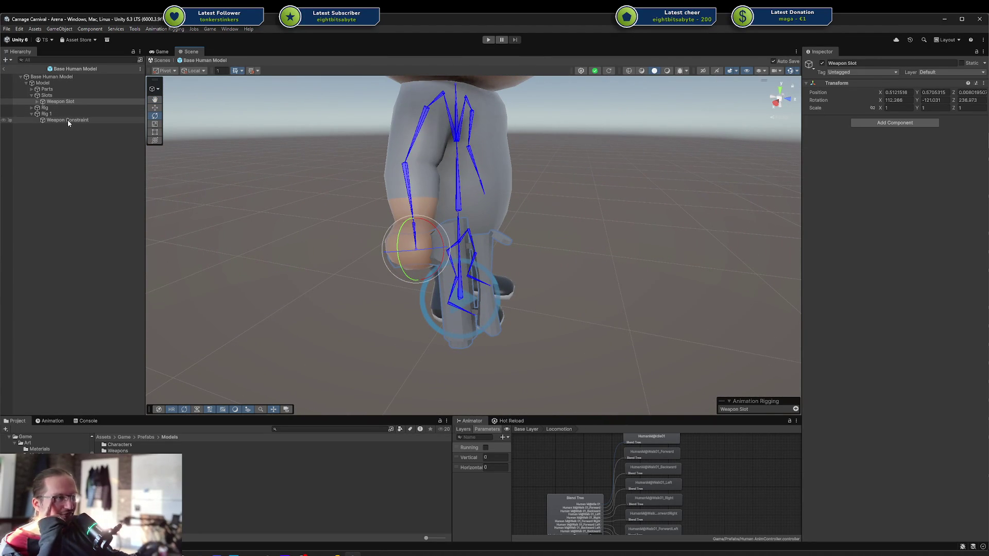
{"action": "mouse_move", "coordinate": [564, 218]}
{"action": "left_mouse_down"}
{"action": "mouse_move", "coordinate": [537, 224]}
{"action": "mouse_move", "coordinate": [644, 172]}
{"action": "mouse_move", "coordinate": [613, 204]}
{"action": "left_mouse_up"}
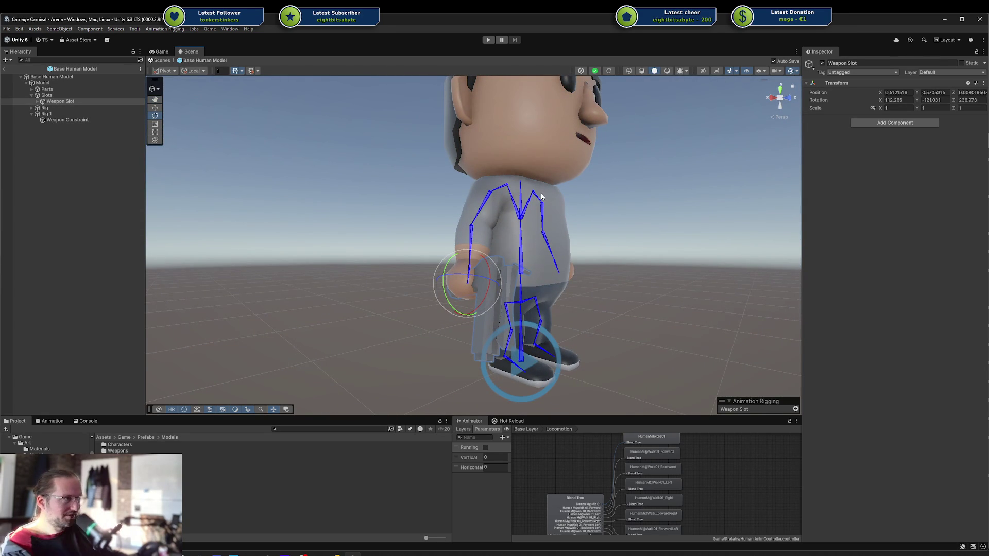
{"action": "mouse_move", "coordinate": [560, 219]}
{"action": "left_mouse_down"}
{"action": "mouse_move", "coordinate": [589, 264]}
{"action": "mouse_move", "coordinate": [513, 253]}
{"action": "left_mouse_up"}
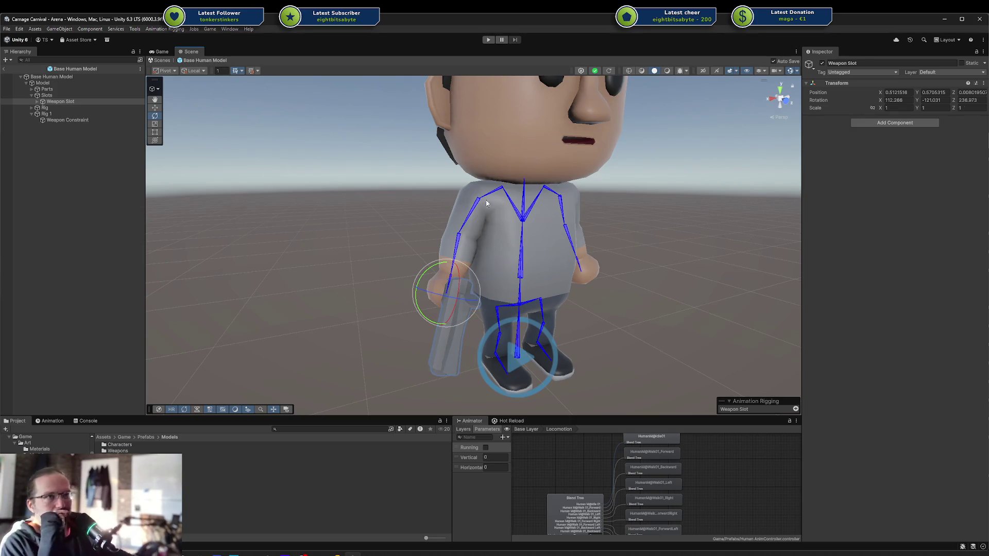
{"action": "left_click", "coordinate": [101, 121]}
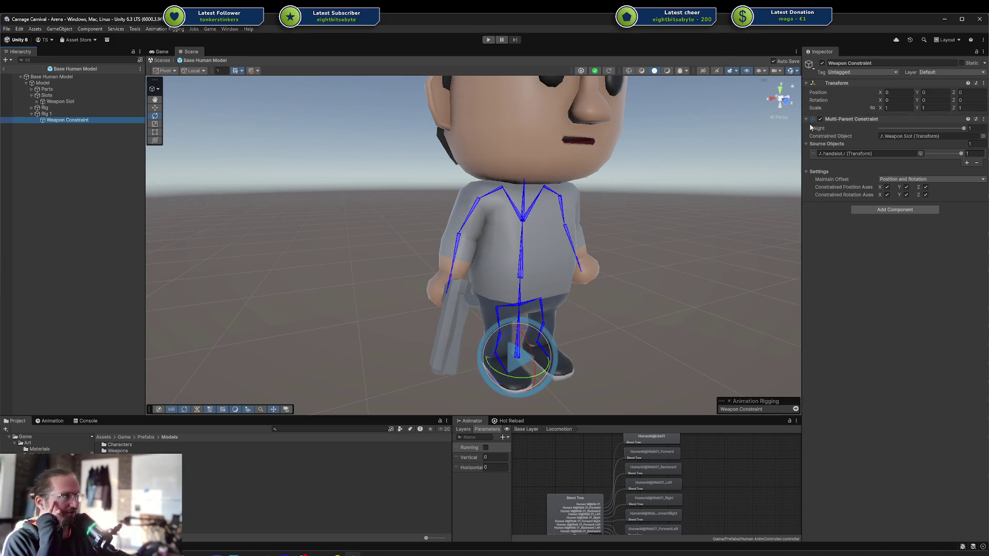
Add a new Source Objects slot and expand the rig down to the shoulder bones.
{"action": "left_click", "coordinate": [967, 163]}
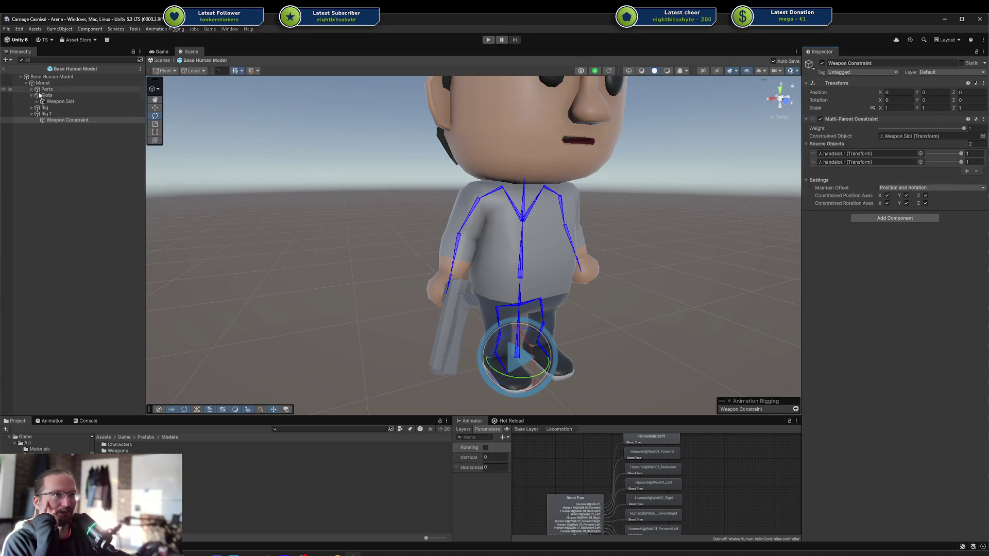
{"action": "left_click", "coordinate": [521, 294]}
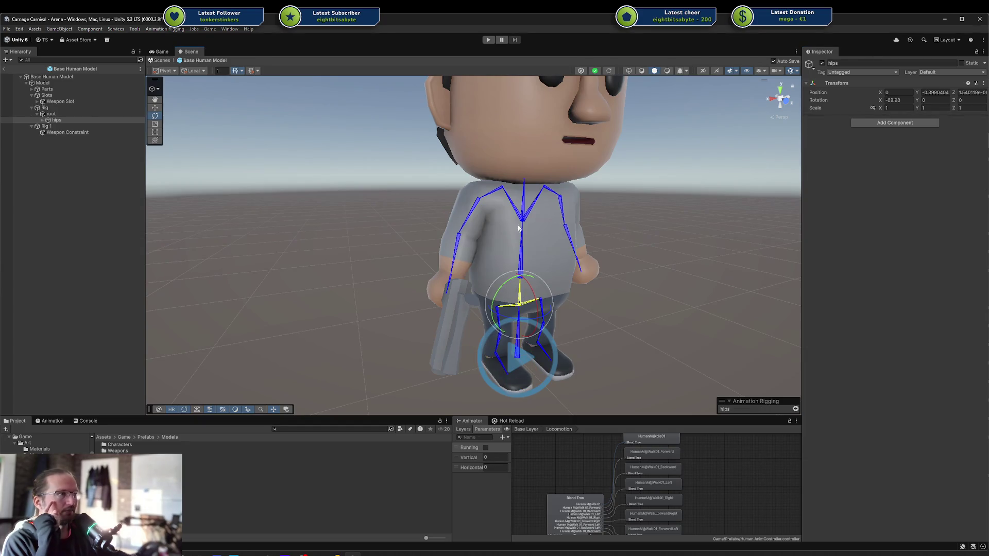
{"action": "left_click", "coordinate": [452, 247]}
{"action": "left_click", "coordinate": [553, 194]}
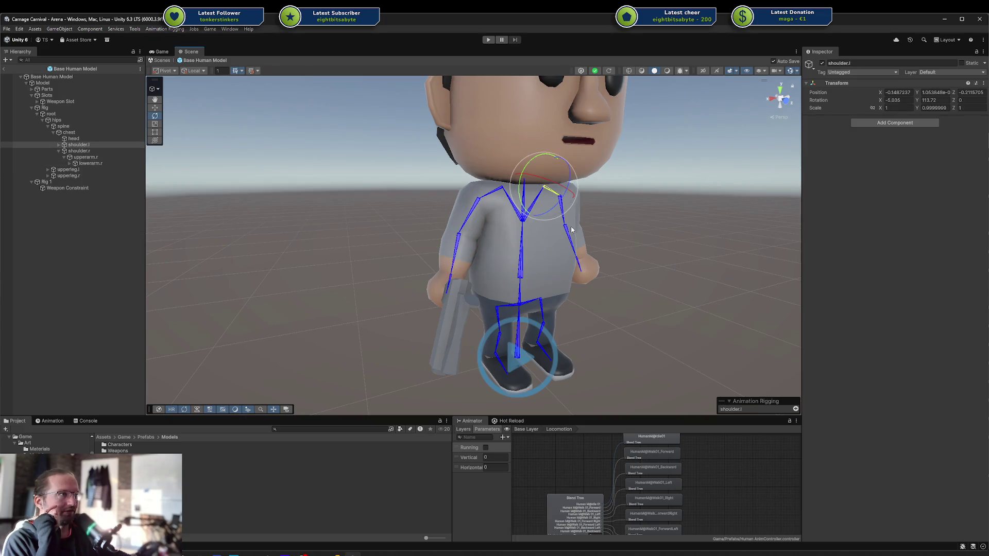
{"action": "left_click", "coordinate": [575, 262]}
{"action": "left_click", "coordinate": [576, 264]}
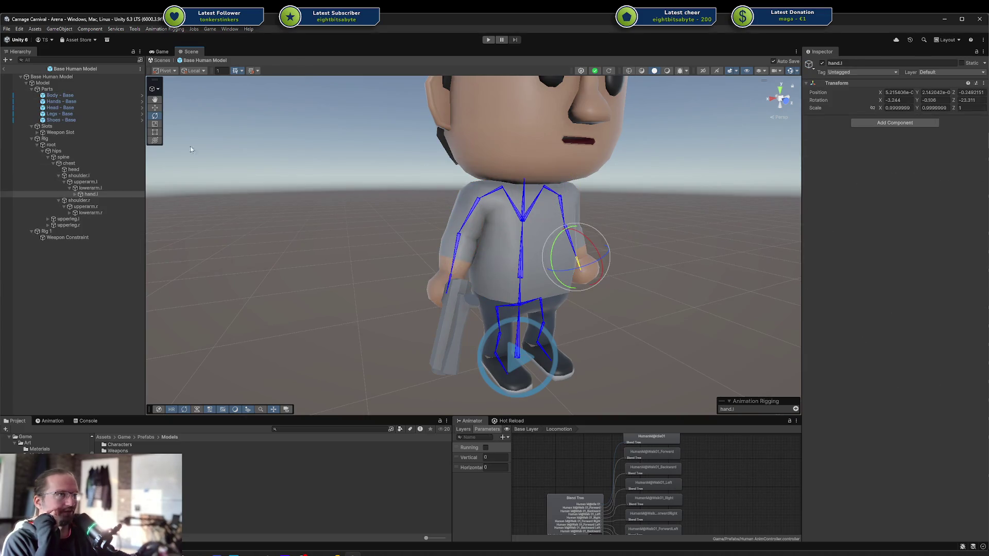
Drop shoulder.r into the new source slot and set its weight to 0.
{"action": "left_click", "coordinate": [67, 237]}
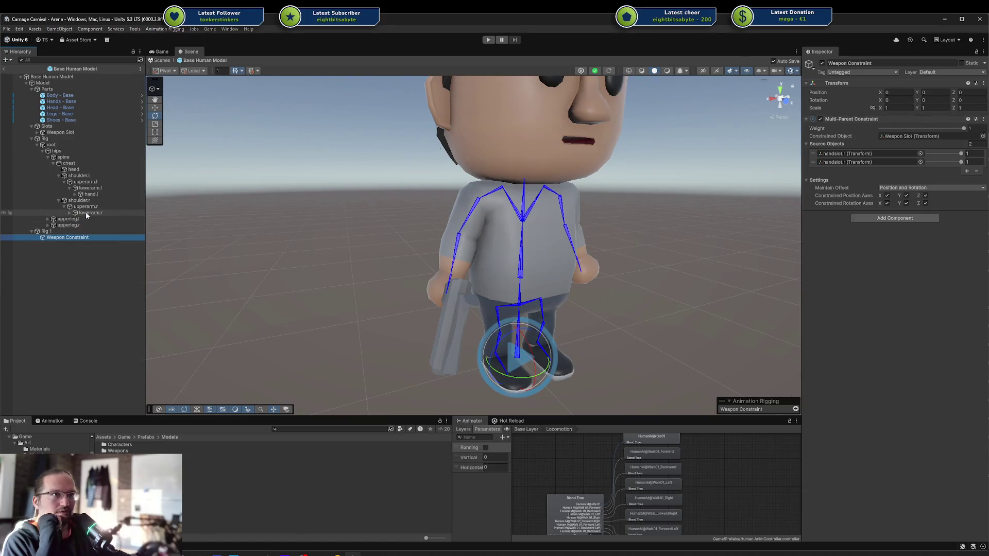
{"action": "mouse_move", "coordinate": [81, 203]}
{"action": "left_mouse_down"}
{"action": "mouse_move", "coordinate": [883, 157]}
{"action": "mouse_move", "coordinate": [873, 162]}
{"action": "left_mouse_up"}
{"action": "type", "text": "0"}
{"action": "key", "text": "Return"}
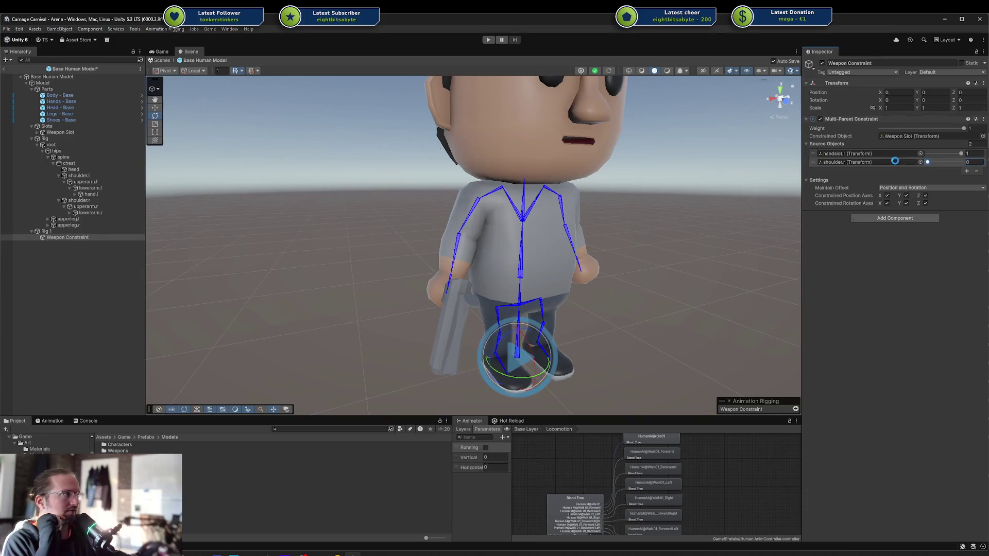
{"action": "left_click", "coordinate": [74, 421]}
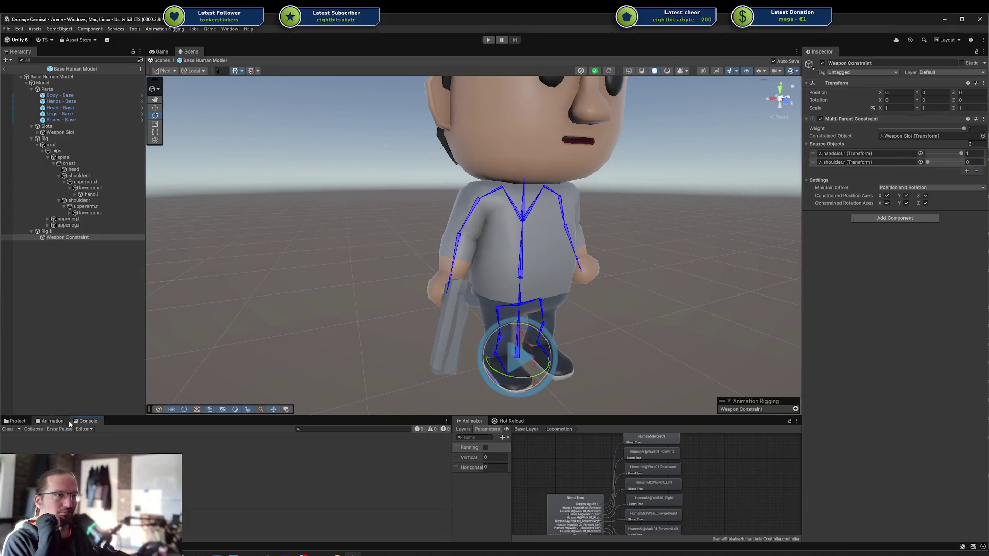
Run the animation preview while shifting weight from handslot.r toward shoulder.r.
{"action": "left_click", "coordinate": [50, 422]}
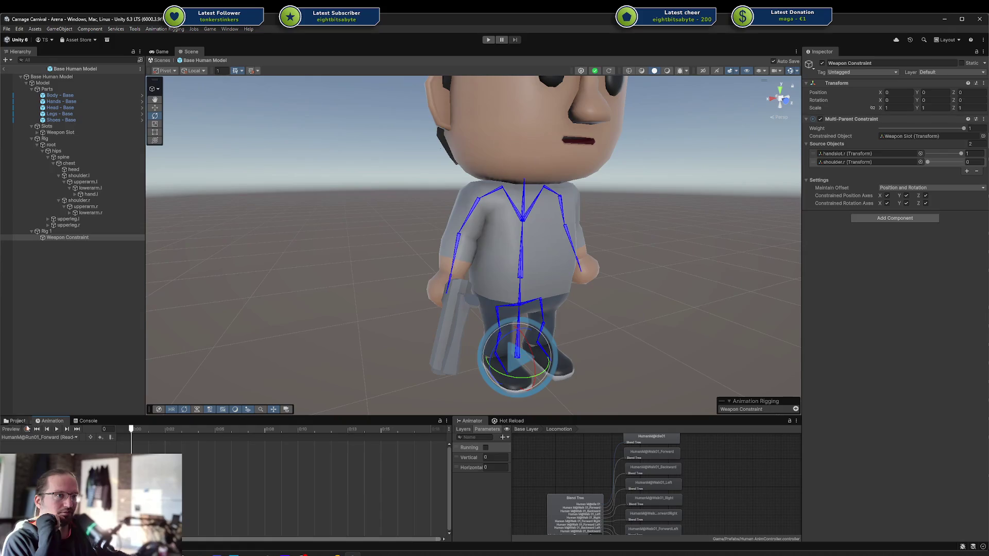
{"action": "left_click", "coordinate": [7, 429]}
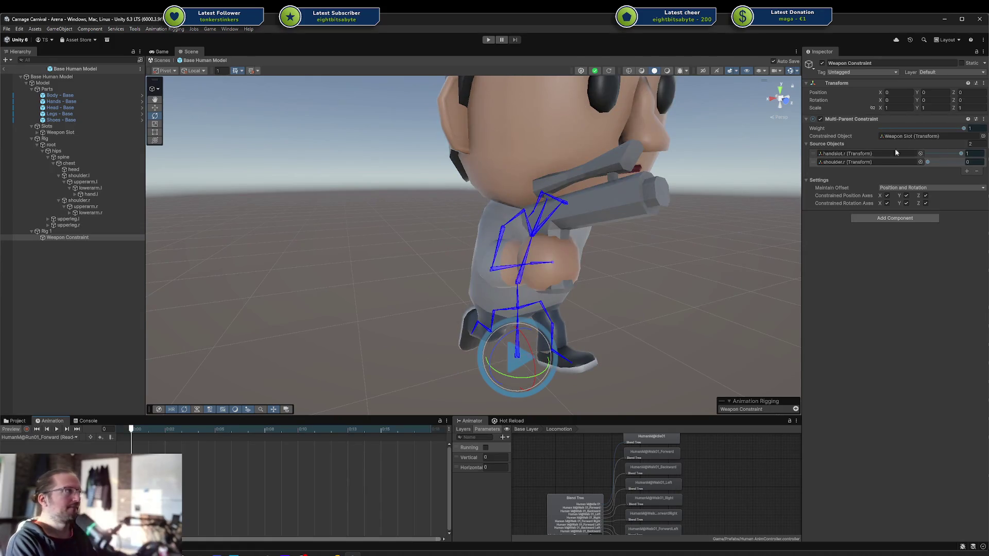
{"action": "mouse_move", "coordinate": [954, 154]}
{"action": "left_mouse_down"}
{"action": "mouse_move", "coordinate": [928, 154]}
{"action": "mouse_move", "coordinate": [962, 163]}
{"action": "left_mouse_up"}
{"action": "left_click_drag", "start_coordinate": [628, 312], "coordinate": [217, 381]}
{"action": "left_click", "coordinate": [57, 430]}
{"action": "mouse_move", "coordinate": [962, 154]}
{"action": "left_mouse_down"}
{"action": "mouse_move", "coordinate": [922, 158]}
{"action": "mouse_move", "coordinate": [962, 162]}
{"action": "left_mouse_up"}
{"action": "mouse_move", "coordinate": [614, 87]}
{"action": "left_mouse_down"}
{"action": "mouse_move", "coordinate": [668, 249]}
{"action": "mouse_move", "coordinate": [493, 252]}
{"action": "left_mouse_up"}
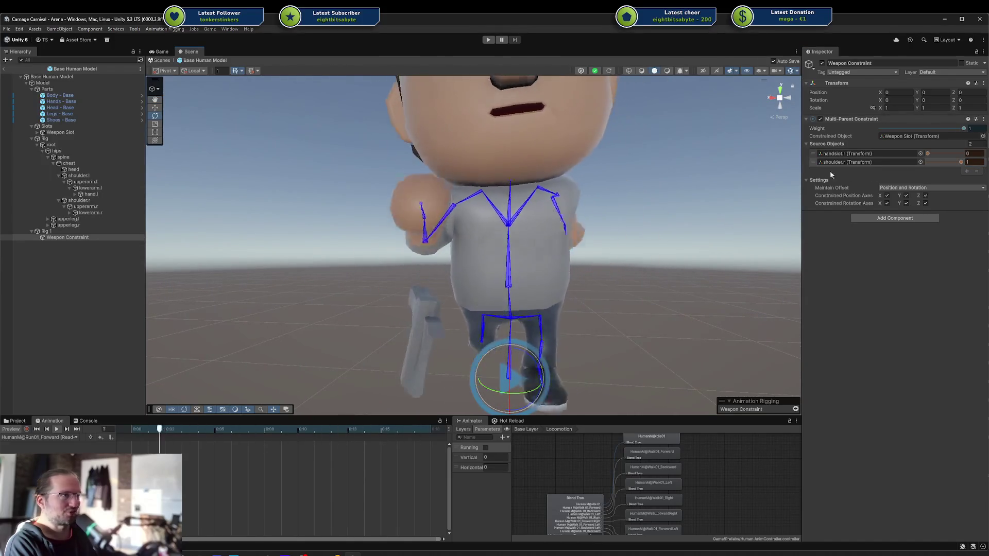
{"action": "mouse_move", "coordinate": [571, 247]}
{"action": "left_mouse_down"}
{"action": "mouse_move", "coordinate": [535, 254]}
{"action": "mouse_move", "coordinate": [640, 273]}
{"action": "left_mouse_up"}
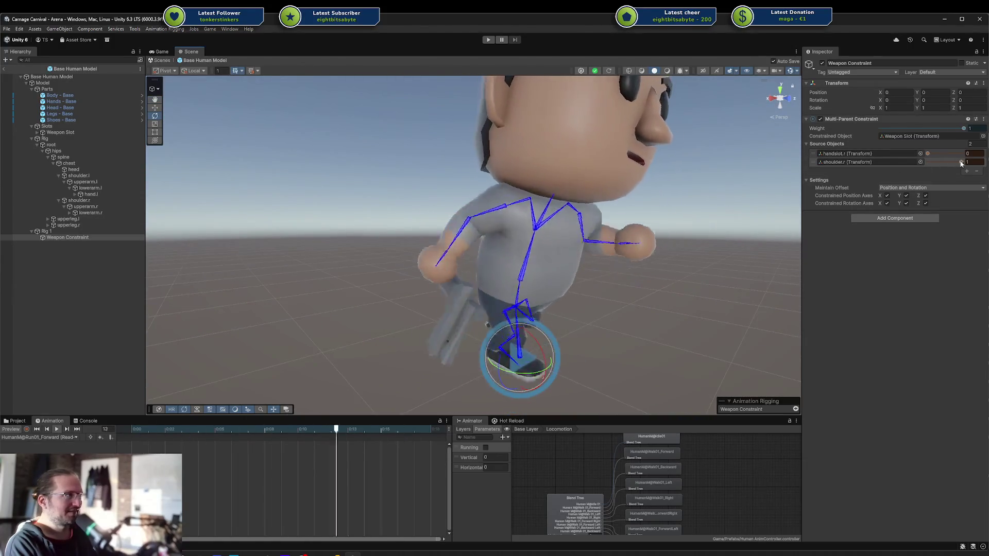
Experiment with swapping the source weights, ending with shoulder.r back at 0.
{"action": "left_click_drag", "start_coordinate": [962, 161], "coordinate": [906, 162]}
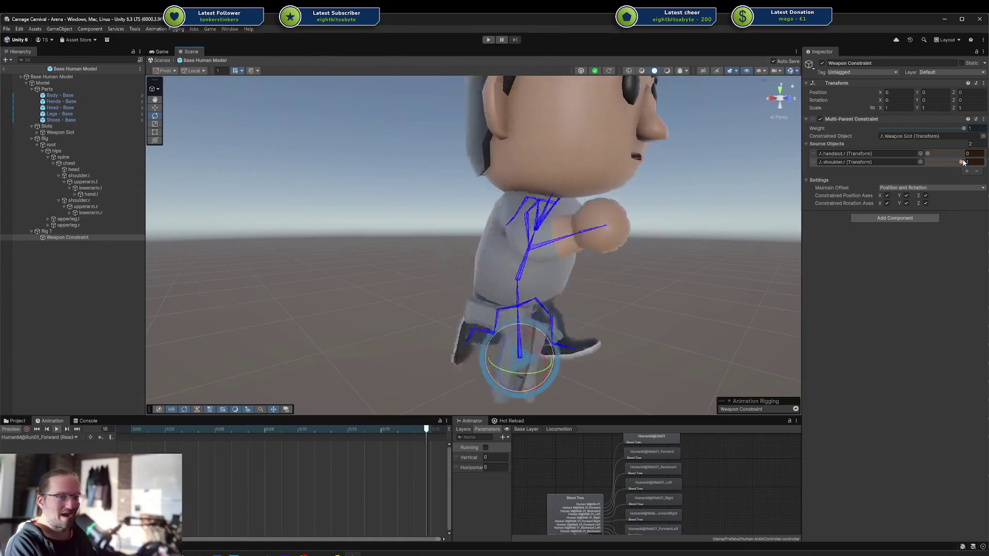
{"action": "left_click", "coordinate": [921, 154]}
{"action": "key", "text": "Escape"}
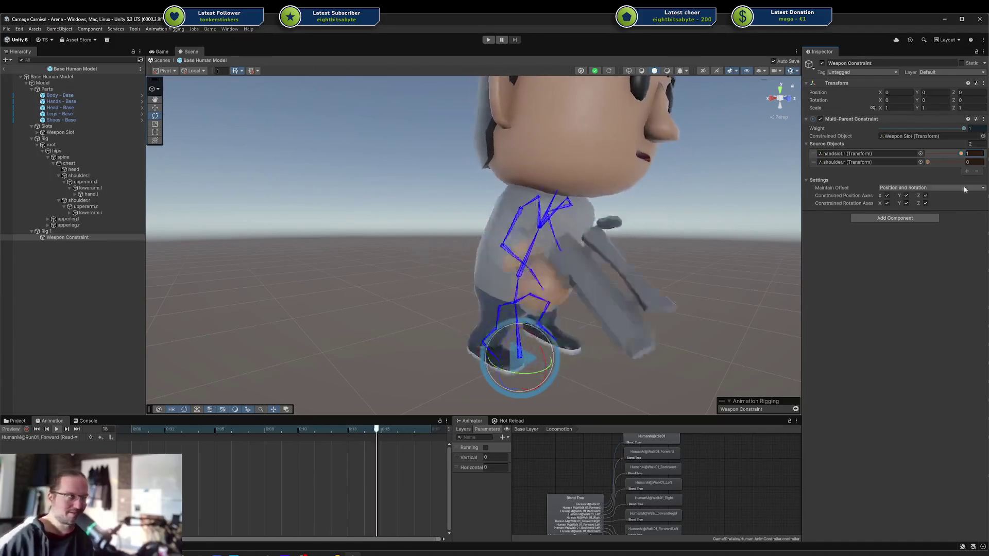
{"action": "mouse_move", "coordinate": [960, 155]}
{"action": "left_mouse_down"}
{"action": "mouse_move", "coordinate": [928, 153]}
{"action": "mouse_move", "coordinate": [961, 161]}
{"action": "left_mouse_up"}
{"action": "left_click_drag", "start_coordinate": [583, 263], "coordinate": [473, 262]}
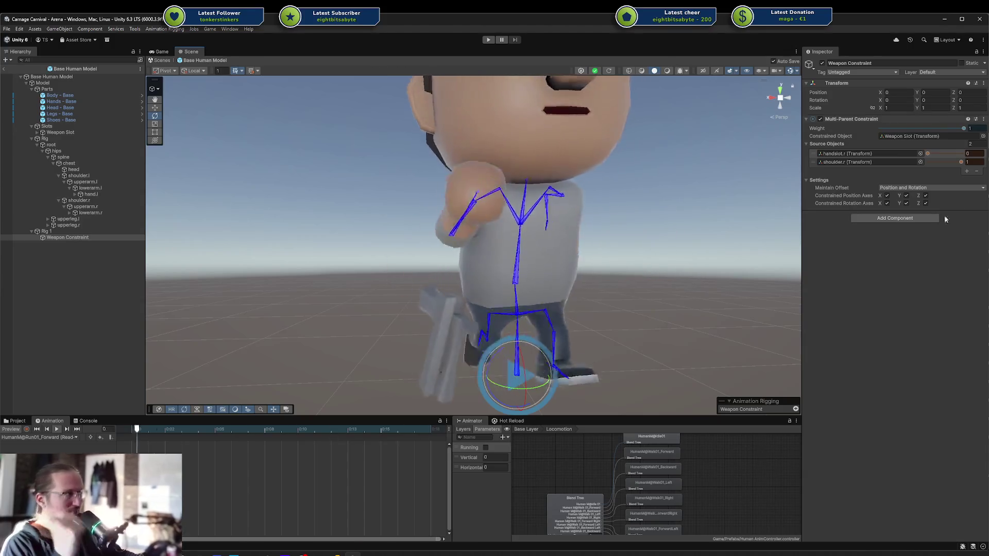
{"action": "mouse_move", "coordinate": [960, 161]}
{"action": "left_mouse_down"}
{"action": "mouse_move", "coordinate": [917, 155]}
{"action": "mouse_move", "coordinate": [961, 153]}
{"action": "left_mouse_up"}
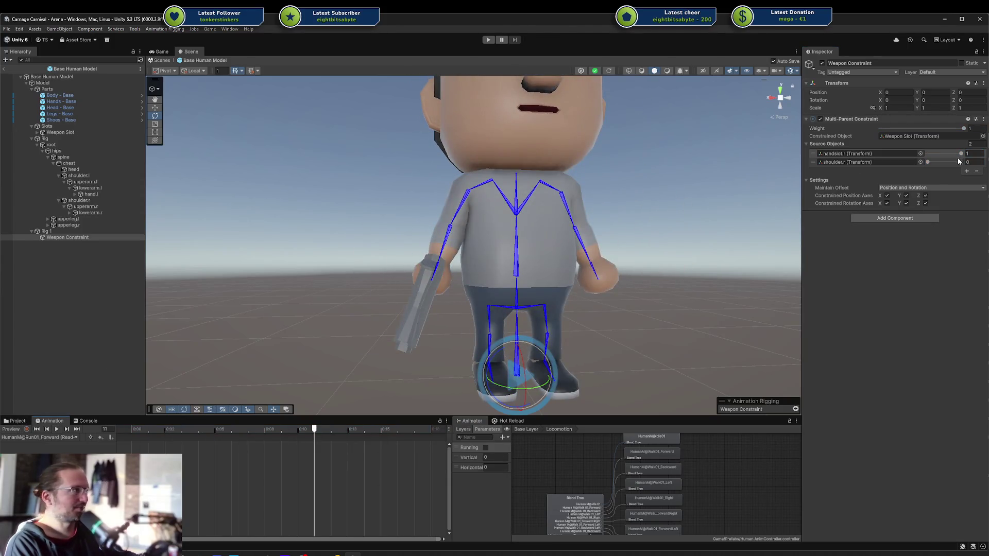
Remove the shoulder.r source and verify the gun follows the hand in the running preview.
{"action": "left_click", "coordinate": [815, 162]}
{"action": "left_click", "coordinate": [975, 171]}
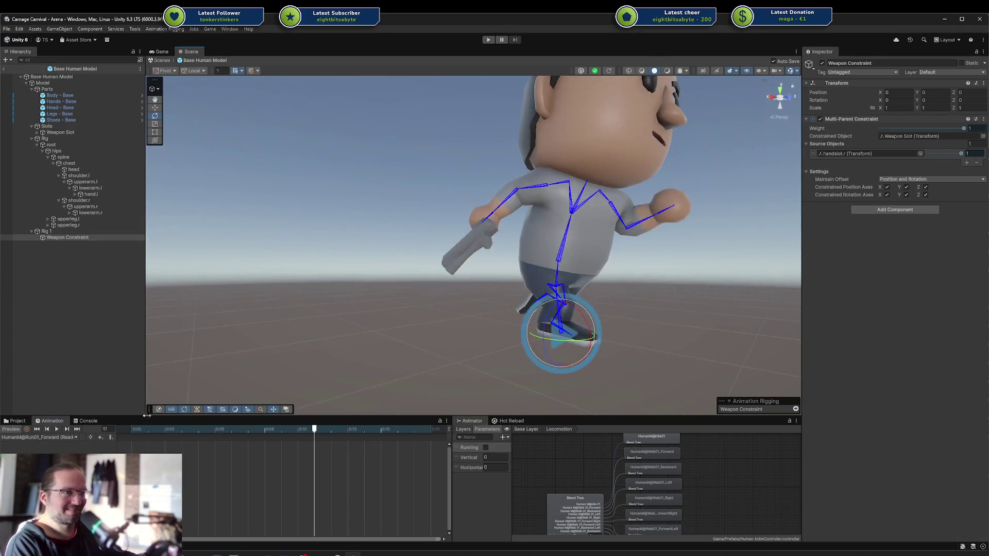
{"action": "left_click", "coordinate": [55, 430]}
{"action": "left_click_drag", "start_coordinate": [641, 229], "coordinate": [617, 289]}
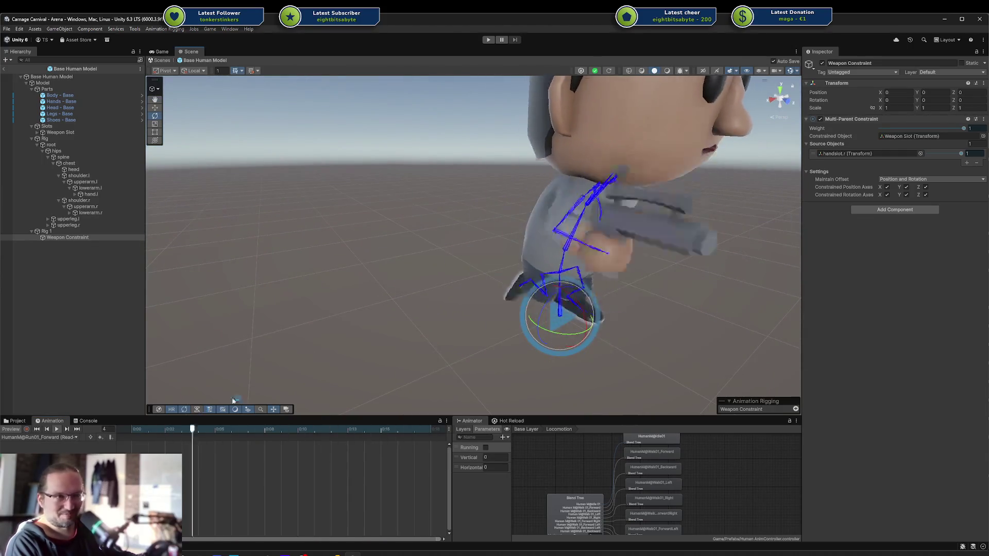
{"action": "left_click", "coordinate": [15, 431]}
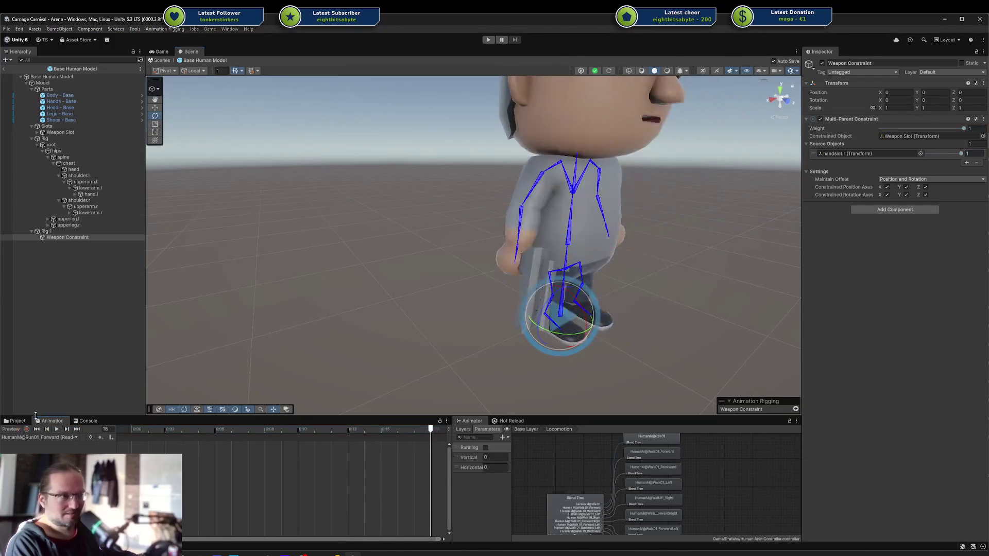
{"action": "left_click", "coordinate": [110, 288]}
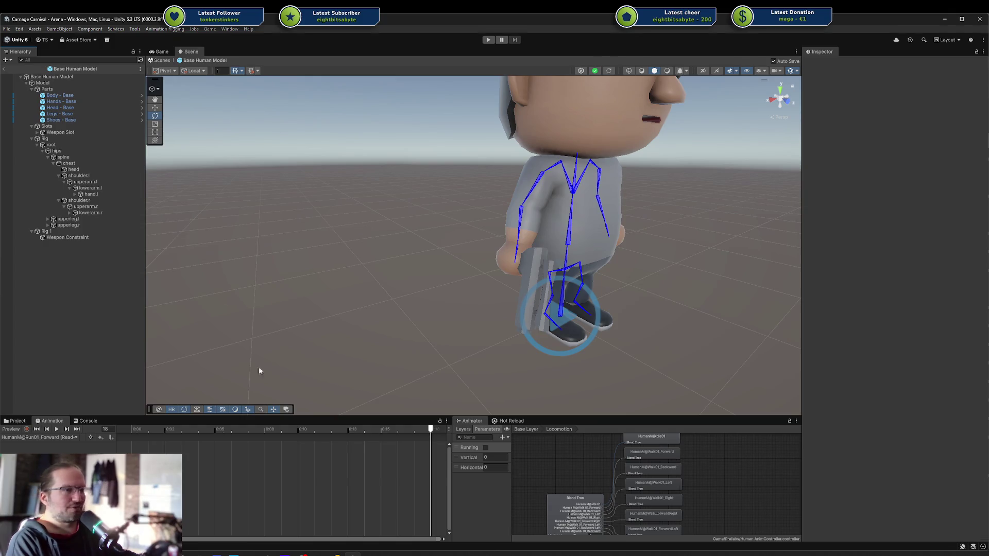
In Rider, include the unversioned files and write the commit message 'Added weapon-slot to base human and prototype weapon models'.
{"action": "key", "text": "alt+Tab"}
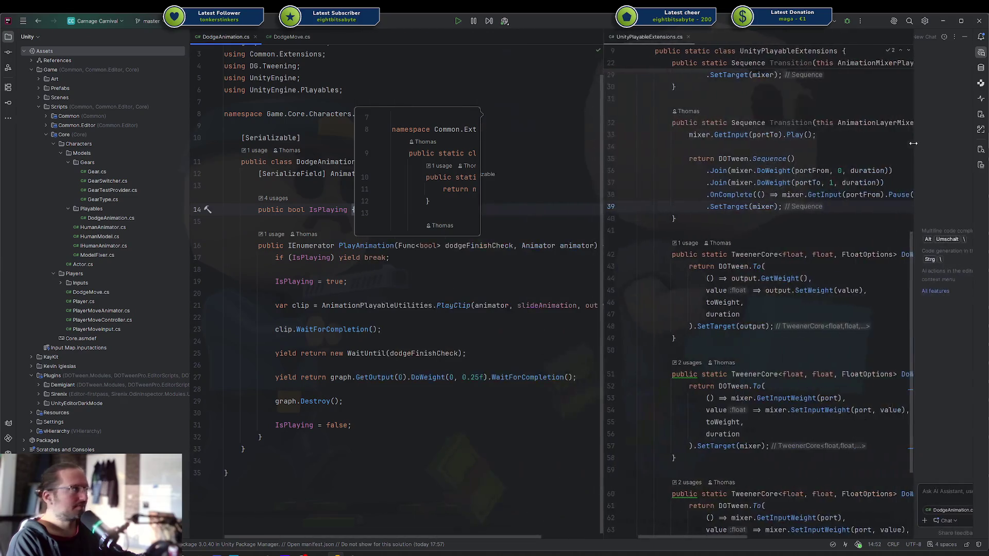
{"action": "left_click", "coordinate": [8, 52]}
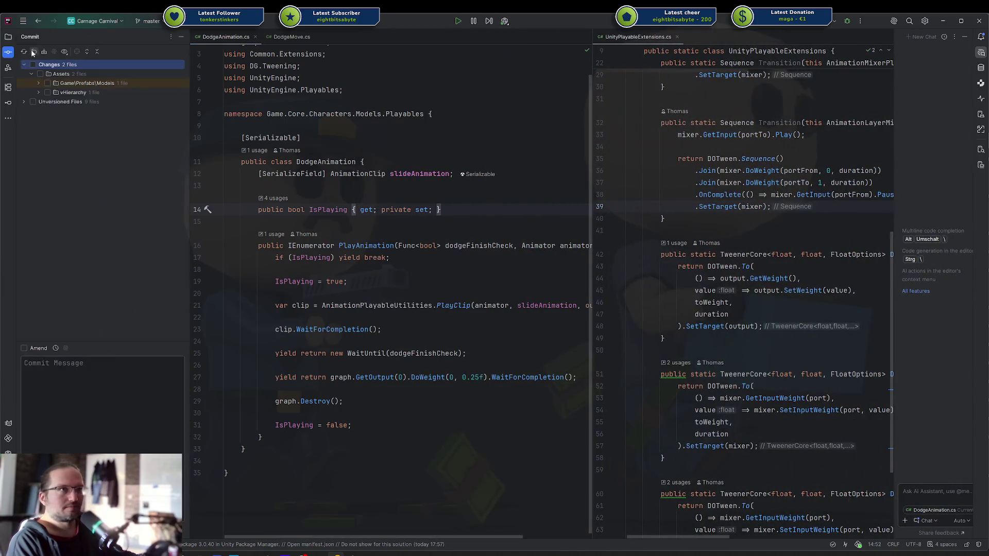
{"action": "left_click_drag", "start_coordinate": [58, 103], "coordinate": [47, 67]}
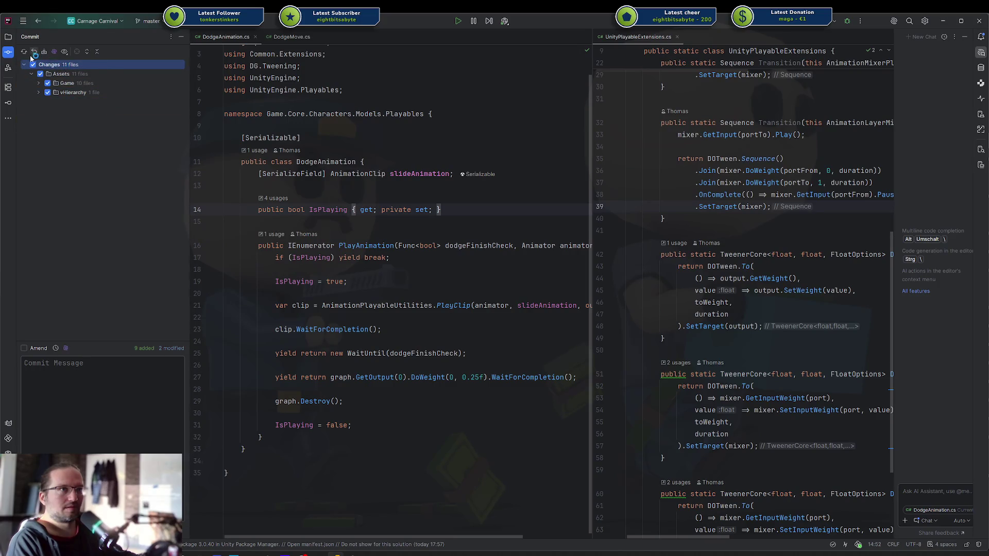
{"action": "left_click", "coordinate": [115, 377]}
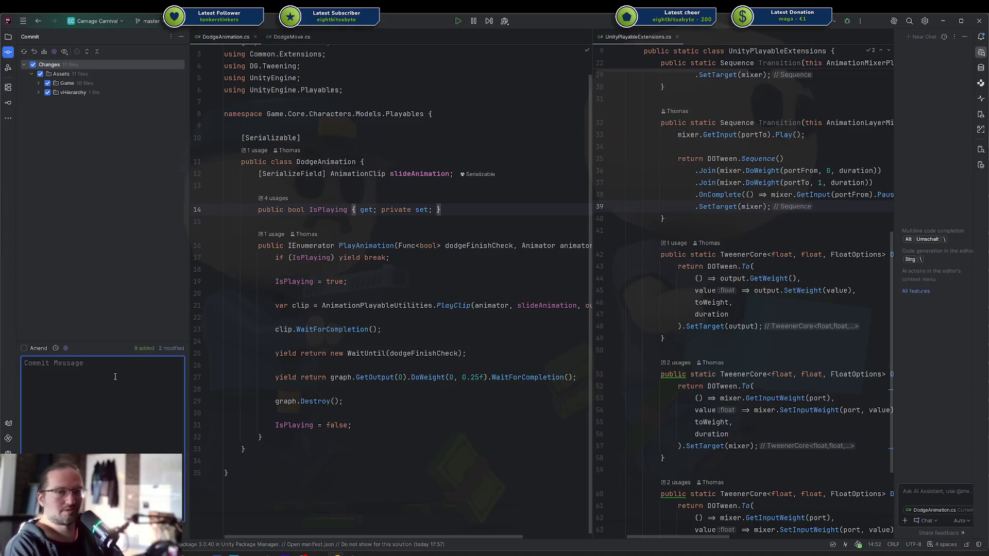
{"action": "type", "text": "Added weapon-slot to b"}
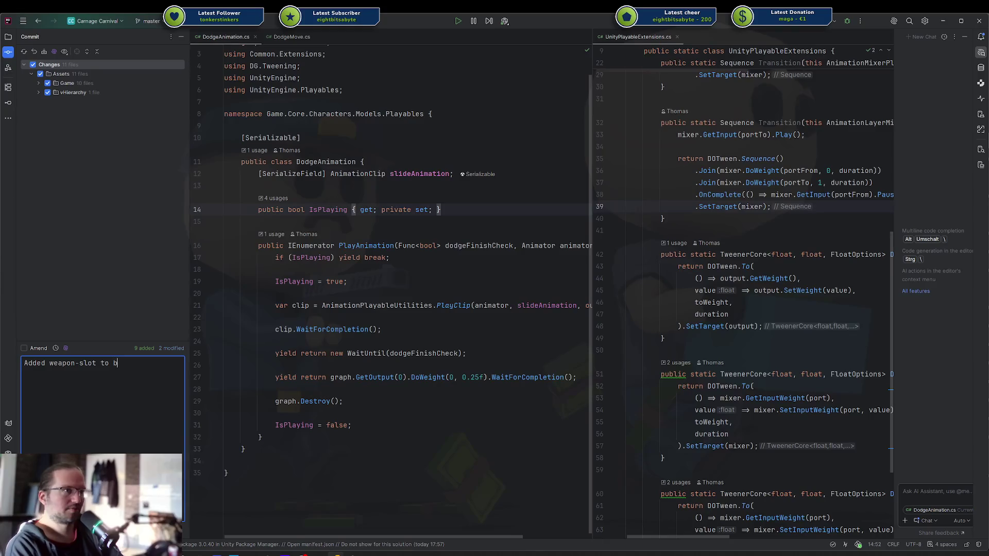
{"action": "type", "text": "rototy"}
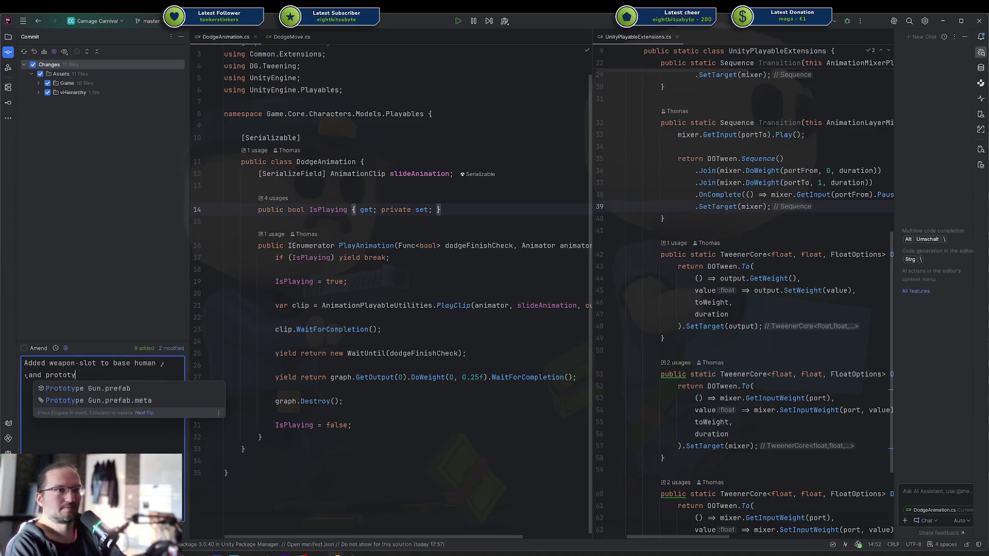
{"action": "type", "text": "pe weapon models"}
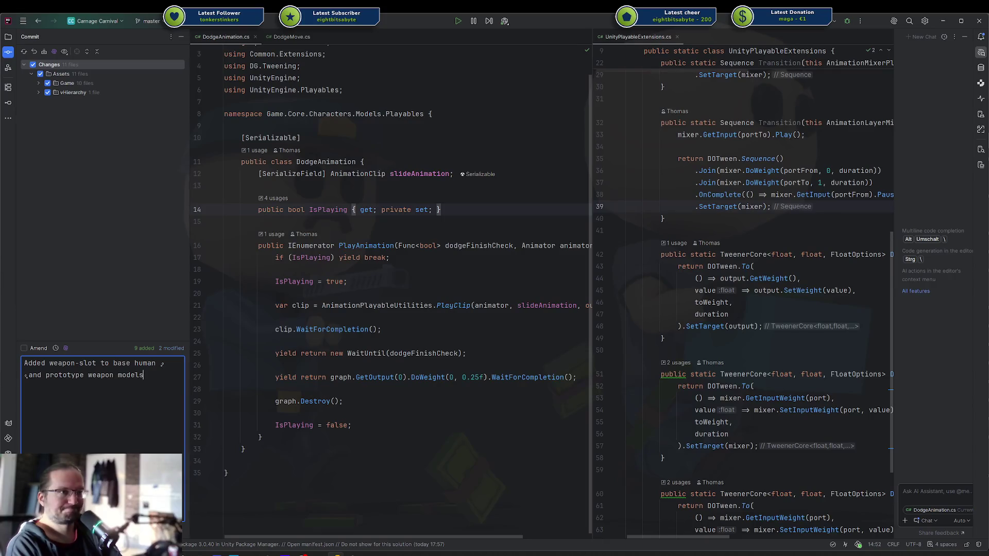
Attempt the commit, dismiss the failed check, and look for a save option in Unity.
{"action": "key", "text": "ctrl+Return"}
{"action": "key", "text": "Return"}
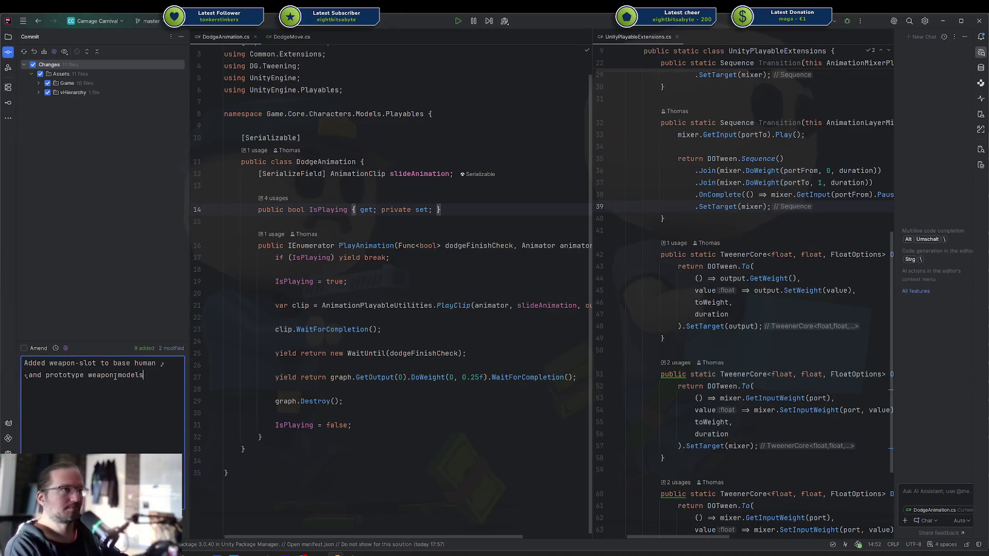
{"action": "left_click", "coordinate": [6, 29]}
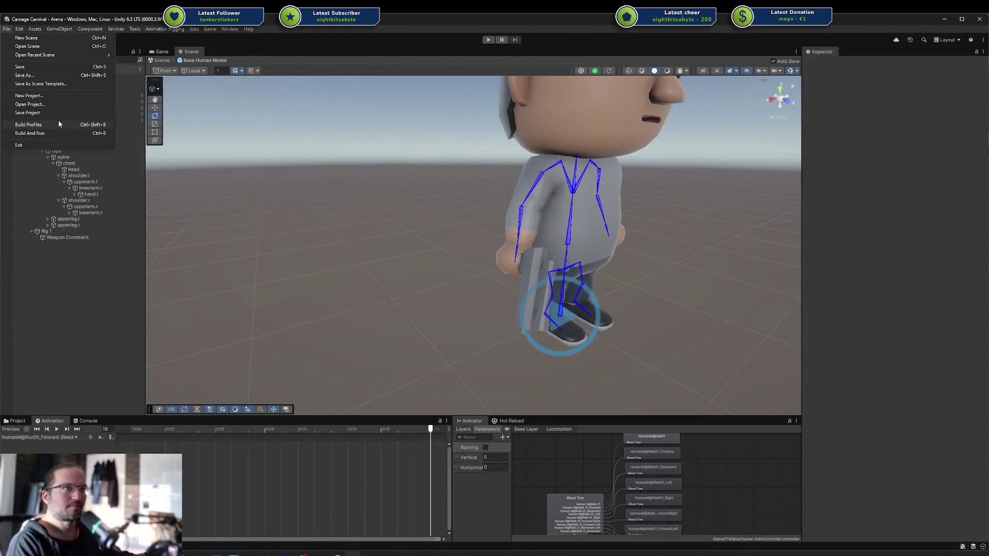
Select the Weapon Slot object in Unity and bring the view closer to the character.
{"action": "left_click", "coordinate": [51, 115]}
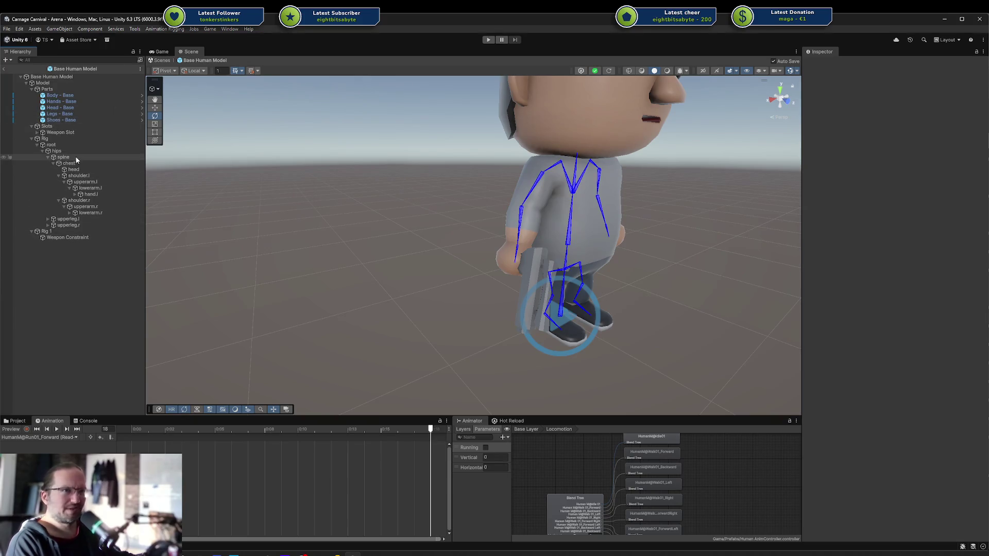
{"action": "left_click", "coordinate": [60, 132]}
{"action": "left_click_drag", "start_coordinate": [433, 221], "coordinate": [396, 219]}
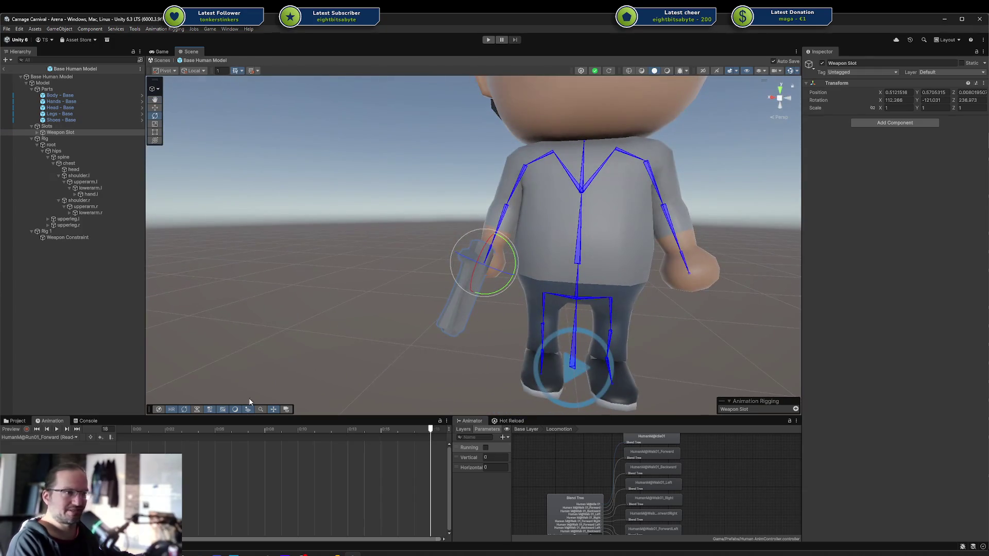
Retry the Rider commit, then cancel it after the unsaved-changes check fails.
{"action": "key", "text": "alt+Tab"}
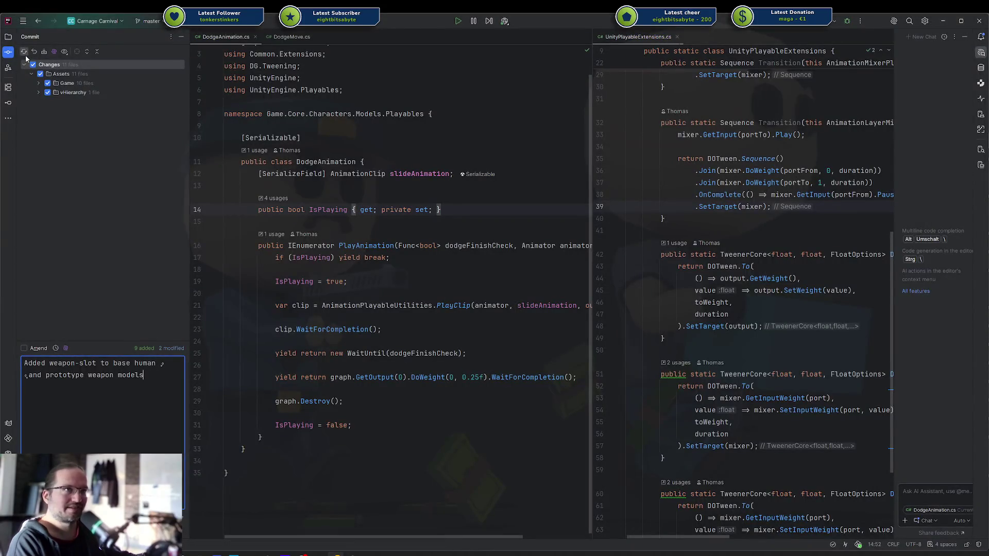
{"action": "key", "text": "ctrl+alt+k"}
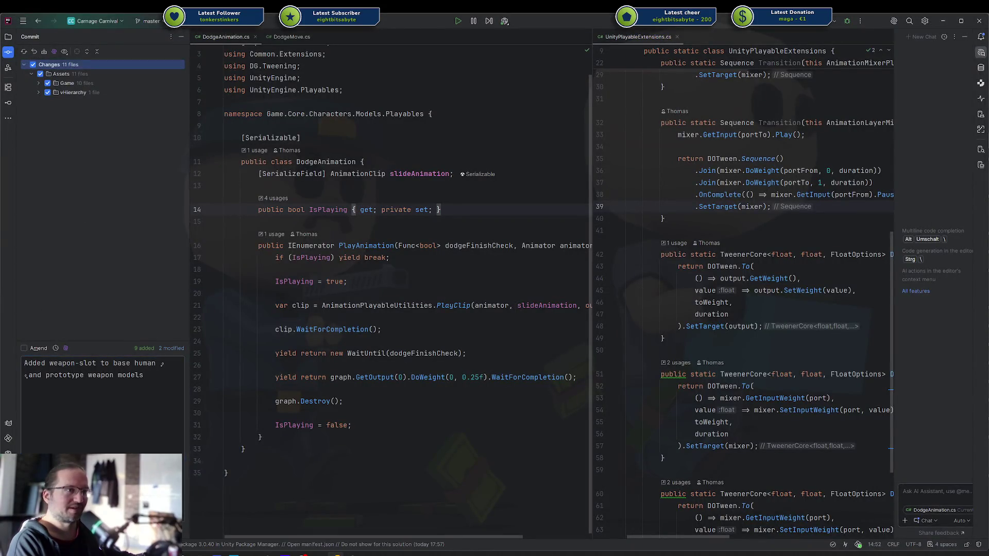
{"action": "left_click", "coordinate": [488, 297]}
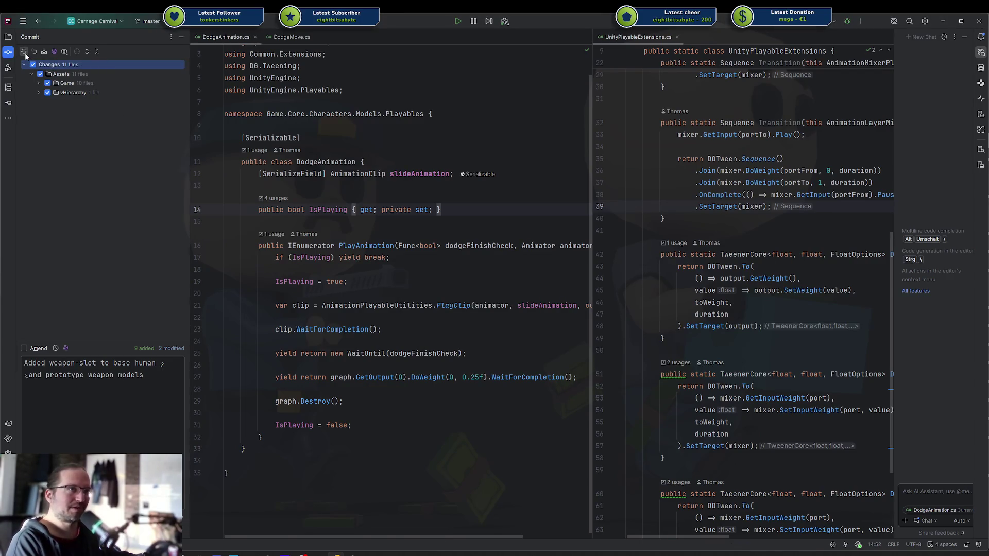
{"action": "key", "text": "ctrl+alt+k"}
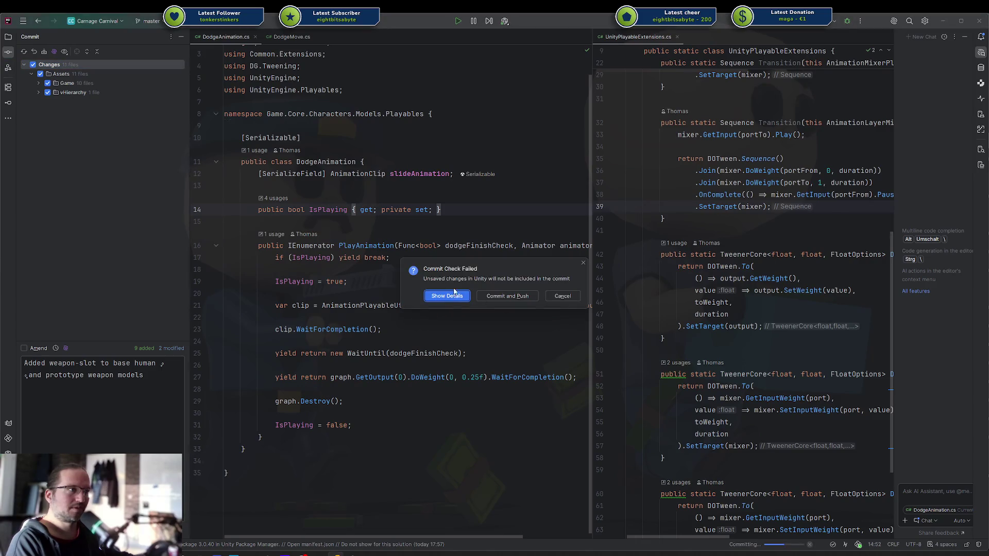
{"action": "key", "text": "Escape"}
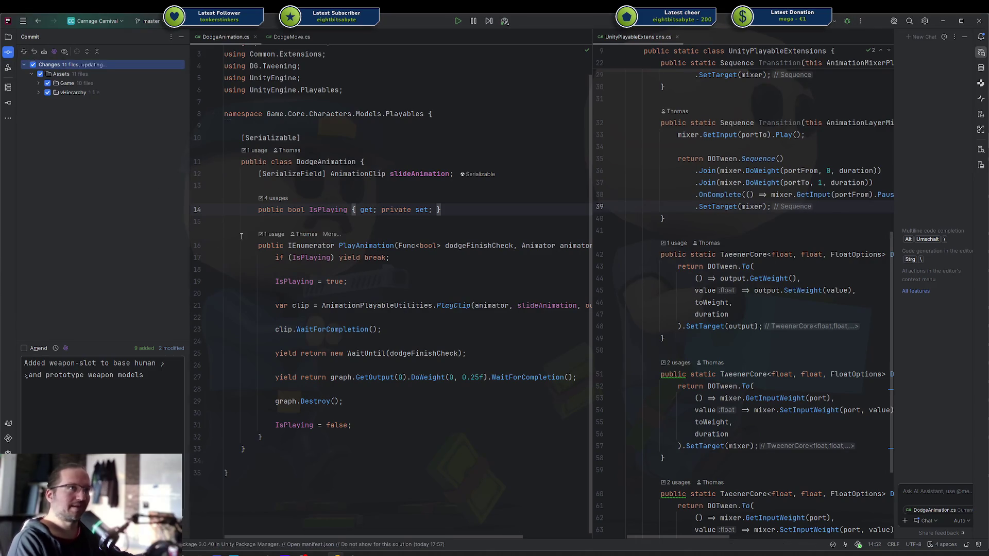
Look through Unity's File menu for a project save option without choosing one.
{"action": "left_click", "coordinate": [353, 554]}
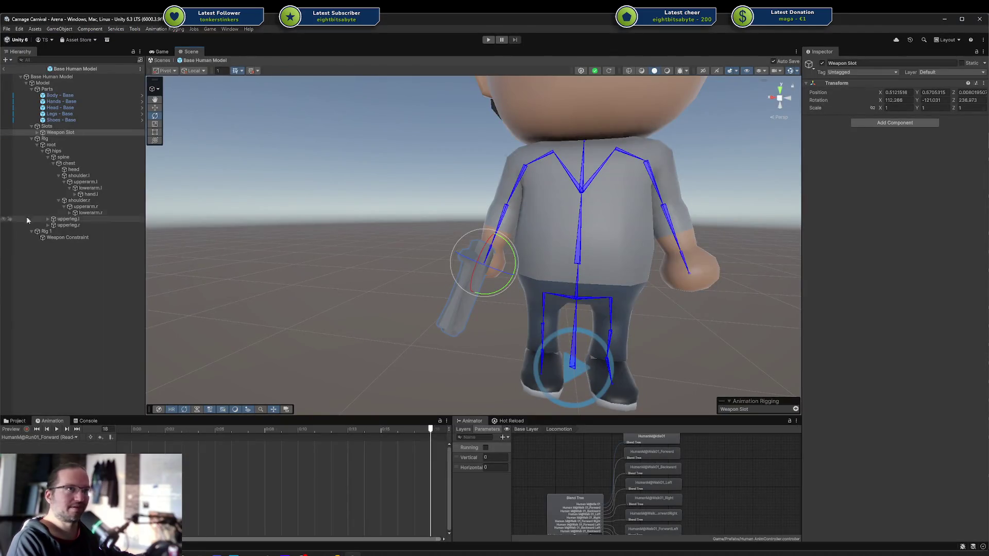
{"action": "left_click", "coordinate": [20, 41]}
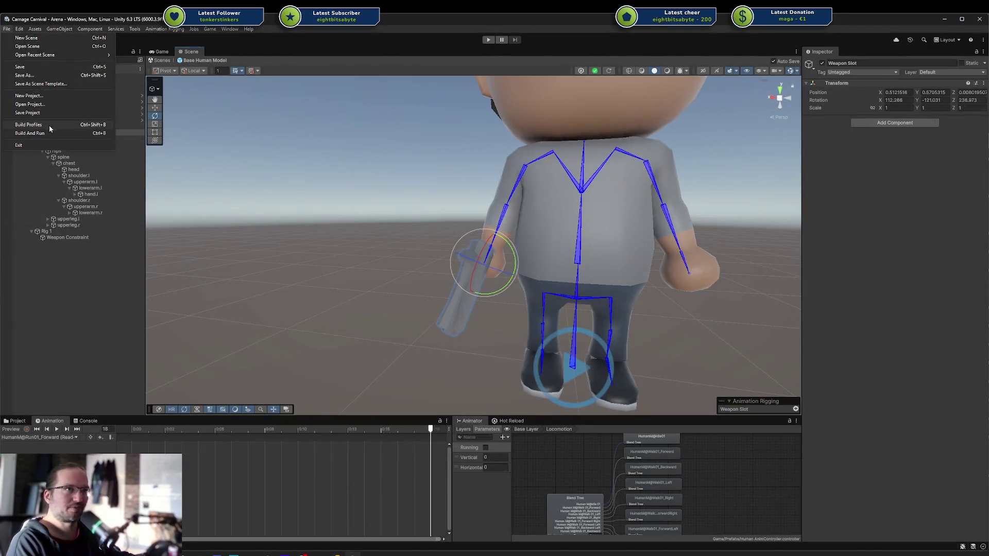
{"action": "left_click", "coordinate": [65, 149]}
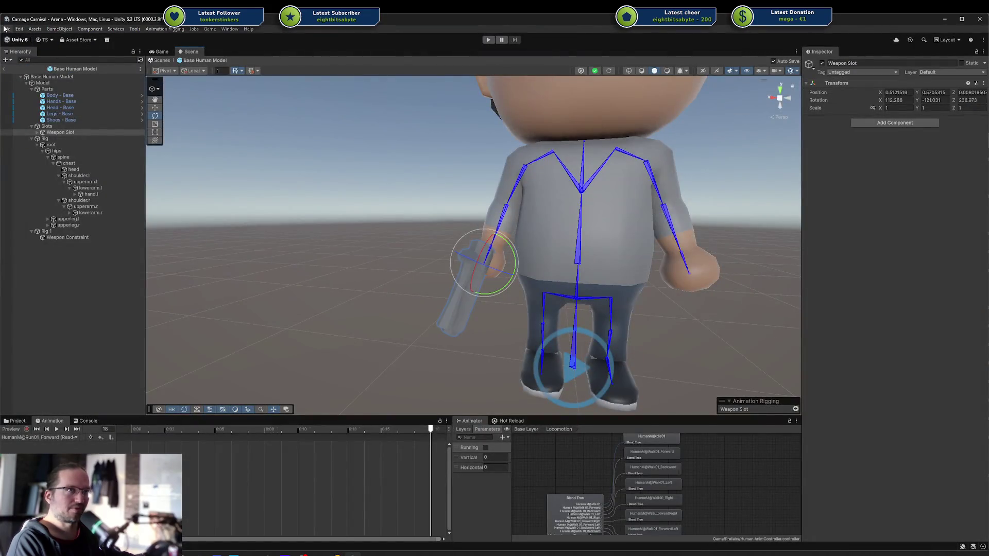
{"action": "left_click", "coordinate": [4, 29]}
{"action": "left_click", "coordinate": [344, 444]}
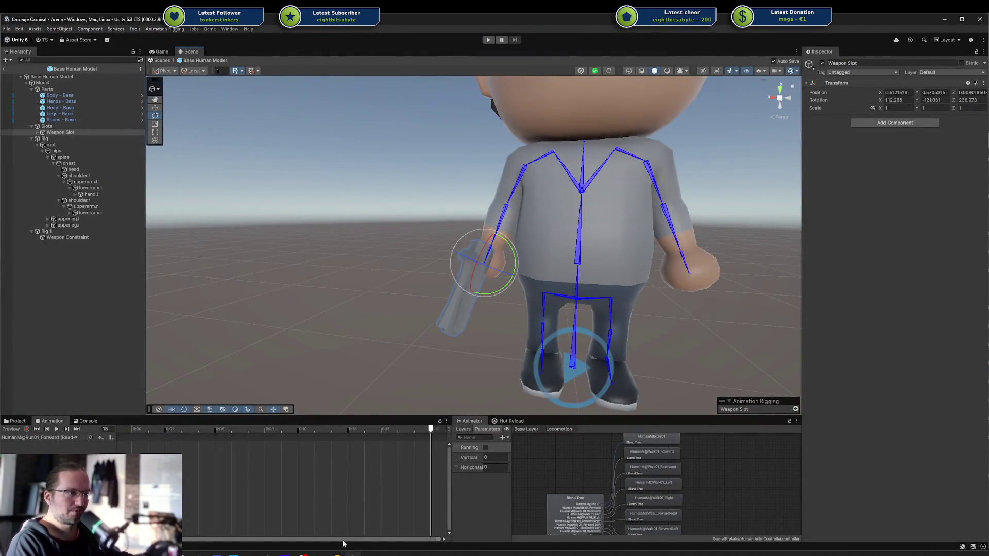
Commit and push the 11 files to origin master despite the unsaved-changes warning.
{"action": "left_click", "coordinate": [337, 555]}
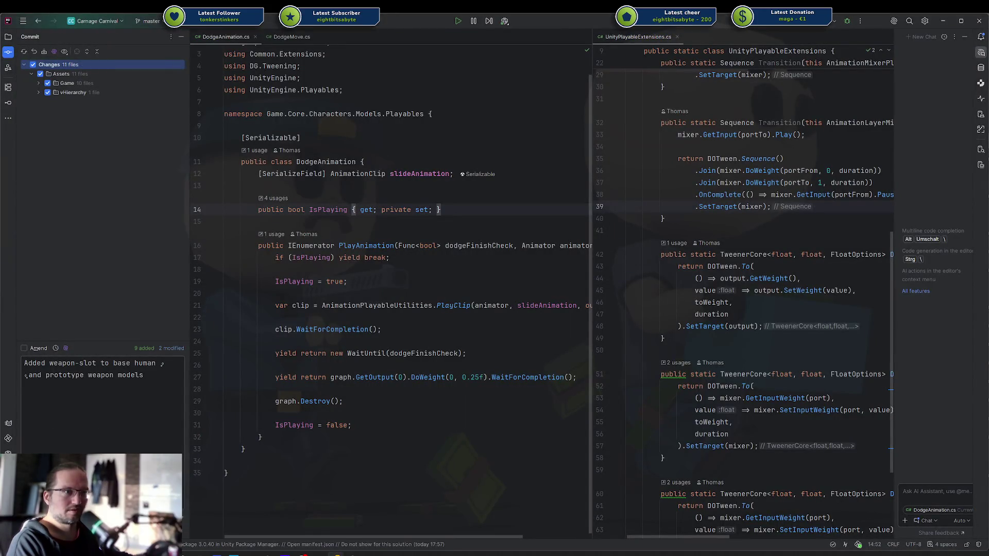
{"action": "key", "text": "ctrl+alt+k"}
{"action": "left_click", "coordinate": [496, 296]}
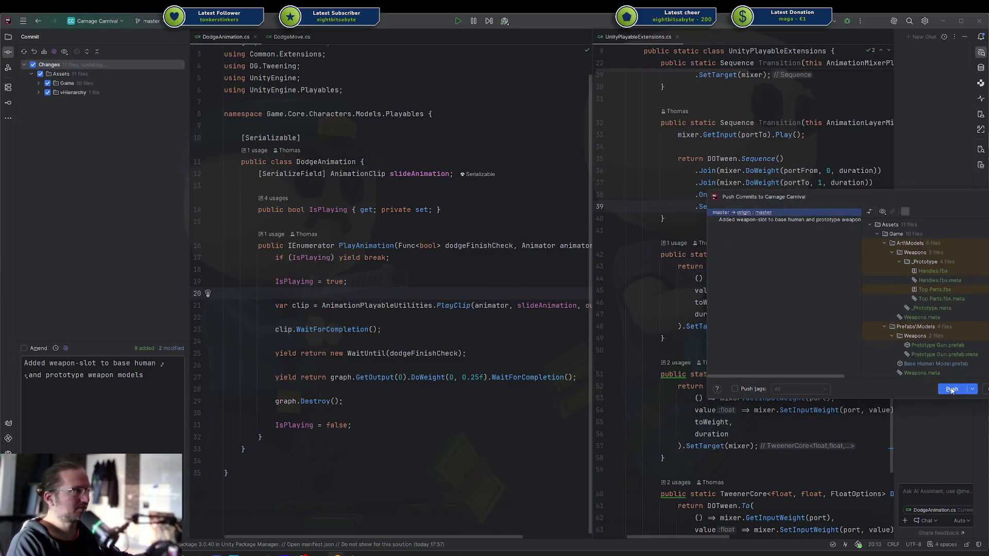
{"action": "left_click", "coordinate": [952, 390]}
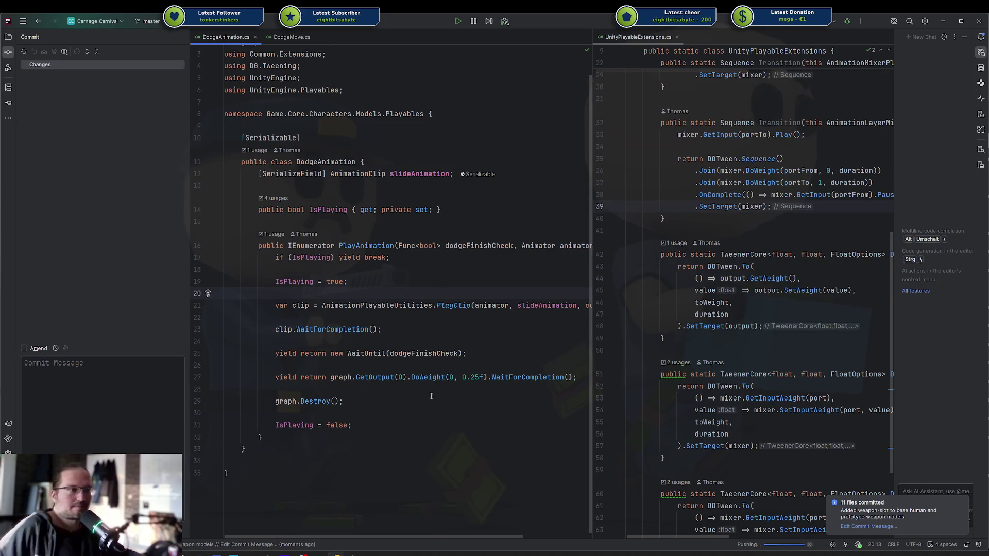
{"action": "left_click", "coordinate": [355, 553]}
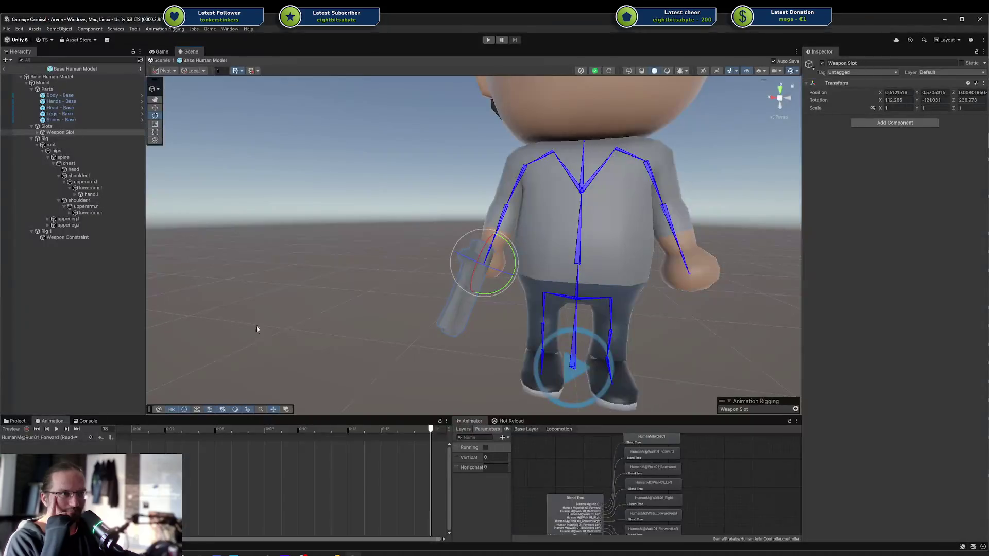
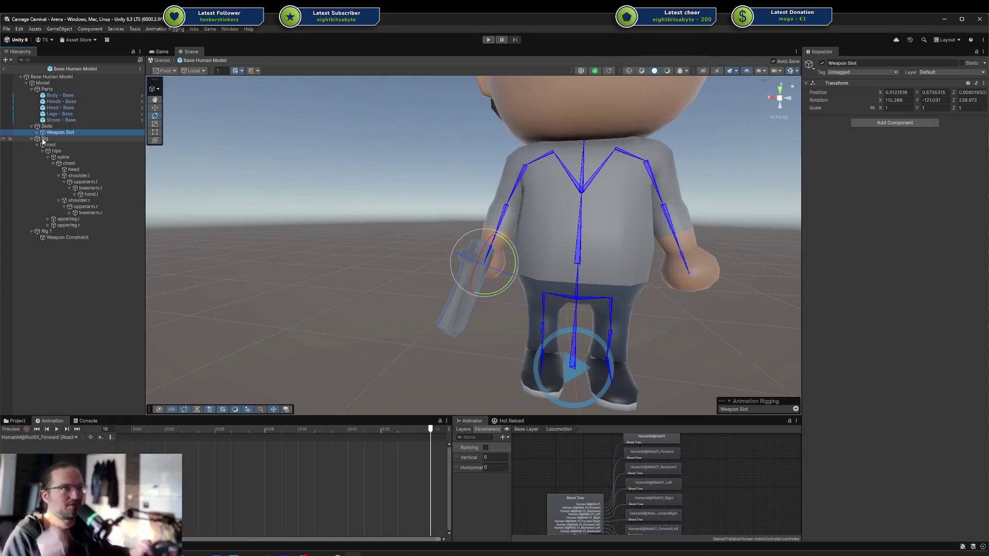
Create a new empty object under the Slots group.
{"action": "left_click_drag", "start_coordinate": [42, 141], "coordinate": [57, 135]}
{"action": "left_click", "coordinate": [57, 135]}
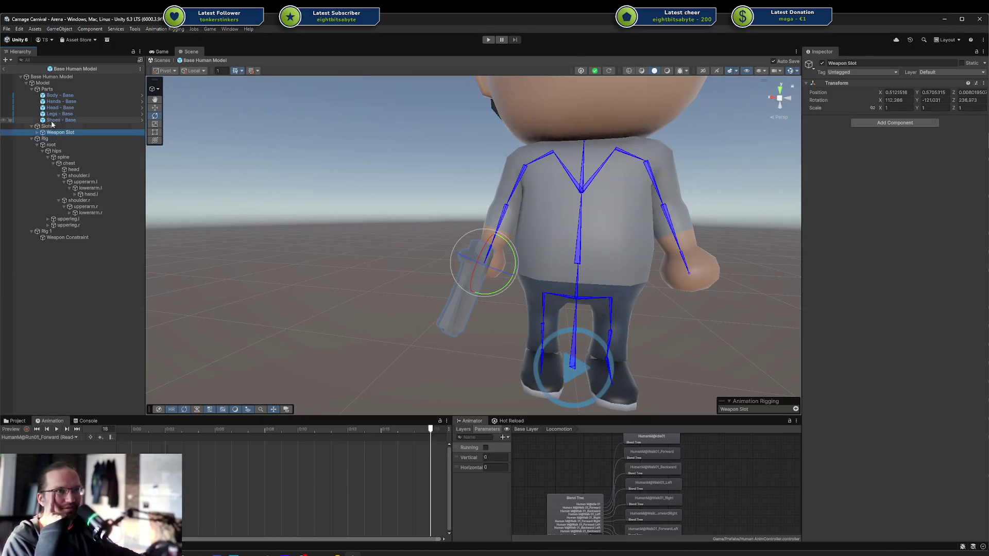
{"action": "mouse_move", "coordinate": [525, 200]}
{"action": "left_mouse_down"}
{"action": "mouse_move", "coordinate": [459, 230]}
{"action": "mouse_move", "coordinate": [509, 262]}
{"action": "mouse_move", "coordinate": [583, 247]}
{"action": "mouse_move", "coordinate": [644, 283]}
{"action": "mouse_move", "coordinate": [660, 315]}
{"action": "mouse_move", "coordinate": [607, 335]}
{"action": "left_mouse_up"}
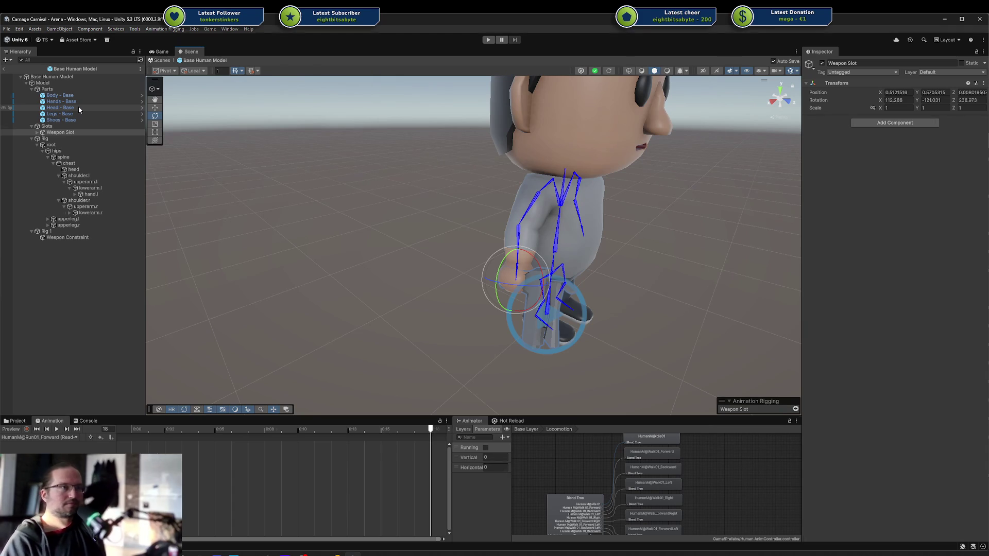
{"action": "left_click", "coordinate": [57, 121]}
{"action": "right_click", "coordinate": [53, 126]}
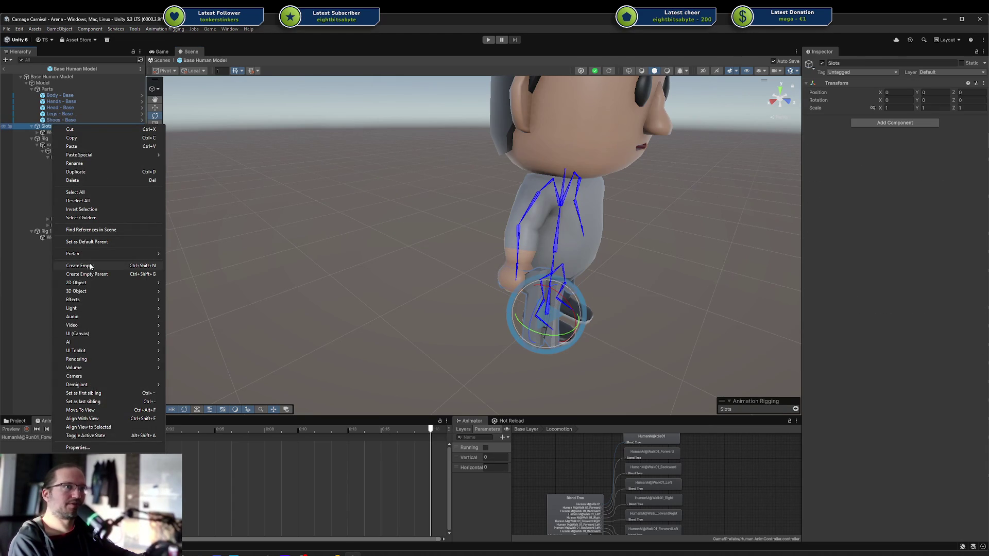
{"action": "left_click", "coordinate": [90, 267]}
{"action": "left_click", "coordinate": [51, 126]}
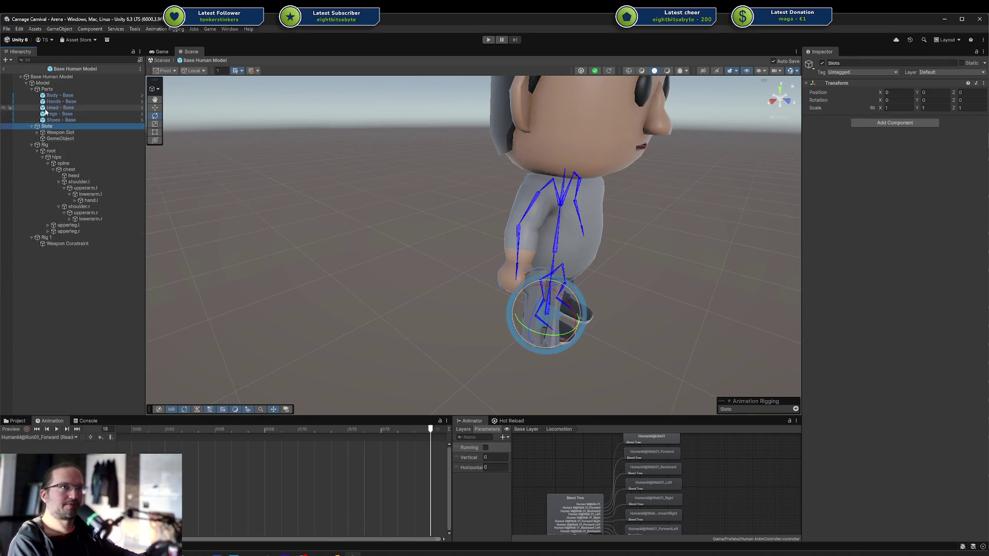
Parent the new object to the handslot.r bone and reset its Transform to zero.
{"action": "left_click", "coordinate": [518, 276]}
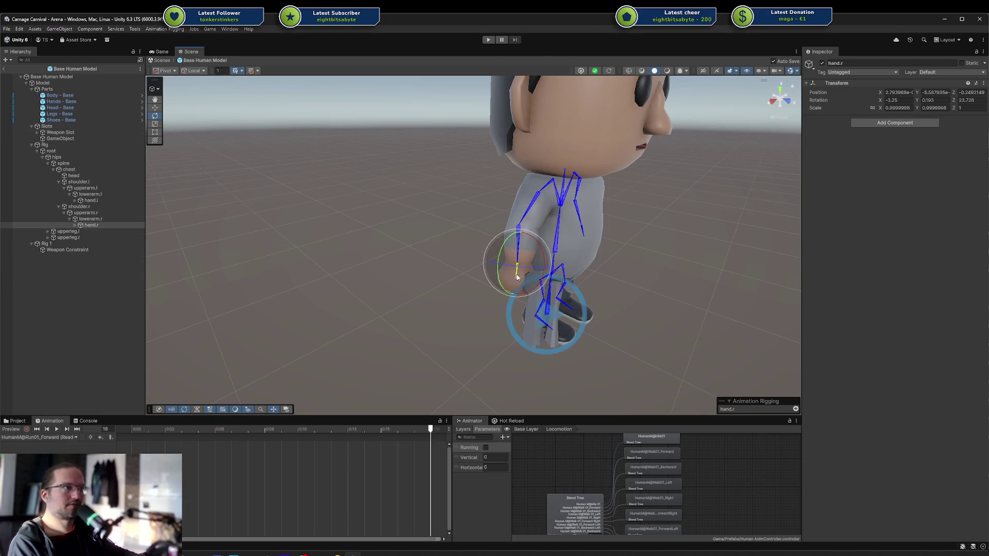
{"action": "left_click", "coordinate": [75, 225]}
{"action": "left_click", "coordinate": [100, 231]}
{"action": "left_click_drag", "start_coordinate": [42, 138], "coordinate": [121, 230]}
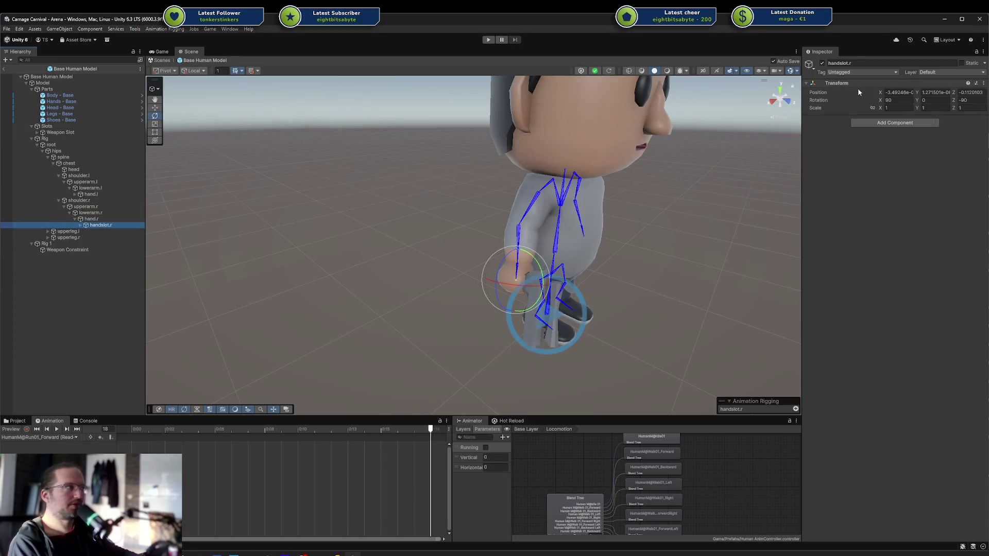
{"action": "left_click", "coordinate": [79, 225]}
{"action": "left_click", "coordinate": [109, 231]}
{"action": "left_click", "coordinate": [958, 83]}
{"action": "left_click", "coordinate": [958, 83]}
{"action": "left_click", "coordinate": [982, 83]}
{"action": "left_click", "coordinate": [958, 92]}
Rename it 'Hand Slot (Right)' and move it back under Slots.
{"action": "left_click", "coordinate": [95, 232]}
{"action": "type", "text": "Hand Slot (R"}
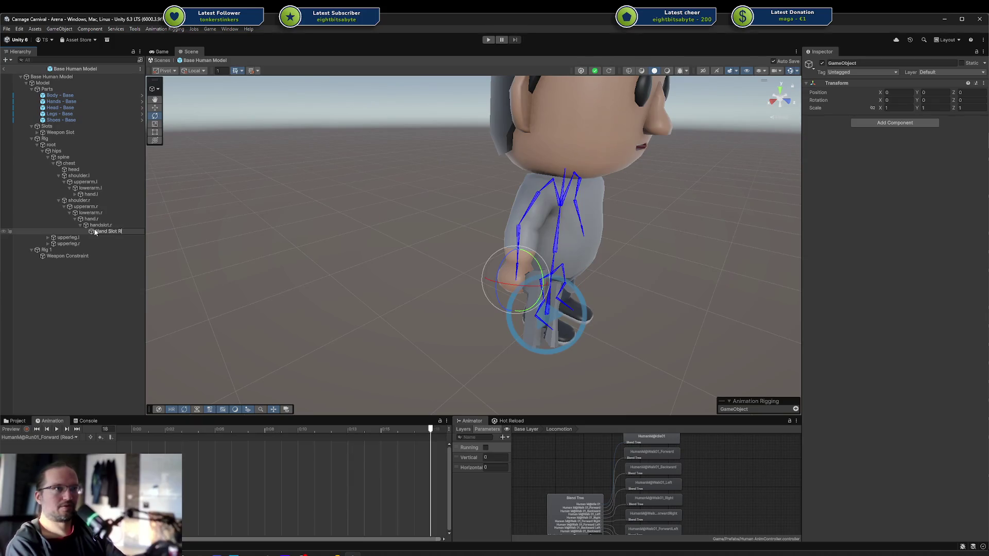
{"action": "type", "text": ")"}
{"action": "key", "text": "Return"}
{"action": "mouse_move", "coordinate": [95, 232]}
{"action": "left_mouse_down"}
{"action": "mouse_move", "coordinate": [44, 133]}
{"action": "mouse_move", "coordinate": [63, 143]}
{"action": "mouse_move", "coordinate": [50, 139]}
{"action": "left_mouse_up"}
Edit Weapon Slot's Y rotation and toggle the animation preview to check the hand pose.
{"action": "left_click", "coordinate": [50, 139]}
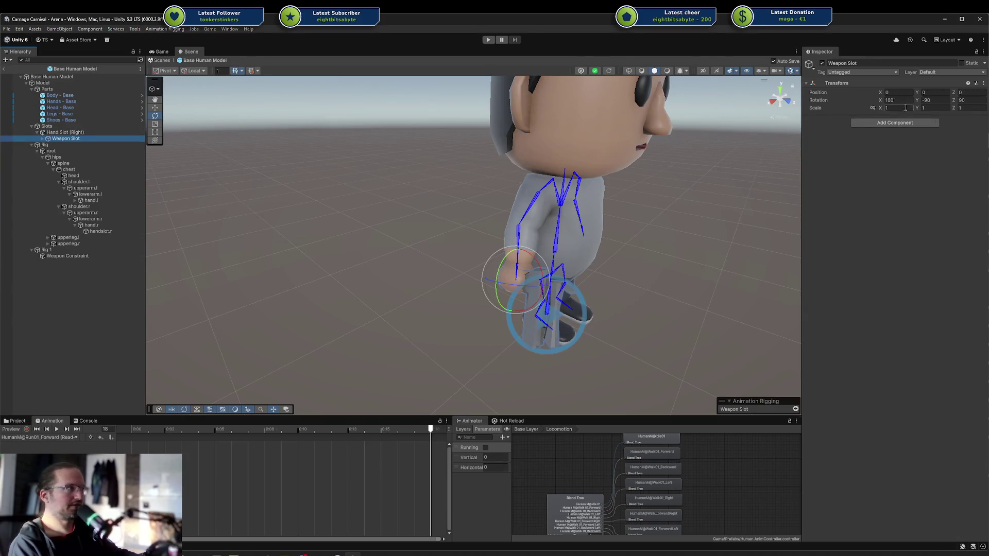
{"action": "left_click", "coordinate": [943, 101]}
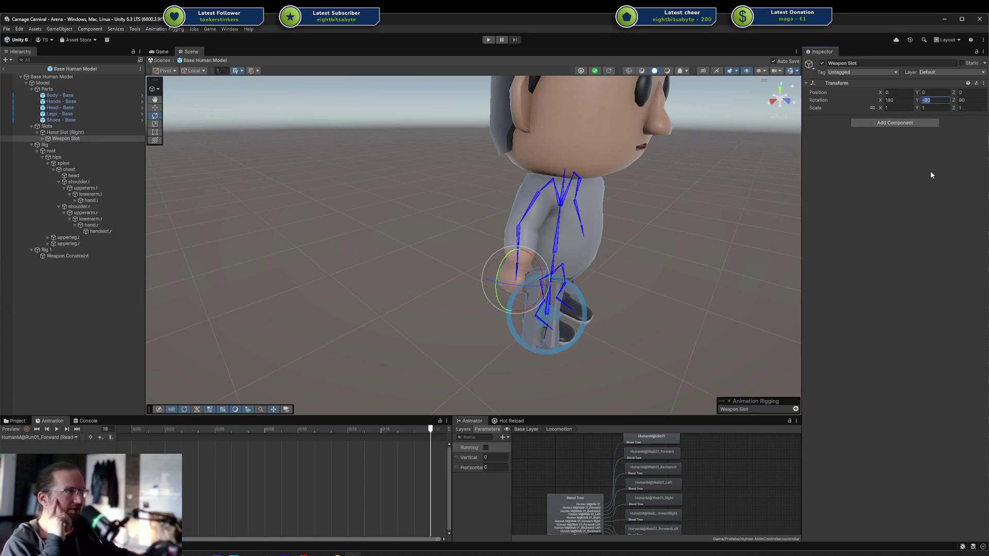
{"action": "left_click", "coordinate": [63, 133]}
{"action": "left_click_drag", "start_coordinate": [157, 168], "coordinate": [103, 400]}
{"action": "left_click", "coordinate": [19, 429]}
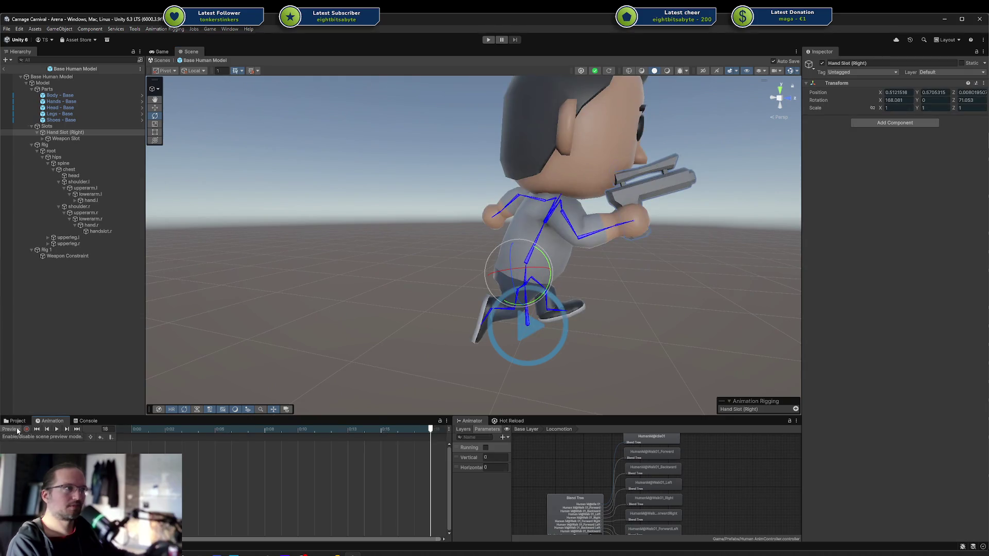
{"action": "left_click", "coordinate": [19, 429]}
{"action": "left_click", "coordinate": [61, 133]}
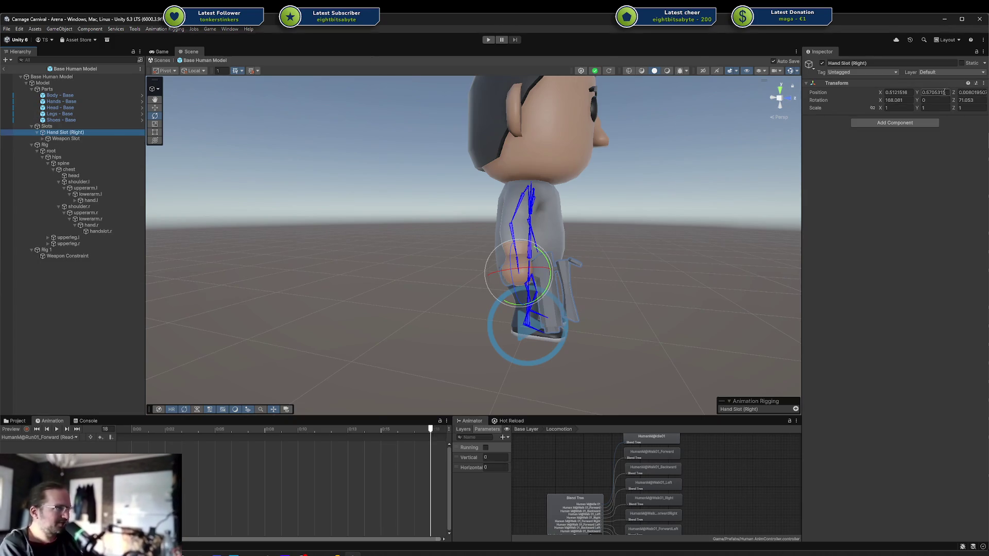
Set Weapon Slot's rotation to X 180, Y -90, Z 90 and view the character from the front.
{"action": "left_click", "coordinate": [73, 139]}
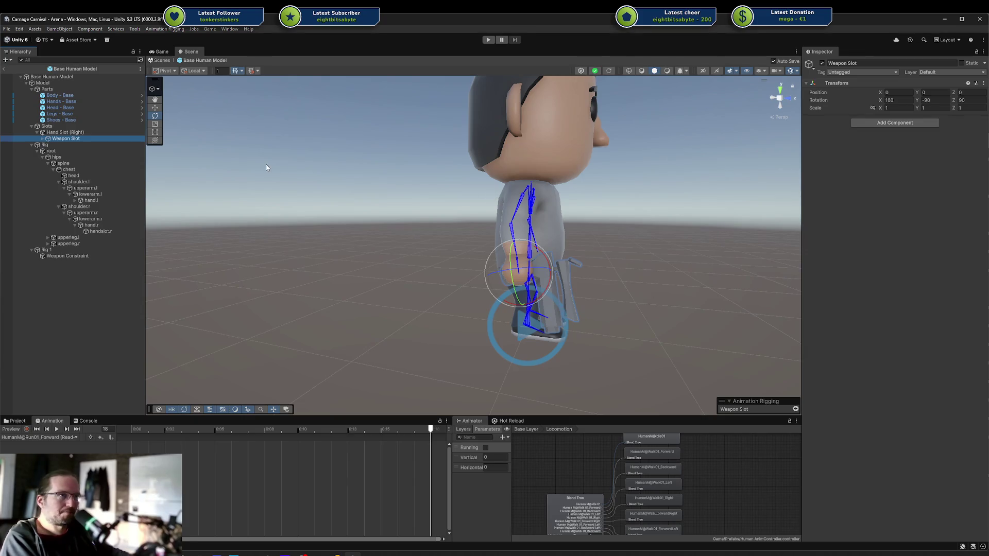
{"action": "left_click", "coordinate": [32, 144]}
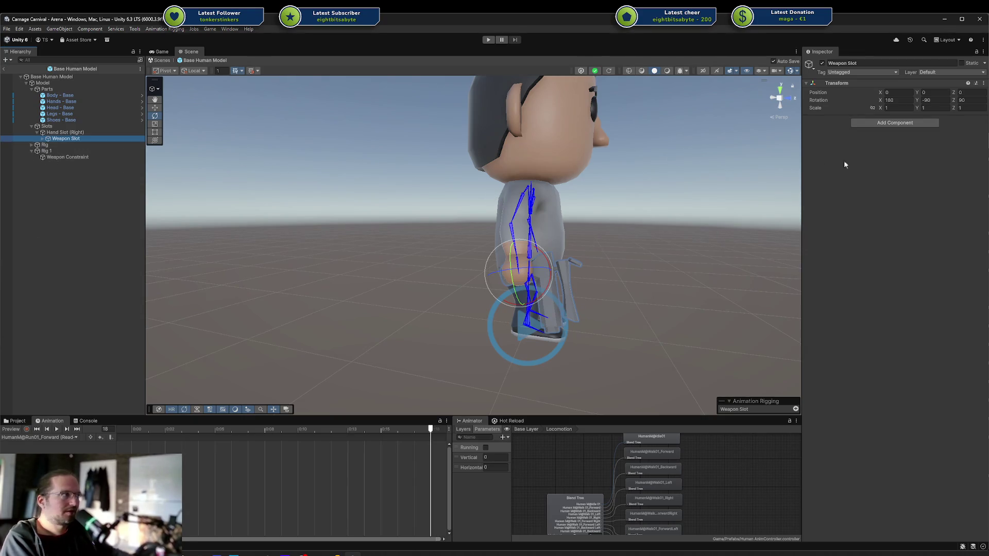
{"action": "left_click", "coordinate": [940, 101]}
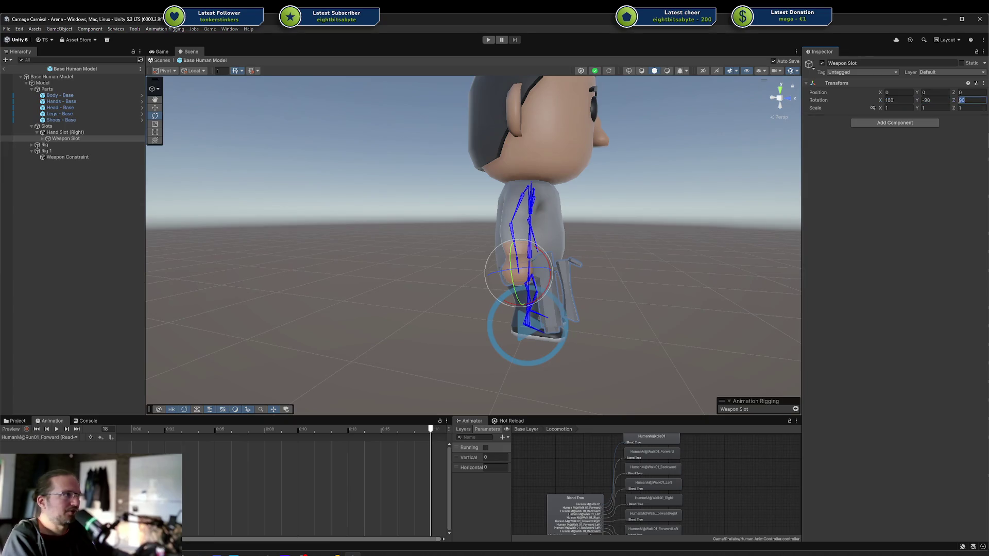
{"action": "key", "text": "Return"}
{"action": "left_click_drag", "start_coordinate": [644, 281], "coordinate": [691, 296]}
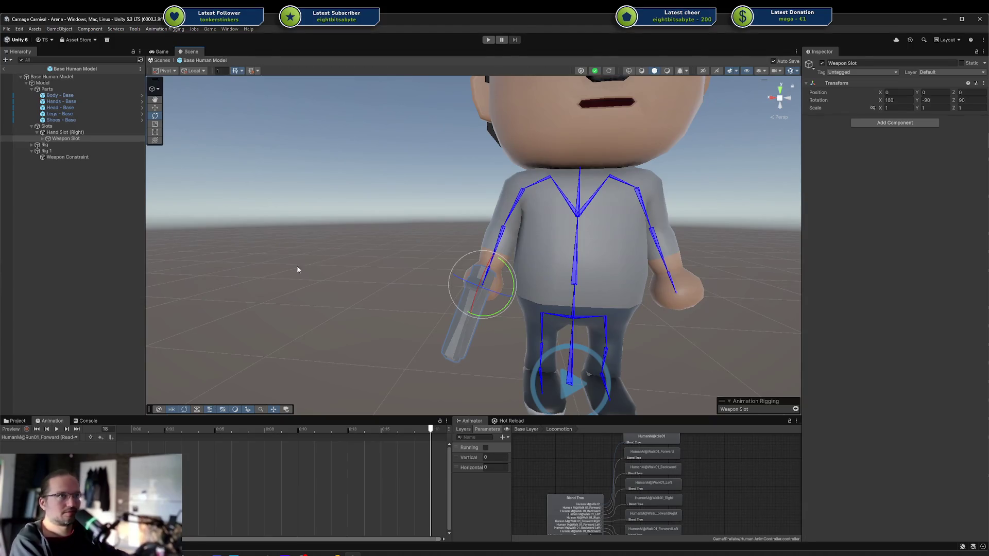
{"action": "left_click", "coordinate": [8, 29]}
In Rider, commit the Base Human Model prefab with a generated right-hand slot message and push it.
{"action": "key", "text": "alt+Tab"}
{"action": "key", "text": "alt+Tab"}
{"action": "key", "text": "alt+shift+Tab"}
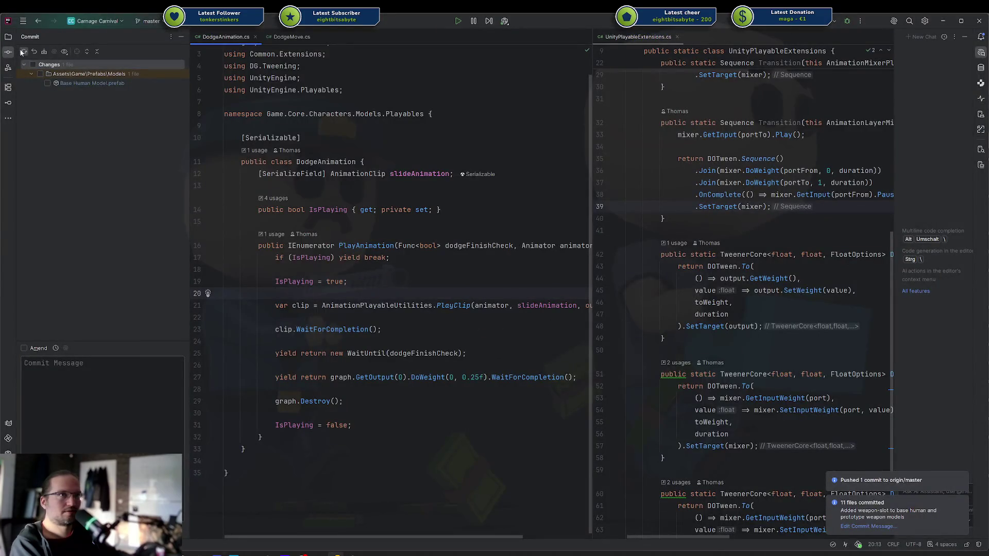
{"action": "left_click", "coordinate": [37, 66]}
{"action": "left_click", "coordinate": [66, 348]}
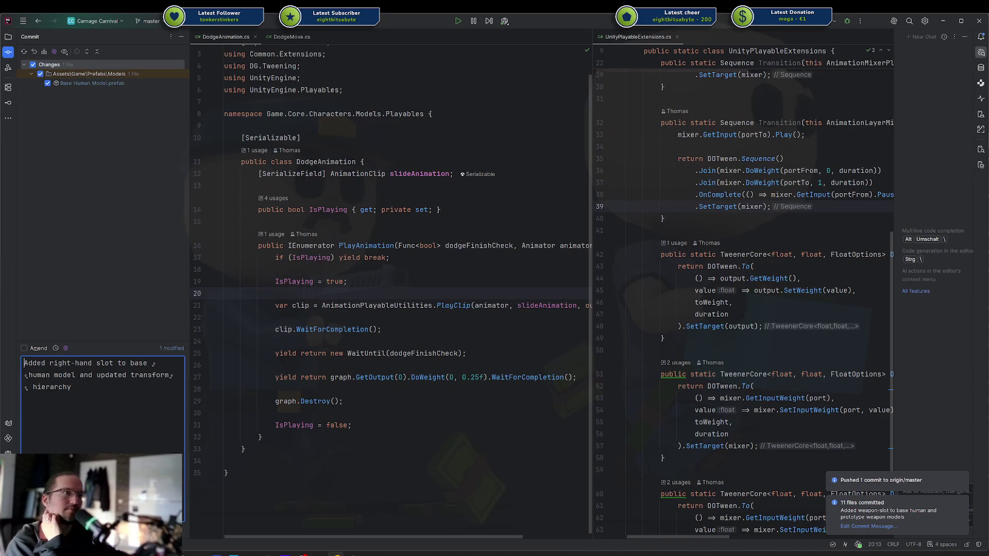
{"action": "key", "text": "ctrl+Return"}
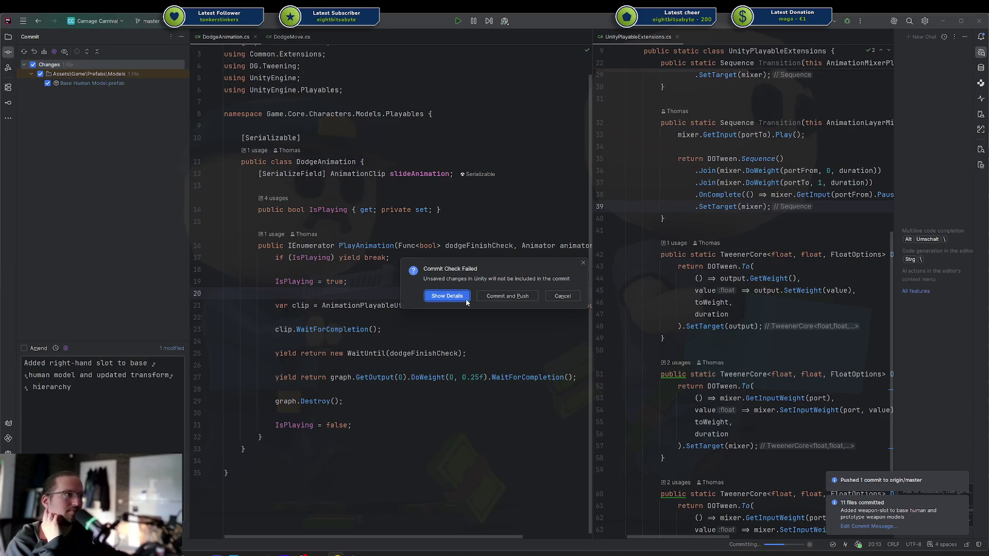
{"action": "left_click", "coordinate": [501, 297]}
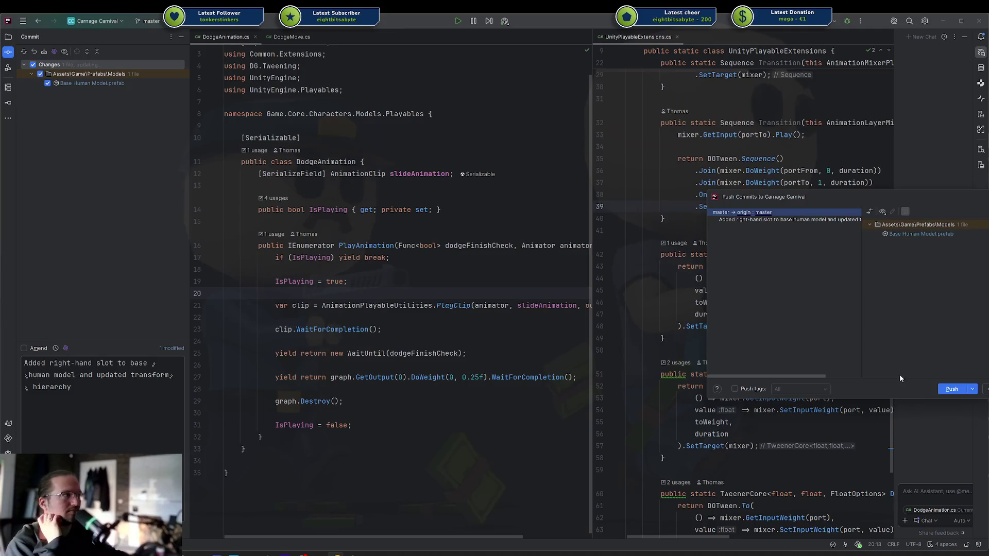
{"action": "left_click", "coordinate": [952, 389]}
{"action": "left_click", "coordinate": [357, 554]}
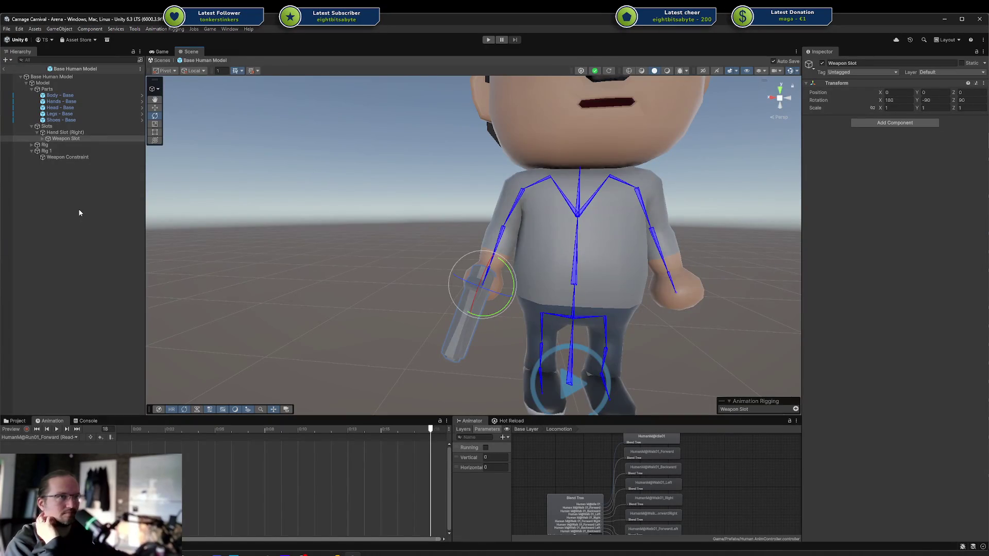
Create an empty child of Rig 1 named 'IK Left Arm'.
{"action": "scroll", "coordinate": [551, 235], "scroll_direction": "down", "scroll_amount": 2}
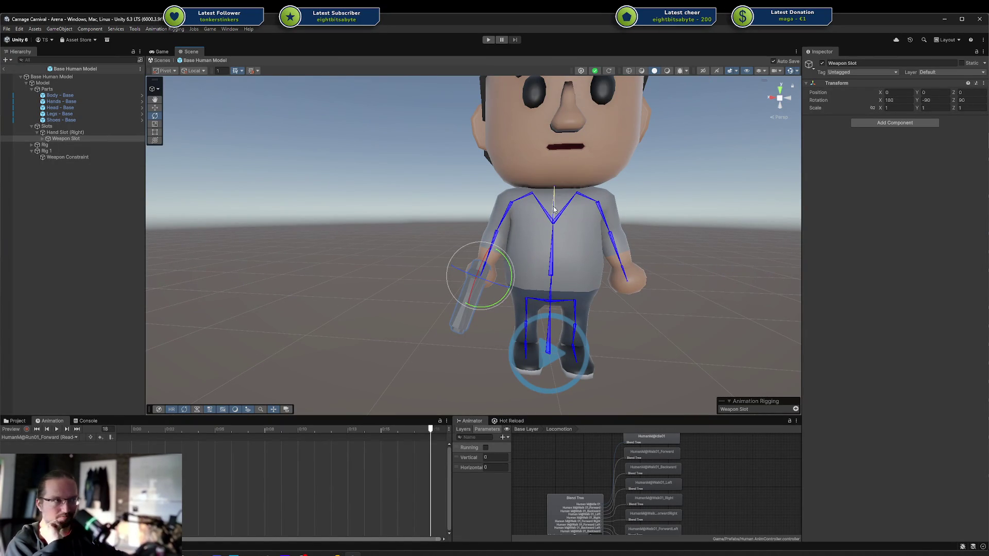
{"action": "mouse_move", "coordinate": [499, 261]}
{"action": "left_mouse_down", "text": "alt"}
{"action": "mouse_move", "coordinate": [543, 316]}
{"action": "mouse_move", "coordinate": [504, 300]}
{"action": "left_mouse_up", "text": "alt"}
{"action": "left_click", "coordinate": [48, 179]}
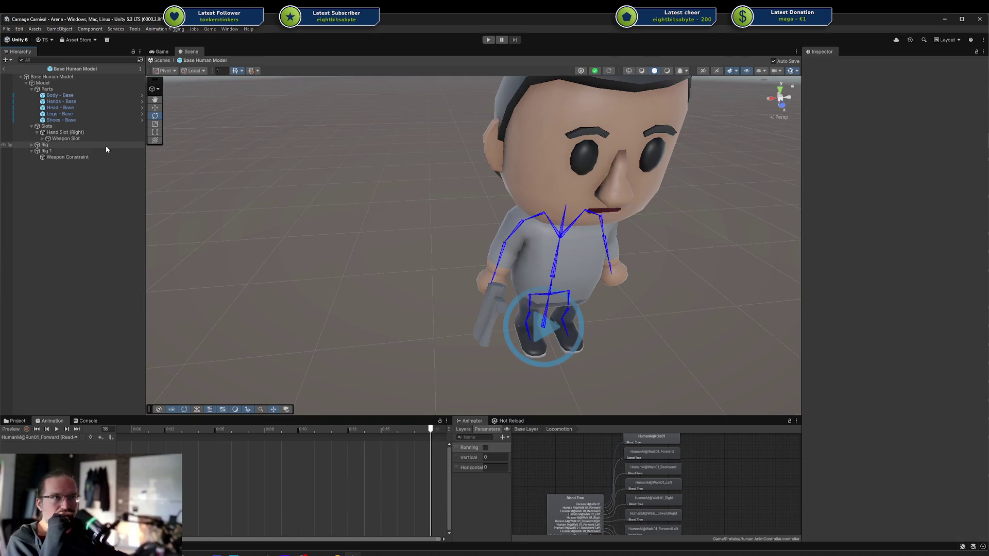
{"action": "left_click", "coordinate": [66, 149]}
{"action": "right_click", "coordinate": [66, 150]}
{"action": "left_click", "coordinate": [104, 292]}
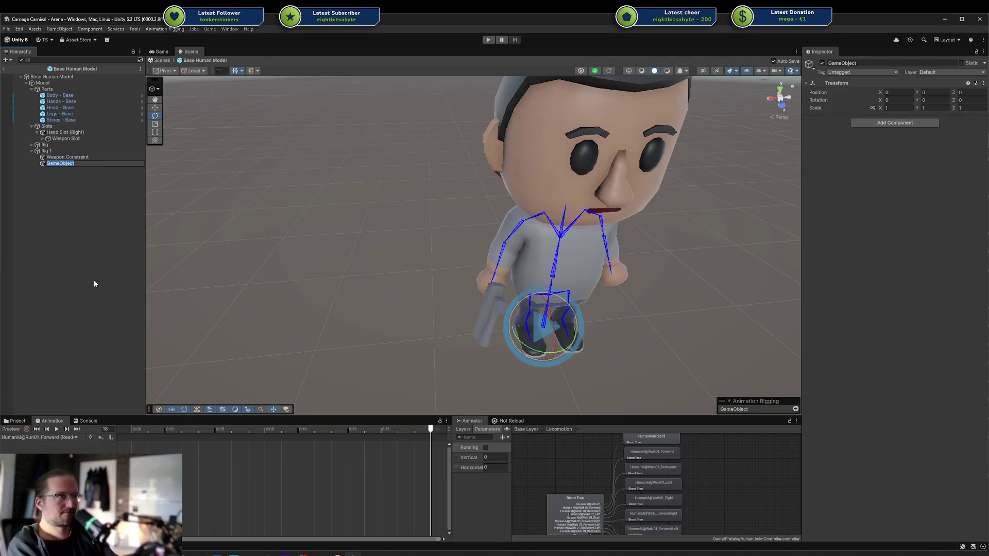
{"action": "type", "text": "IK Left"}
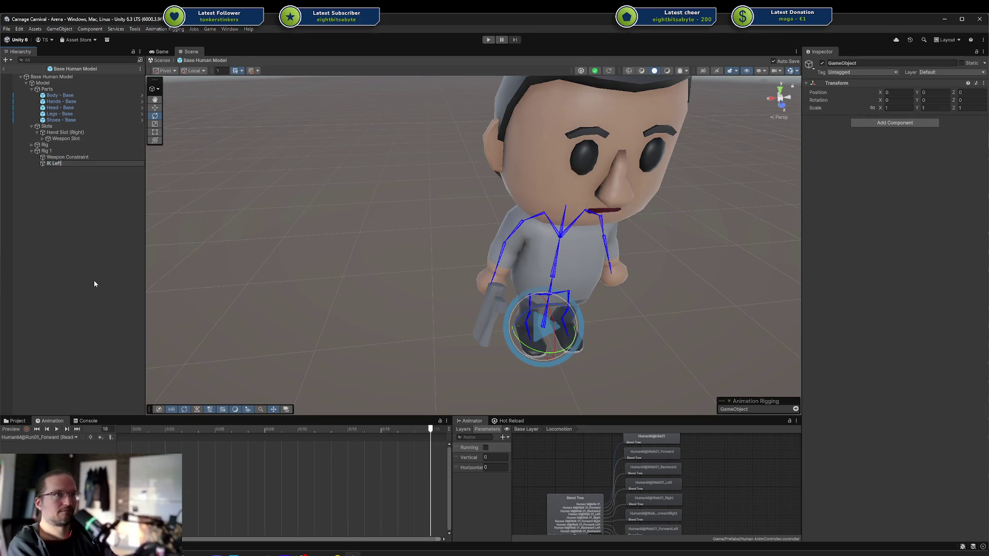
{"action": "type", "text": " Hand"}
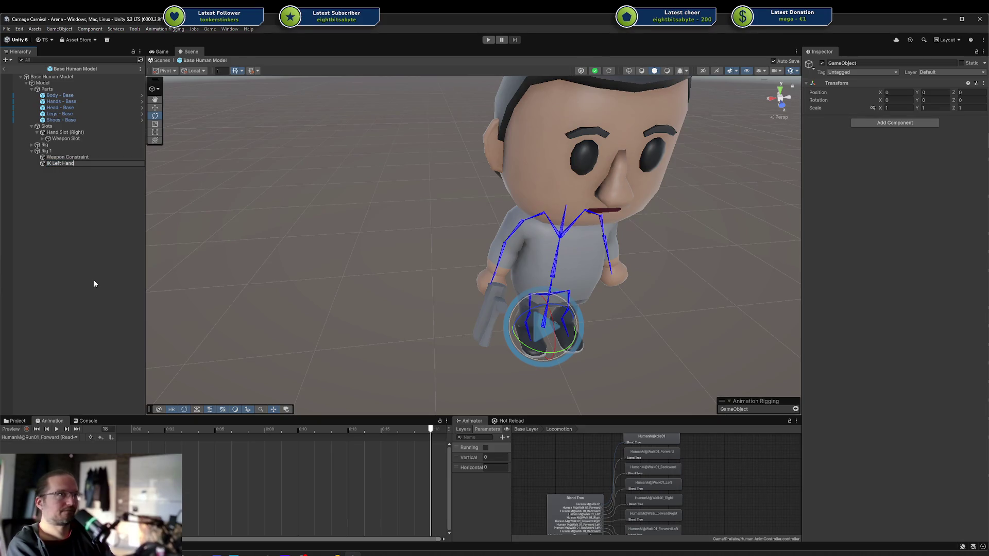
{"action": "key", "text": "BackSpace"}
{"action": "key", "text": "BackSpace"}
{"action": "key", "text": "BackSpace"}
{"action": "type", "text": "Arm"}
{"action": "key", "text": "Return"}
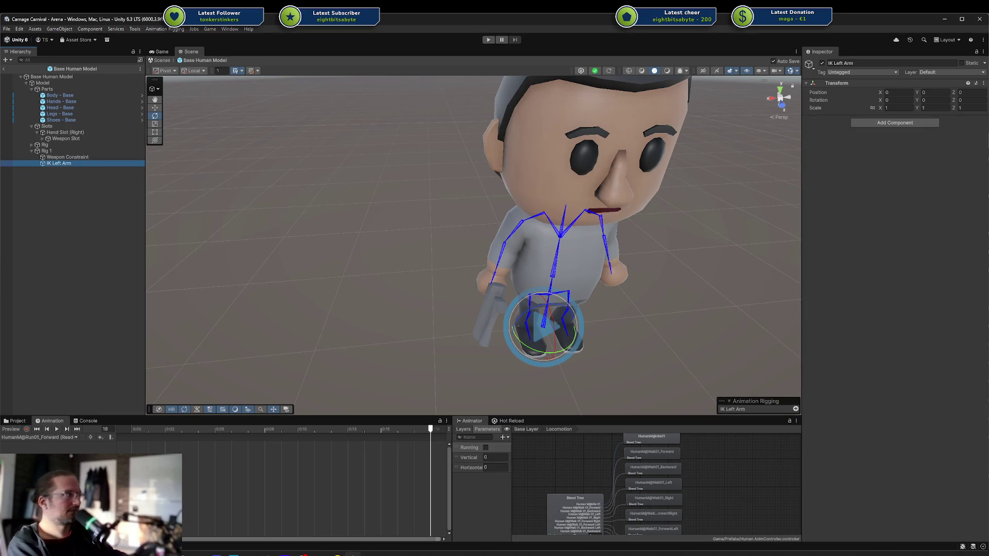
Add a Two Bone IK Constraint component to IK Left Arm.
{"action": "left_click", "coordinate": [889, 124]}
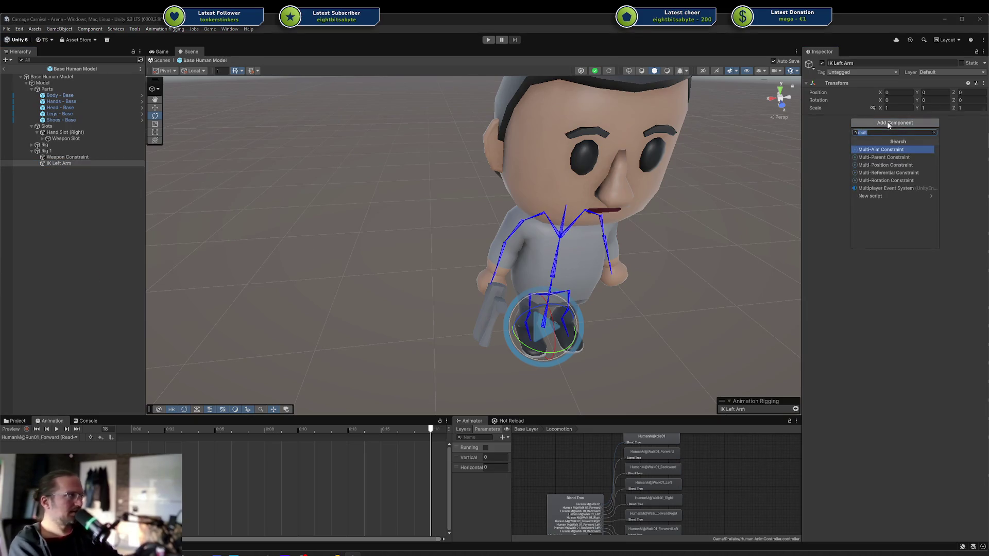
{"action": "type", "text": "ik"}
{"action": "key", "text": "Down"}
{"action": "key", "text": "Down"}
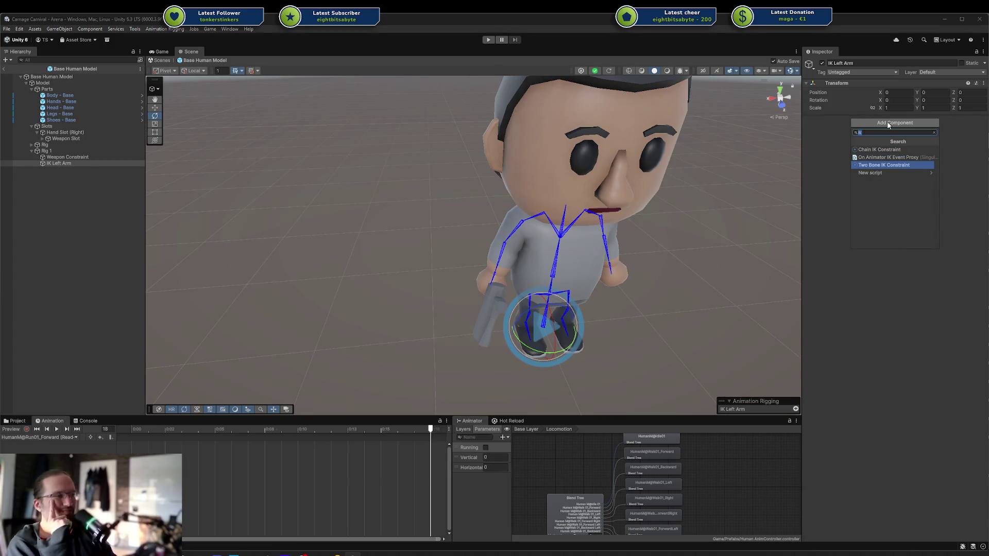
{"action": "key", "text": "Up"}
{"action": "key", "text": "Up"}
{"action": "key", "text": "Down"}
{"action": "key", "text": "Down"}
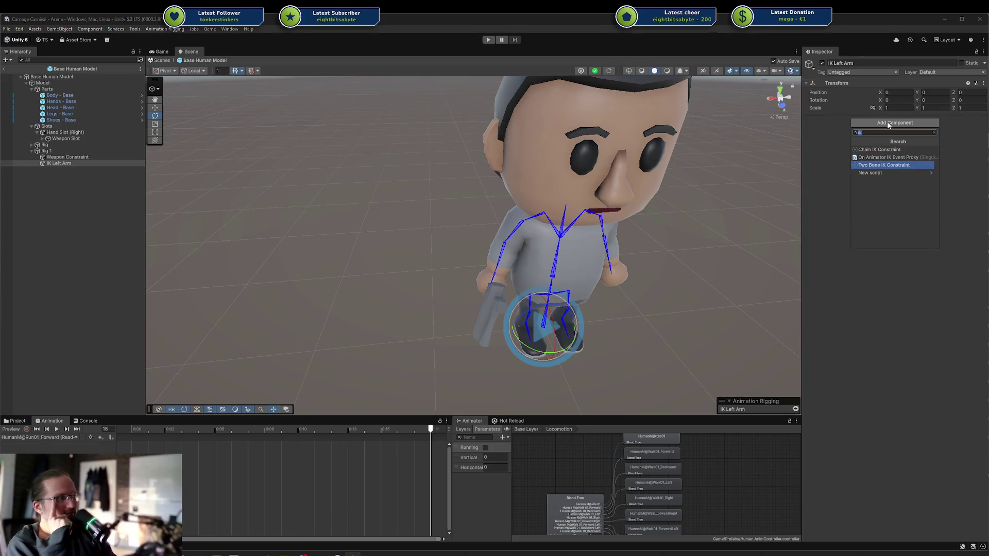
{"action": "key", "text": "Return"}
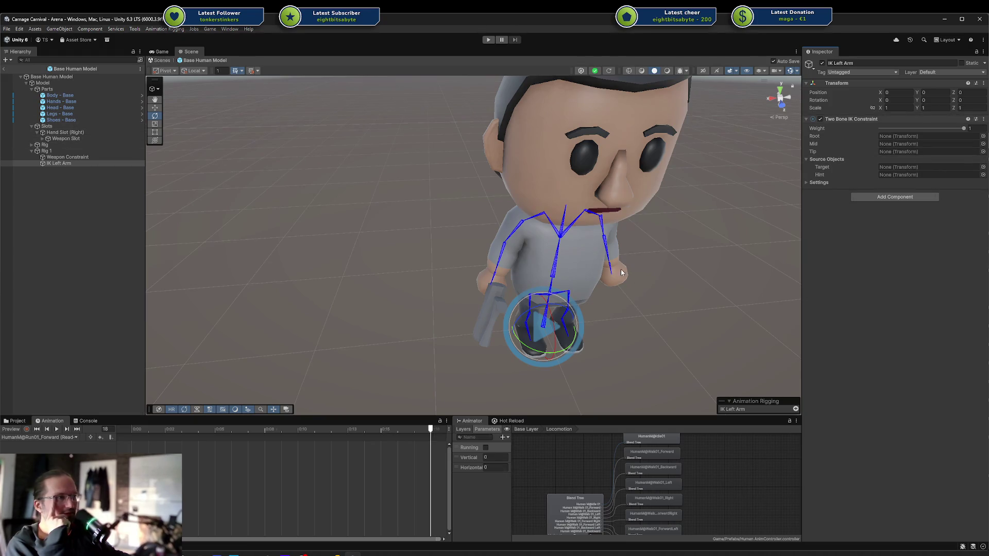
{"action": "left_click", "coordinate": [487, 281]}
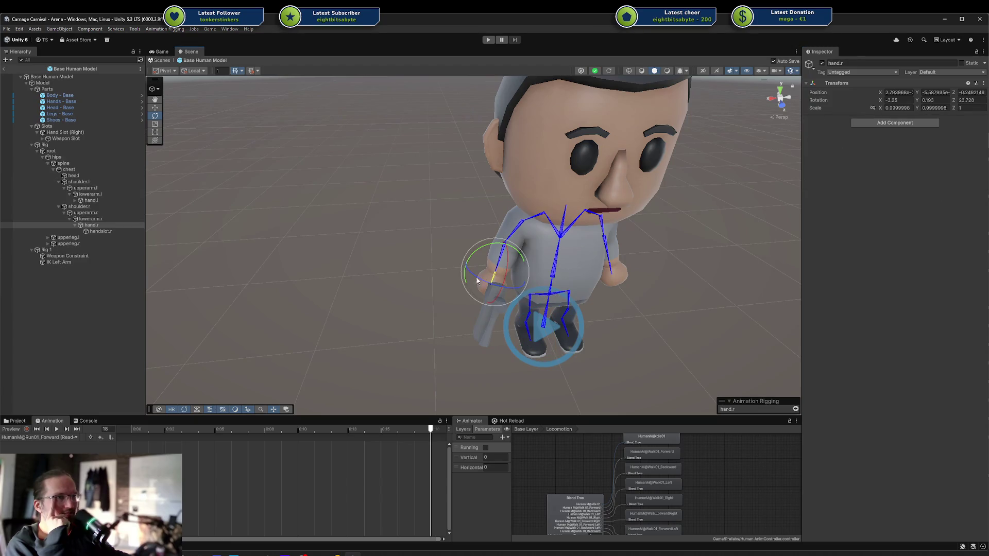
Set hand.l as the tip and auto-set up the upperarm.l–lowerarm.l–hand.l chain with target and hint.
{"action": "left_click", "coordinate": [610, 270]}
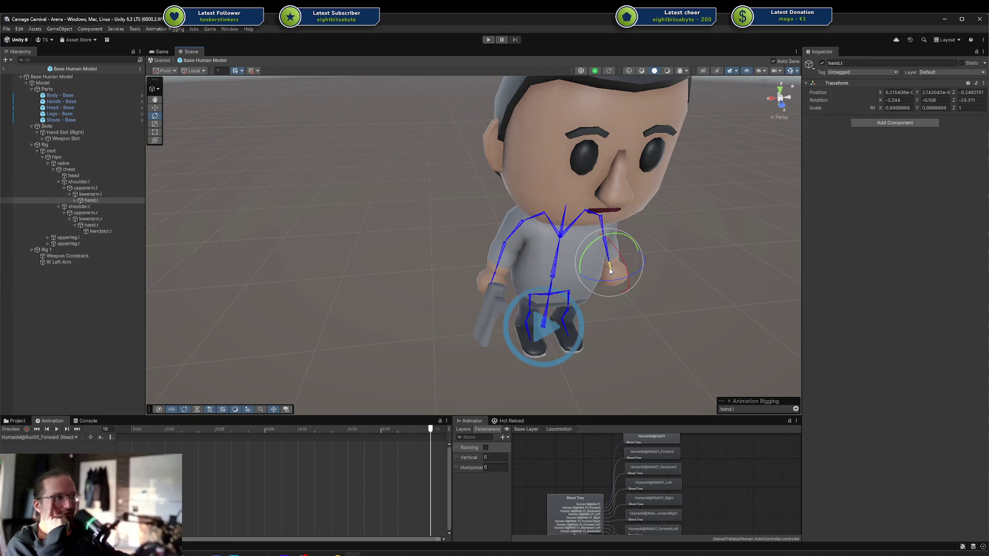
{"action": "left_click", "coordinate": [64, 263]}
{"action": "mouse_move", "coordinate": [92, 201]}
{"action": "left_mouse_down"}
{"action": "mouse_move", "coordinate": [924, 142]}
{"action": "mouse_move", "coordinate": [899, 150]}
{"action": "left_mouse_up"}
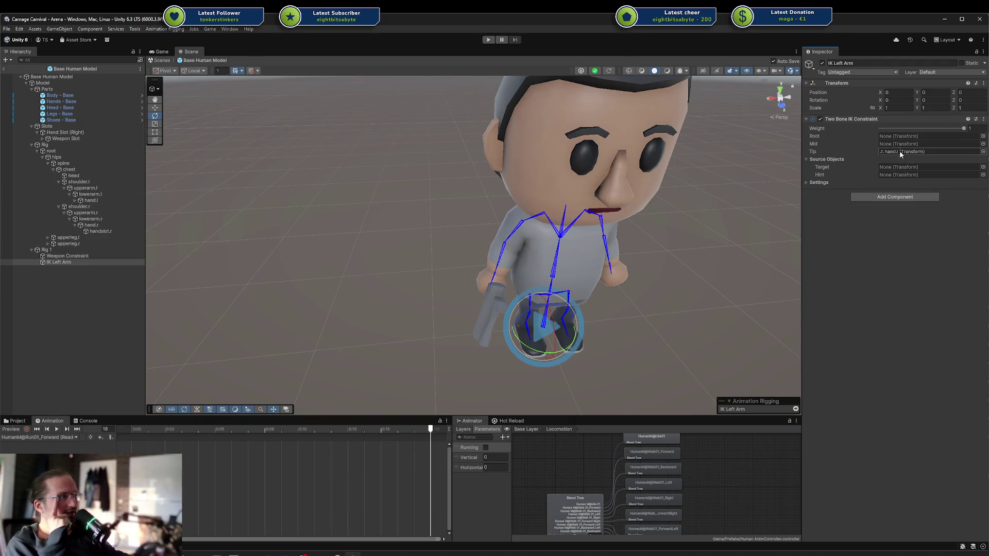
{"action": "right_click", "coordinate": [817, 150]}
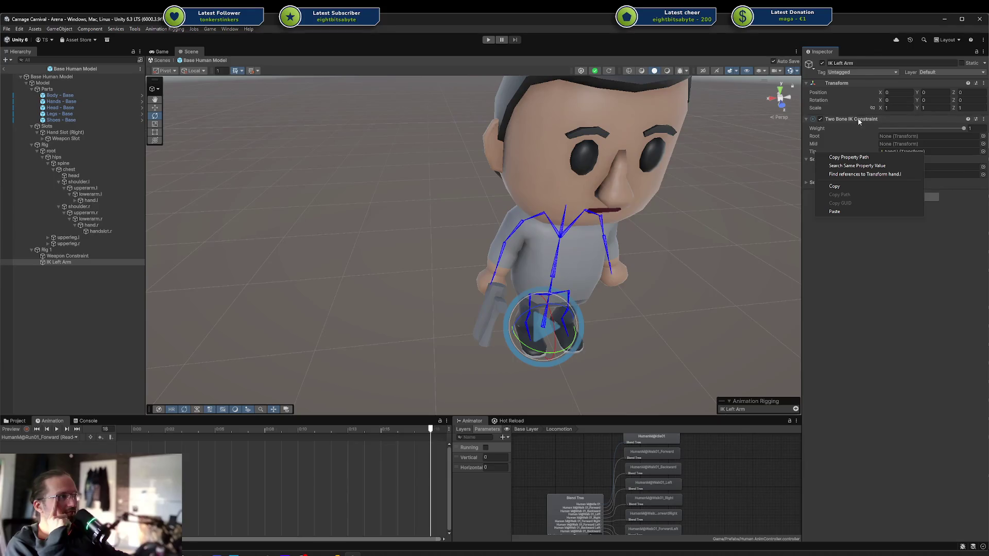
{"action": "left_click", "coordinate": [874, 175]}
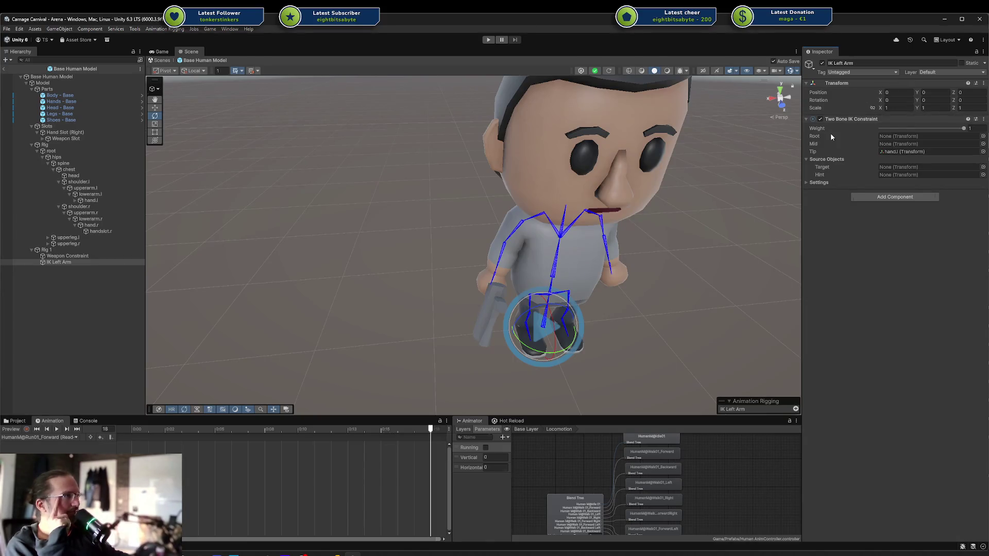
{"action": "right_click", "coordinate": [821, 142]}
{"action": "right_click", "coordinate": [817, 143]}
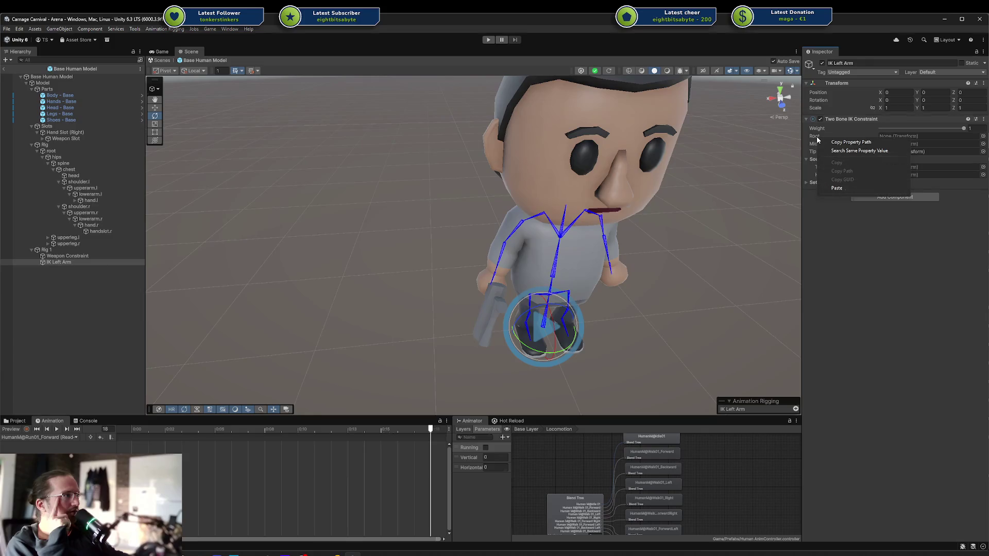
{"action": "right_click", "coordinate": [843, 119]}
{"action": "right_click", "coordinate": [844, 119]}
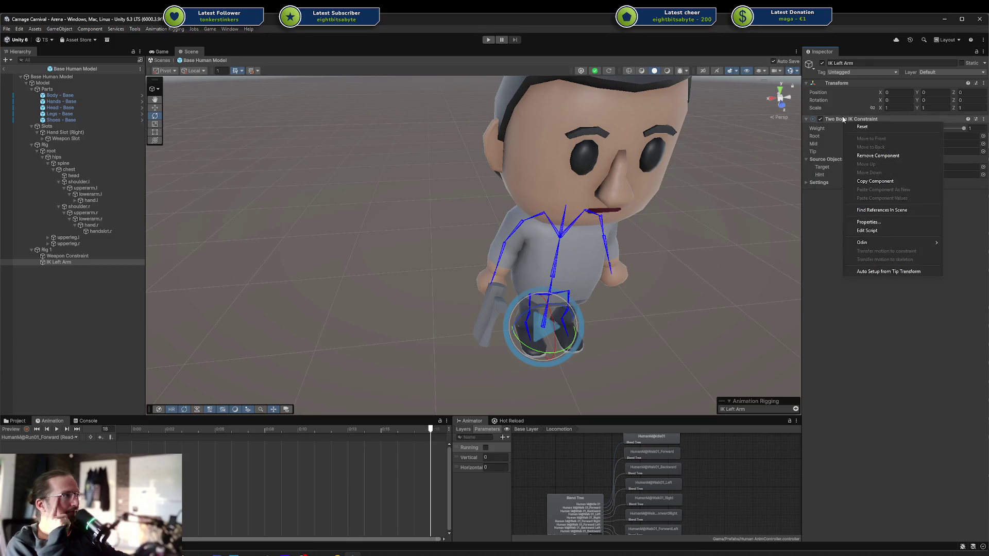
{"action": "left_click", "coordinate": [910, 272]}
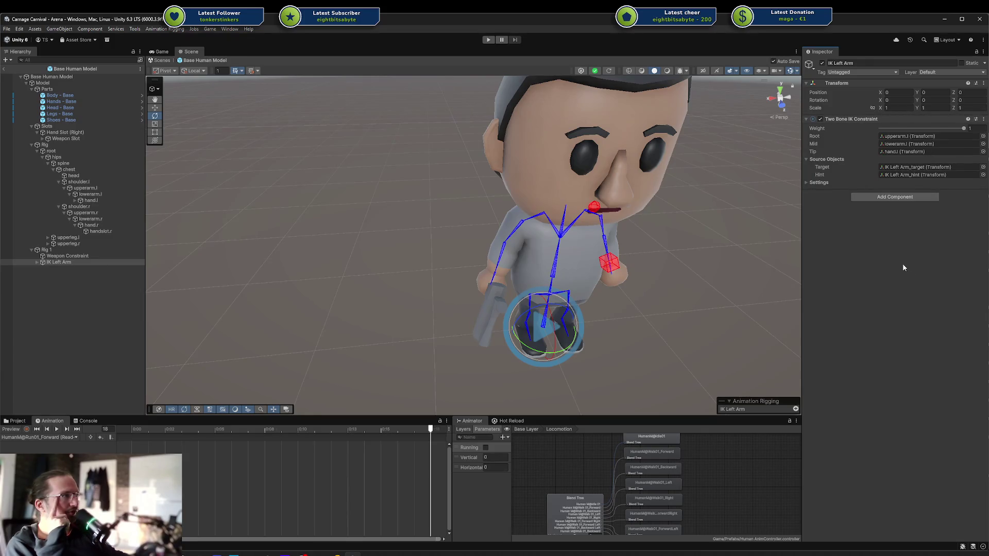
{"action": "mouse_move", "coordinate": [685, 267]}
{"action": "left_mouse_down", "text": "alt"}
{"action": "mouse_move", "coordinate": [510, 232]}
{"action": "mouse_move", "coordinate": [575, 262]}
{"action": "mouse_move", "coordinate": [557, 247]}
{"action": "left_mouse_up", "text": "alt"}
Play the run animation preview and adjust the left arm's IK target cube.
{"action": "left_click", "coordinate": [76, 273]}
{"action": "left_click", "coordinate": [69, 264]}
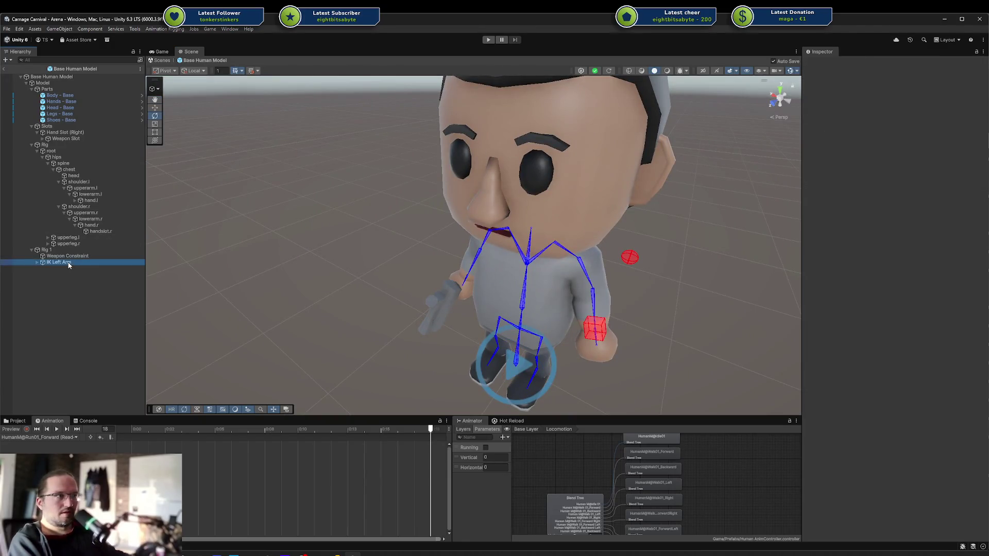
{"action": "left_click_drag", "start_coordinate": [361, 258], "coordinate": [402, 196], "text": "alt"}
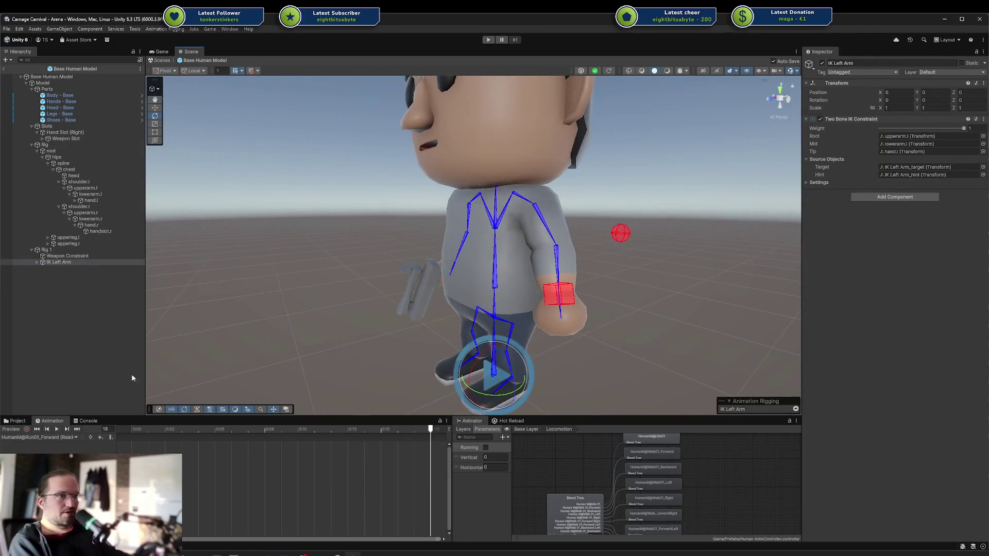
{"action": "left_click", "coordinate": [12, 430]}
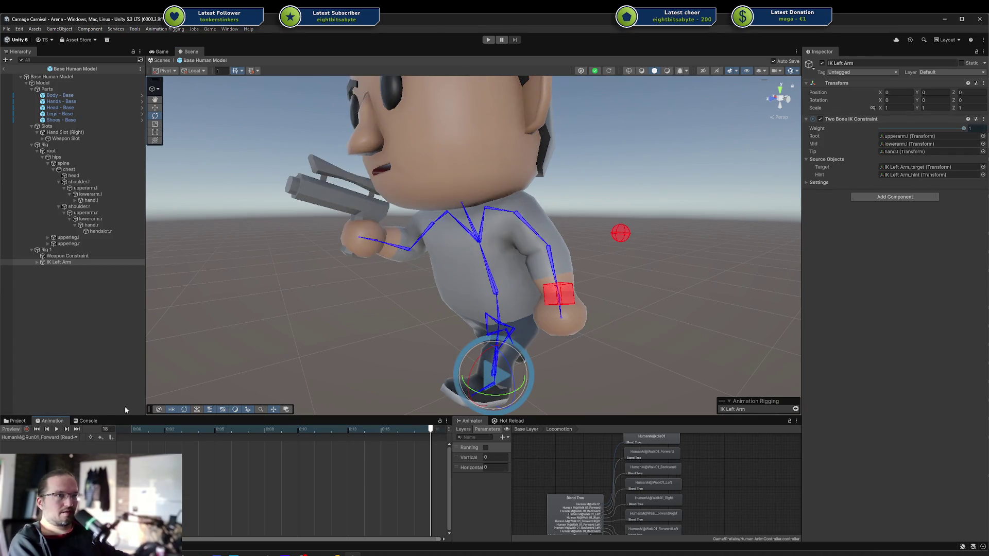
{"action": "left_click", "coordinate": [57, 430]}
{"action": "left_click", "coordinate": [560, 295]}
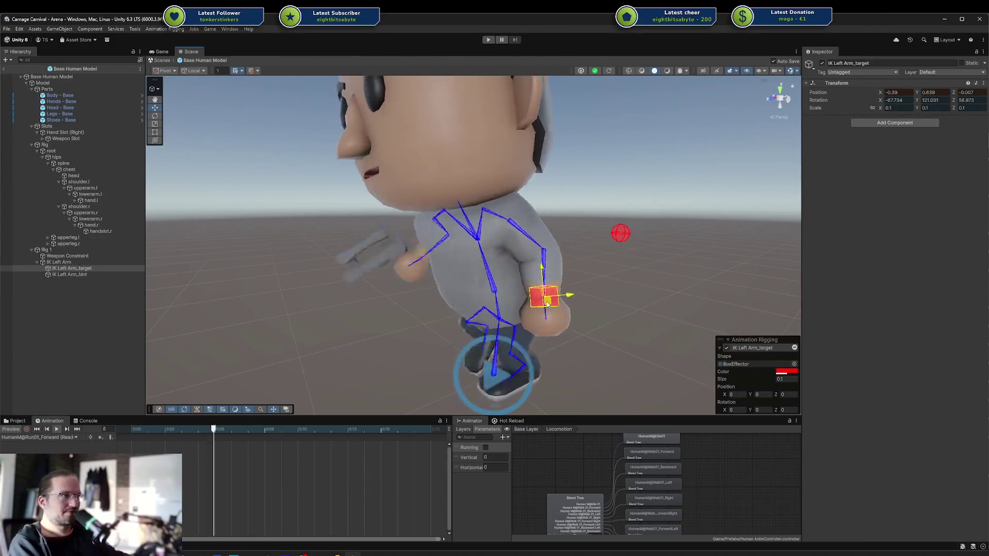
{"action": "mouse_move", "coordinate": [606, 268]}
{"action": "left_mouse_down"}
{"action": "mouse_move", "coordinate": [467, 346]}
{"action": "mouse_move", "coordinate": [387, 350]}
{"action": "mouse_move", "coordinate": [396, 283]}
{"action": "mouse_move", "coordinate": [438, 303]}
{"action": "mouse_move", "coordinate": [511, 308]}
{"action": "mouse_move", "coordinate": [513, 274]}
{"action": "mouse_move", "coordinate": [588, 308]}
{"action": "mouse_move", "coordinate": [98, 224]}
{"action": "left_mouse_up"}
{"action": "key", "text": "e"}
{"action": "key", "text": "w"}
Lower IK Left Arm's weight to about 0.2 and reposition the hint ball.
{"action": "left_click", "coordinate": [58, 262]}
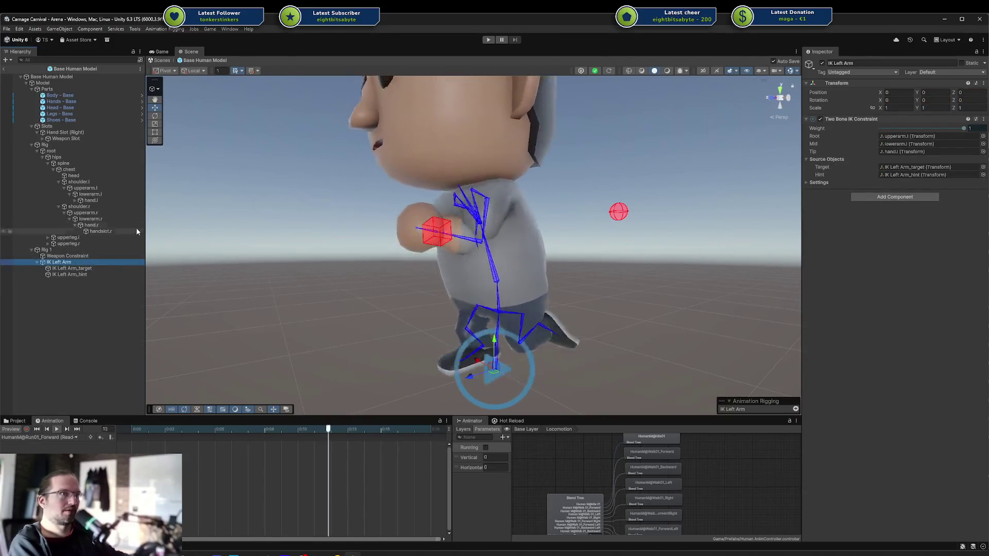
{"action": "left_click_drag", "start_coordinate": [955, 129], "coordinate": [838, 127]}
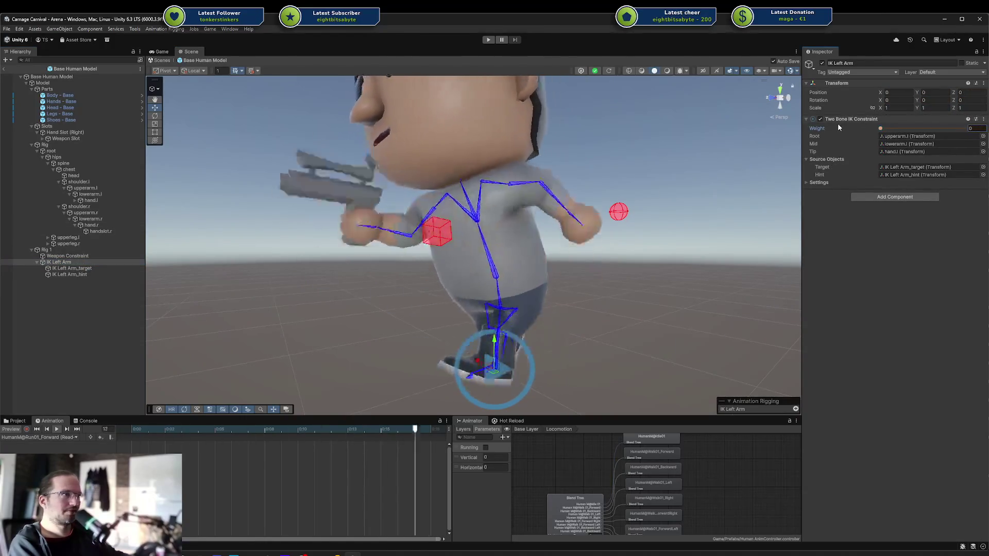
{"action": "left_click", "coordinate": [891, 128]}
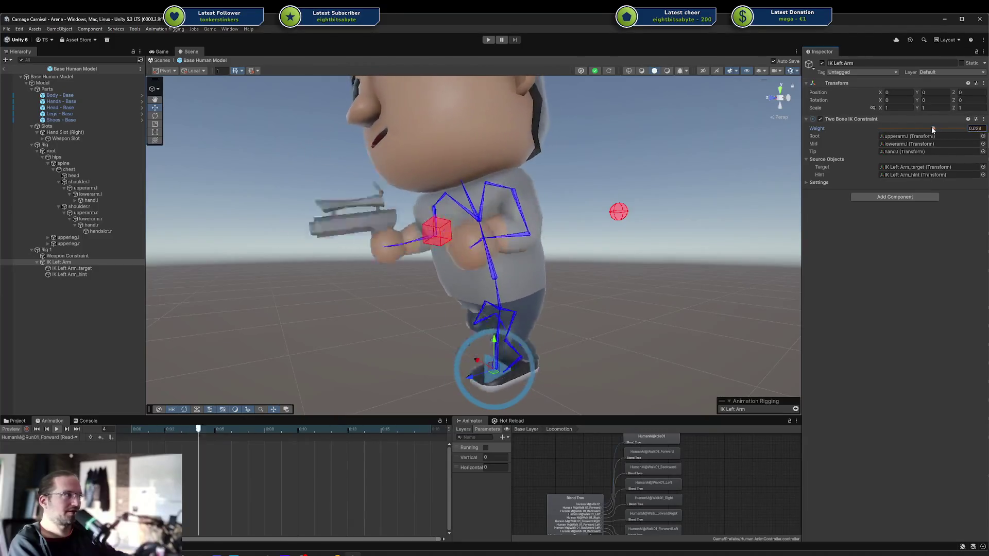
{"action": "mouse_move", "coordinate": [890, 129]}
{"action": "left_mouse_down"}
{"action": "mouse_move", "coordinate": [861, 142]}
{"action": "mouse_move", "coordinate": [929, 135]}
{"action": "left_mouse_up"}
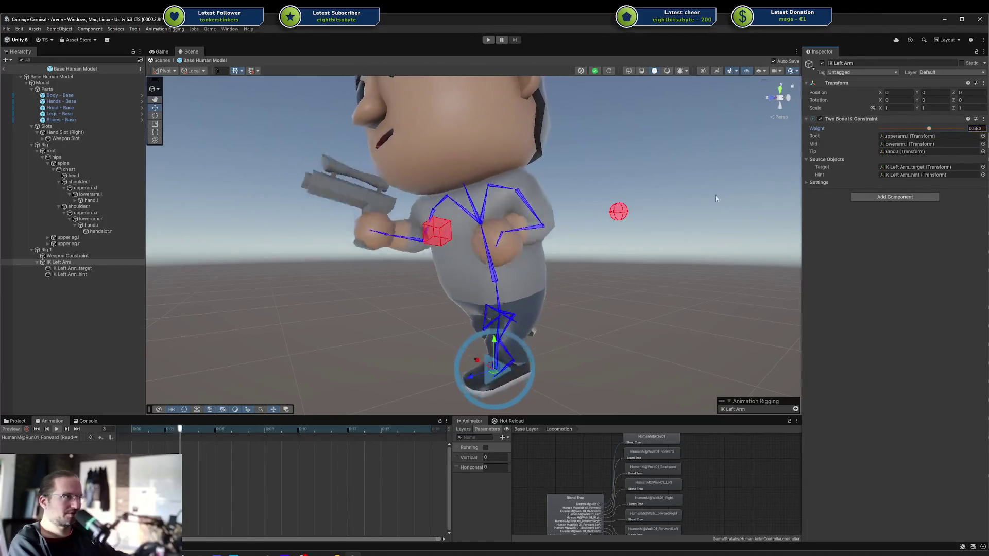
{"action": "left_click", "coordinate": [626, 218]}
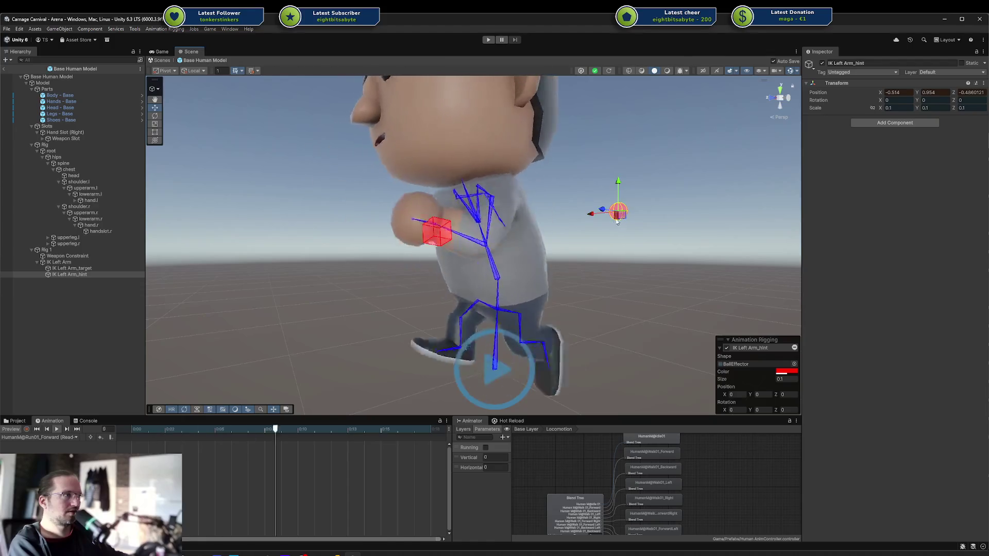
{"action": "left_click_drag", "start_coordinate": [626, 218], "coordinate": [633, 244]}
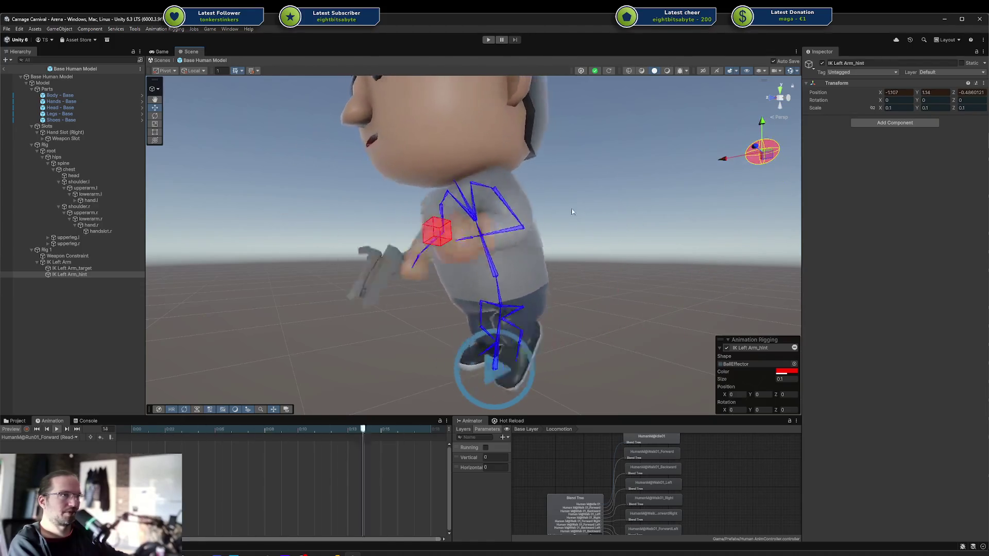
{"action": "left_click", "coordinate": [628, 230]}
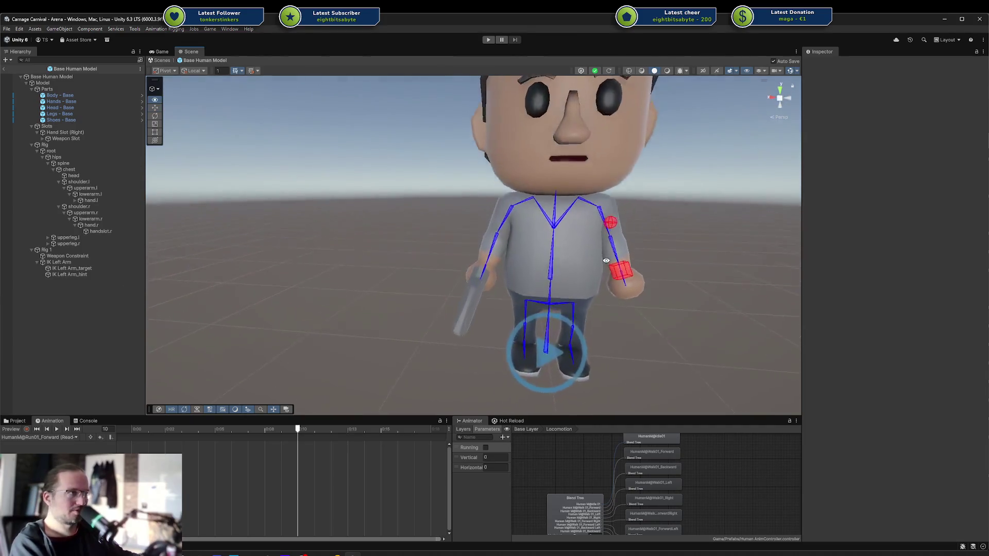
{"action": "left_click", "coordinate": [47, 251]}
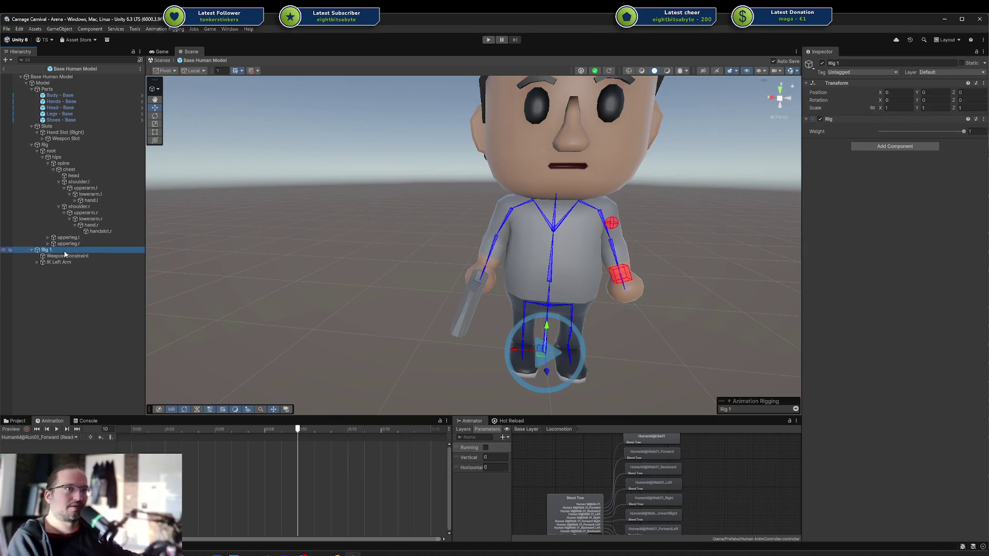
Create 'IK Right Arm' under Rig 1 with a Two Bone IK Constraint.
{"action": "right_click", "coordinate": [64, 252]}
{"action": "left_click", "coordinate": [92, 372]}
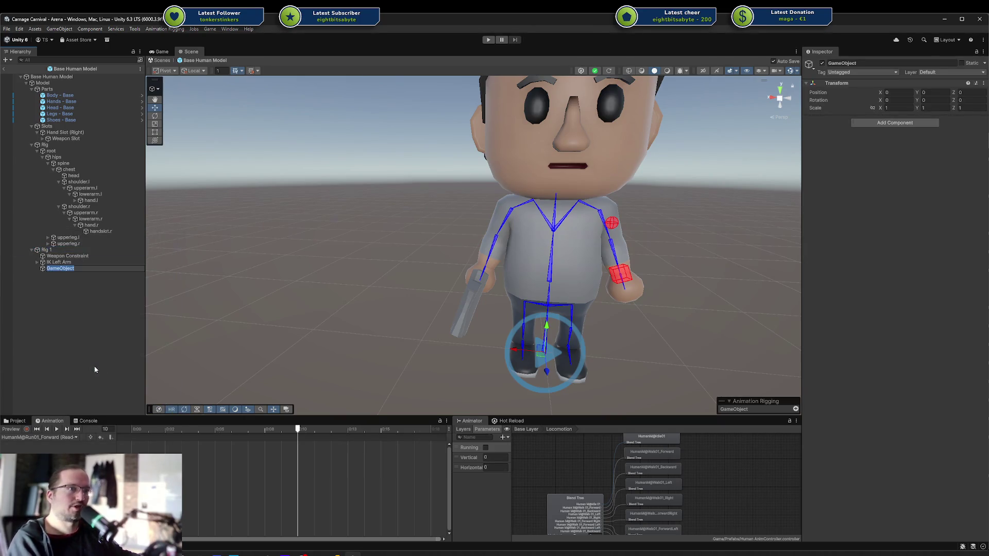
{"action": "type", "text": "IK Ri"}
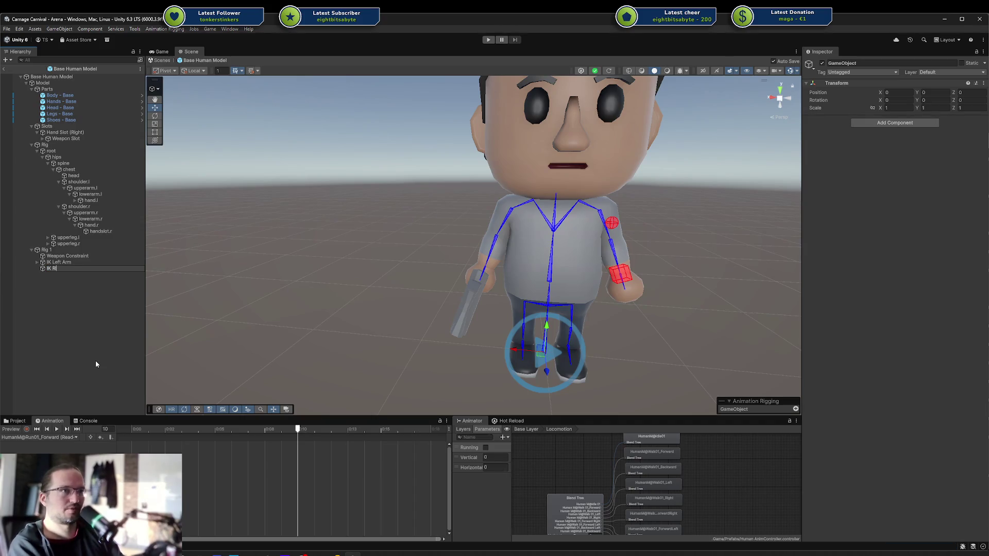
{"action": "type", "text": "ght Arm"}
{"action": "key", "text": "Return"}
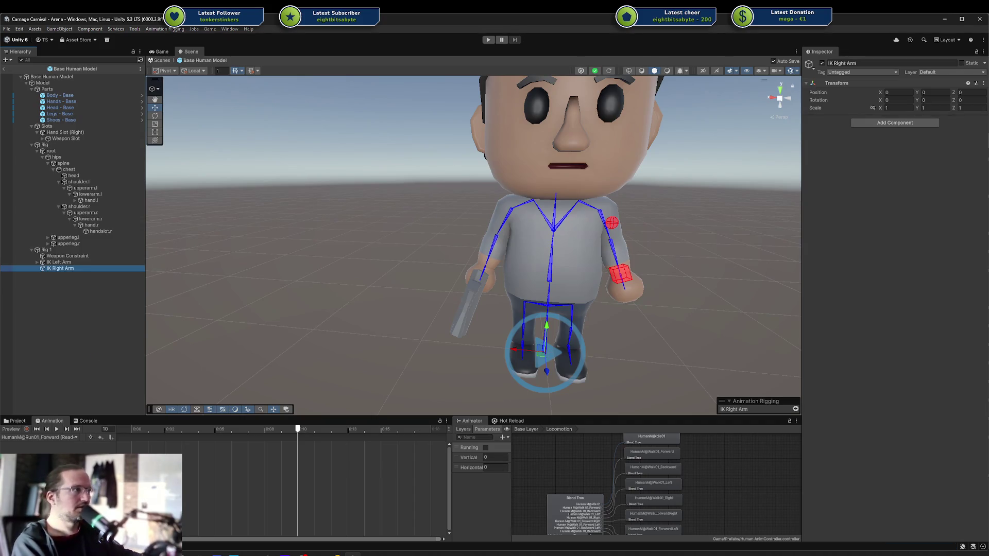
{"action": "left_click", "coordinate": [859, 123]}
{"action": "type", "text": "IK"}
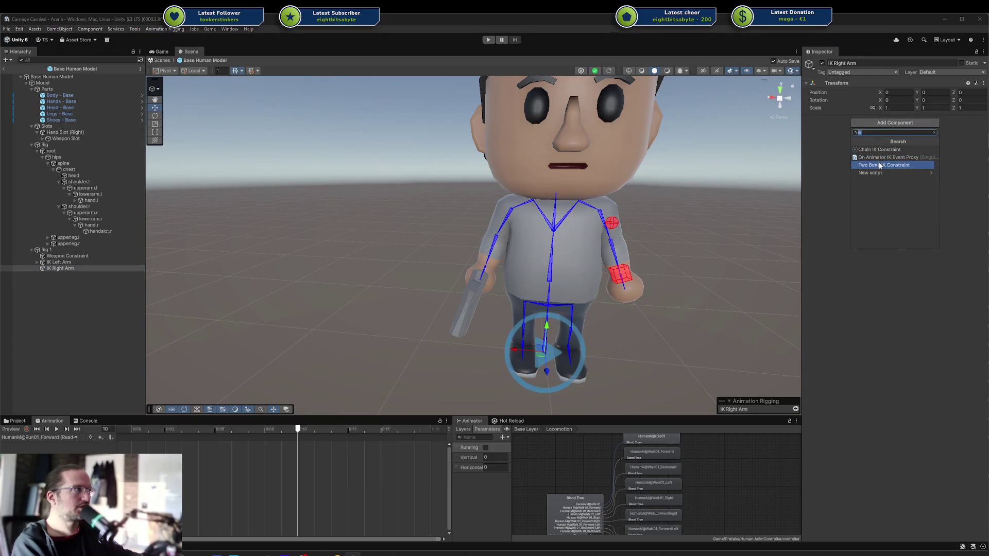
{"action": "left_click", "coordinate": [881, 166]}
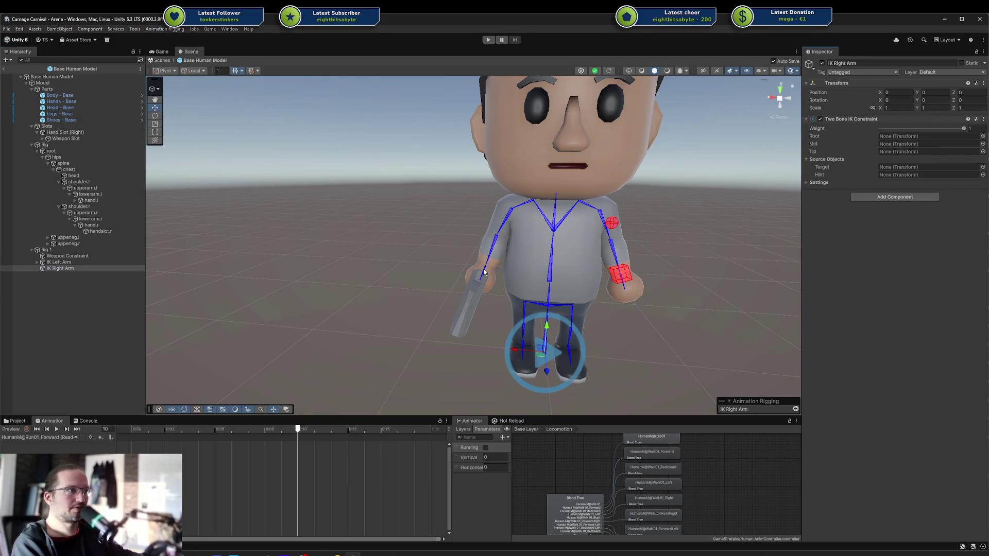
Auto-set up the constraint from handslot.r as tip and preview the run animation.
{"action": "left_click_drag", "start_coordinate": [101, 232], "coordinate": [904, 151]}
{"action": "right_click", "coordinate": [870, 122]}
{"action": "left_click", "coordinate": [895, 258]}
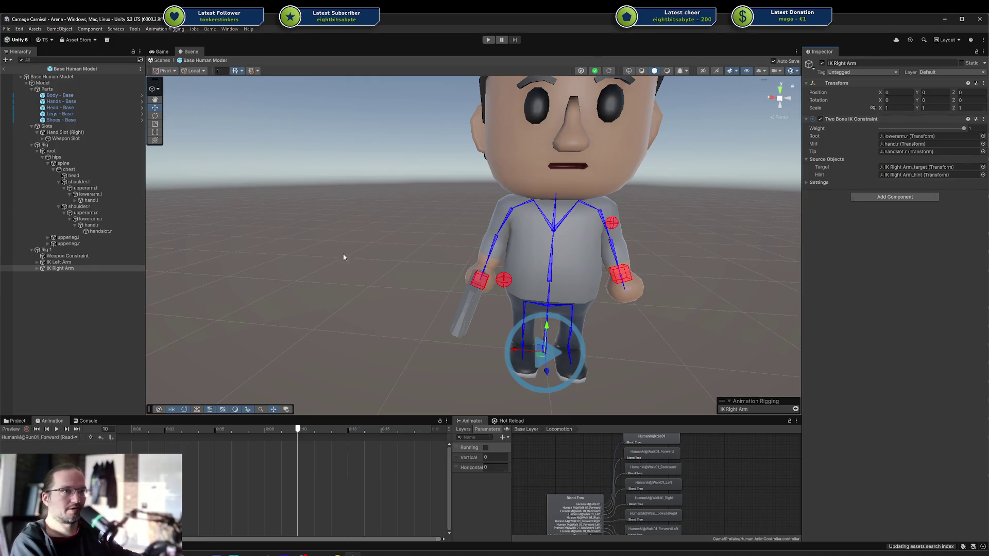
{"action": "left_click", "coordinate": [12, 429]}
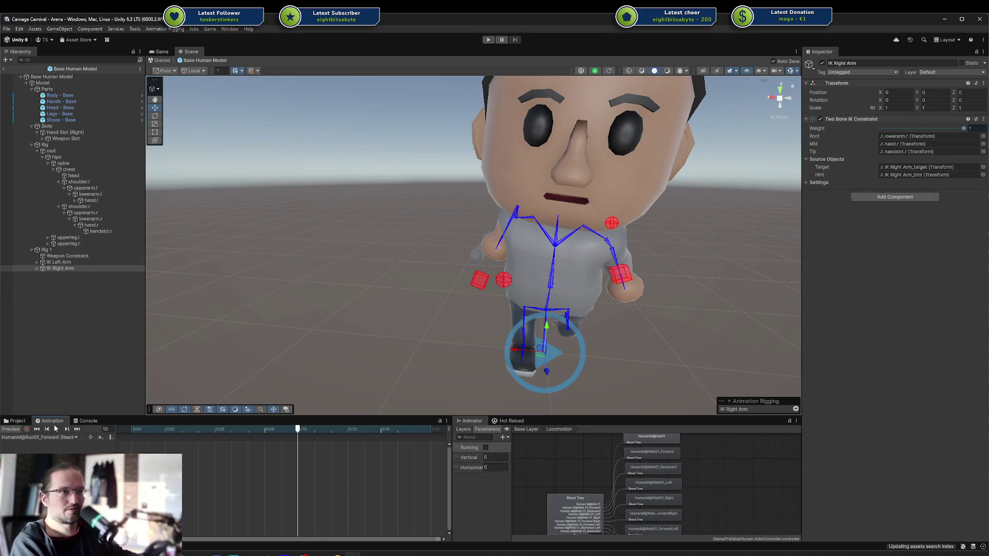
{"action": "left_click", "coordinate": [55, 431]}
{"action": "left_click_drag", "start_coordinate": [515, 242], "coordinate": [783, 239]}
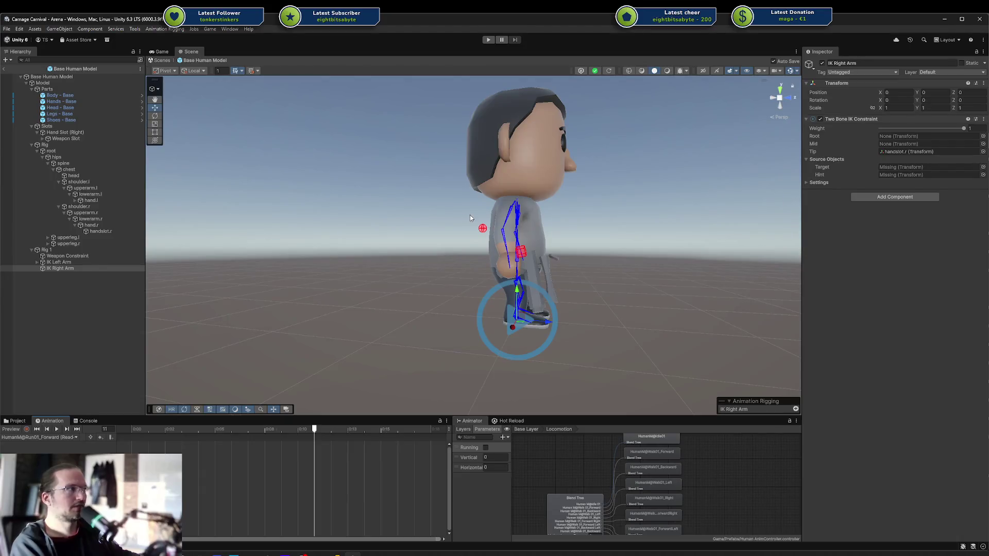
Change the tip to hand.r, re-run Auto Setup, and replay the run preview.
{"action": "left_click_drag", "start_coordinate": [91, 225], "coordinate": [899, 151]}
{"action": "right_click", "coordinate": [859, 123]}
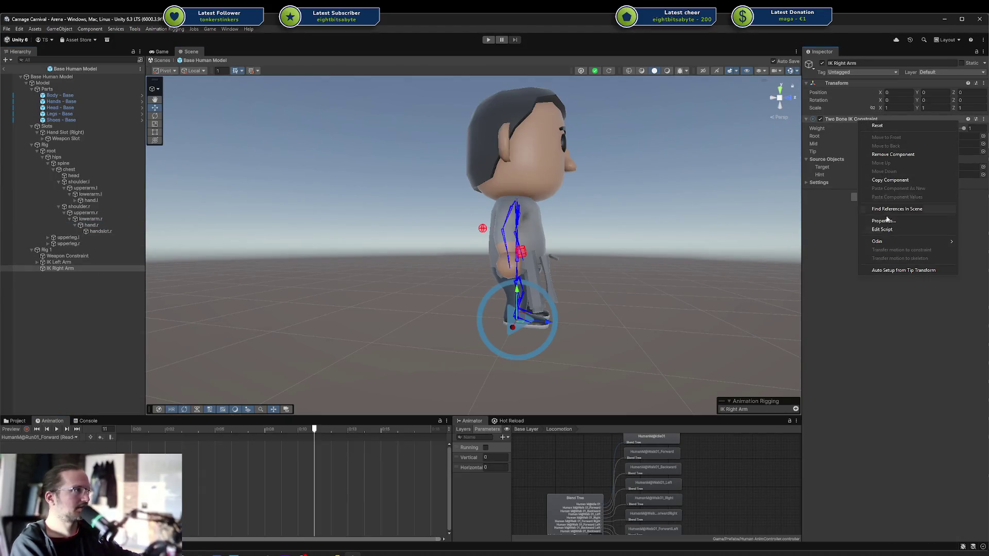
{"action": "left_click", "coordinate": [878, 269]}
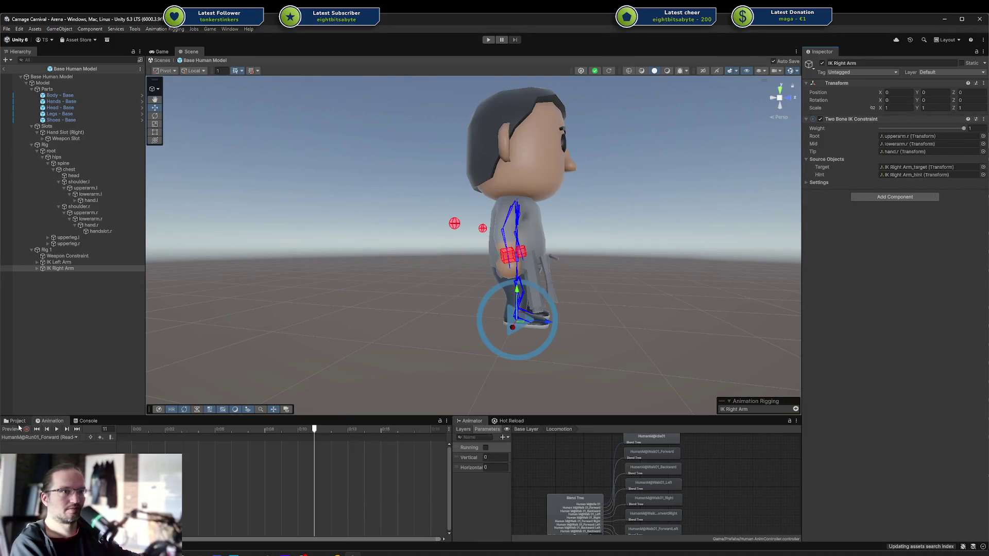
{"action": "left_click", "coordinate": [19, 428]}
{"action": "left_click", "coordinate": [57, 429]}
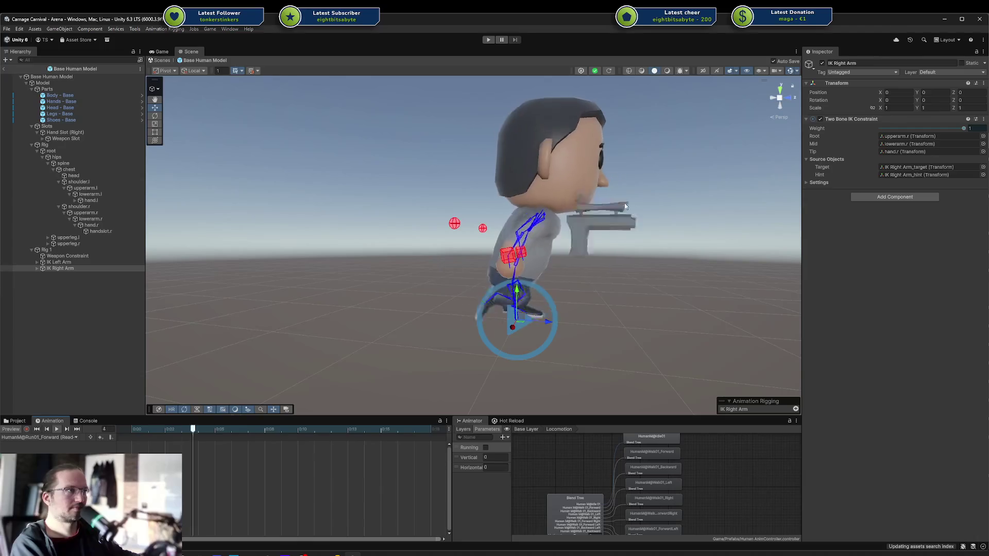
{"action": "left_click_drag", "start_coordinate": [453, 242], "coordinate": [720, 253], "text": "alt"}
{"action": "scroll", "coordinate": [551, 240], "scroll_direction": "down", "scroll_amount": 5}
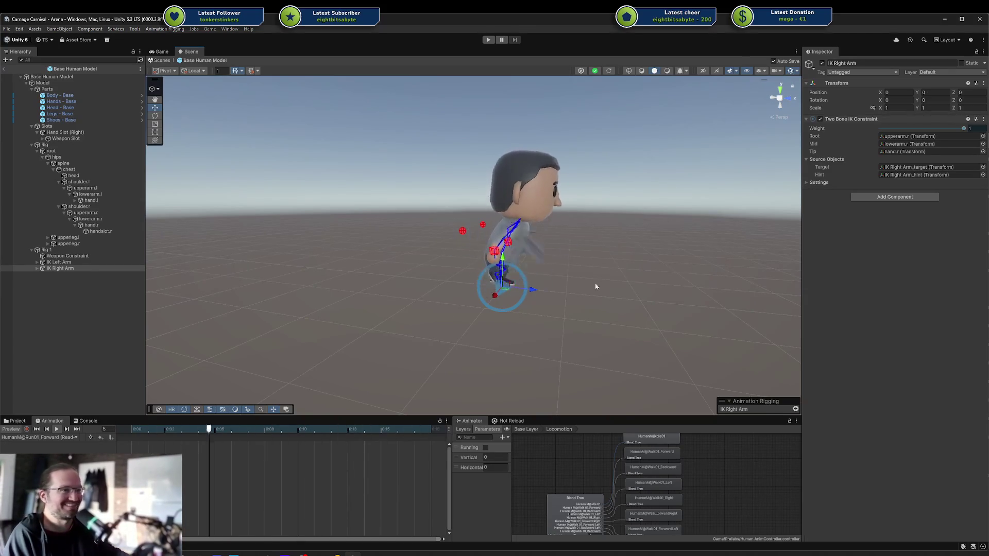
Drop the weight of both IK Left Arm and IK Right Arm to 0, then enter Play Mode.
{"action": "left_click", "coordinate": [78, 263], "text": "ctrl"}
{"action": "left_click_drag", "start_coordinate": [964, 129], "coordinate": [876, 129]}
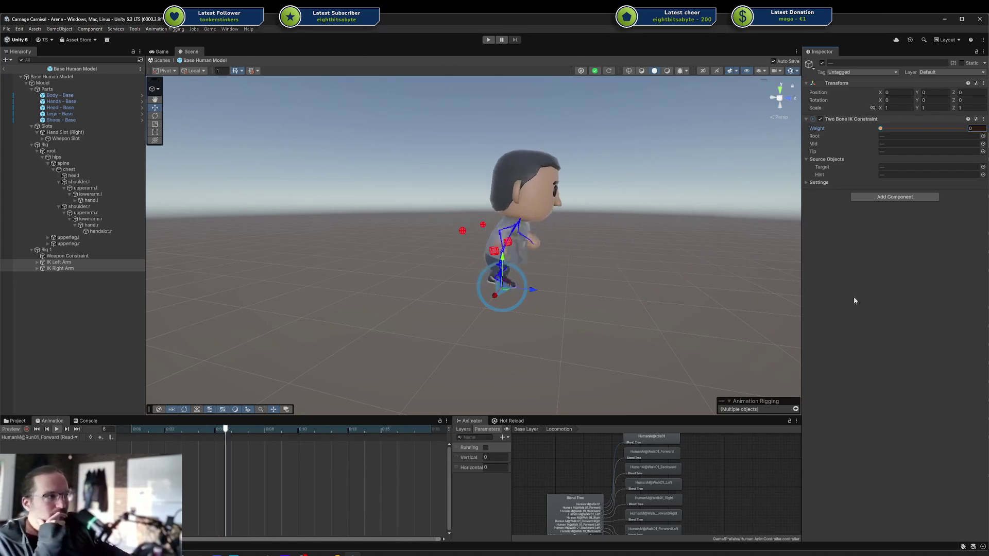
{"action": "key", "text": "ctrl+p"}
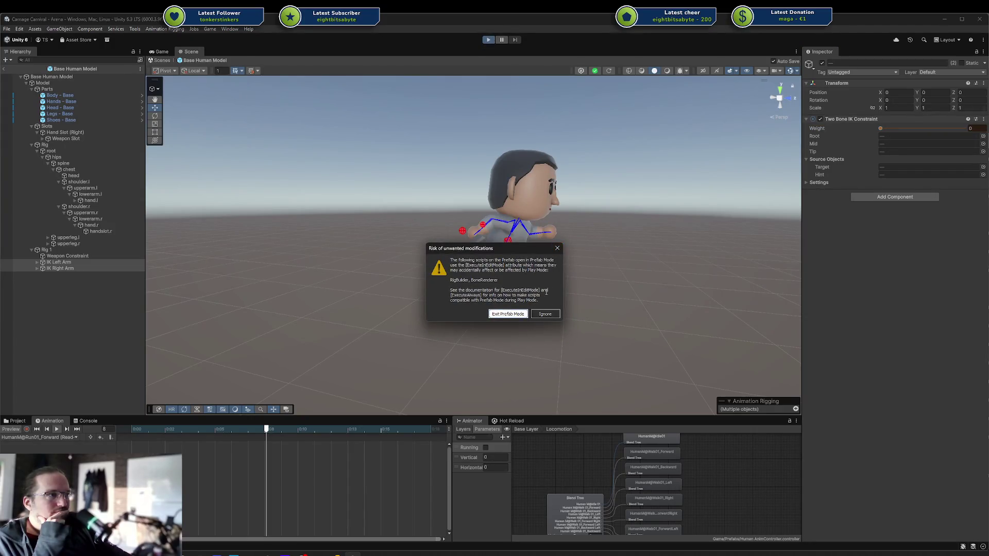
Ignore the Prefab Mode warning, stop Play Mode, and reopen Base Human Model with Rig 1 selected.
{"action": "left_click", "coordinate": [504, 315]}
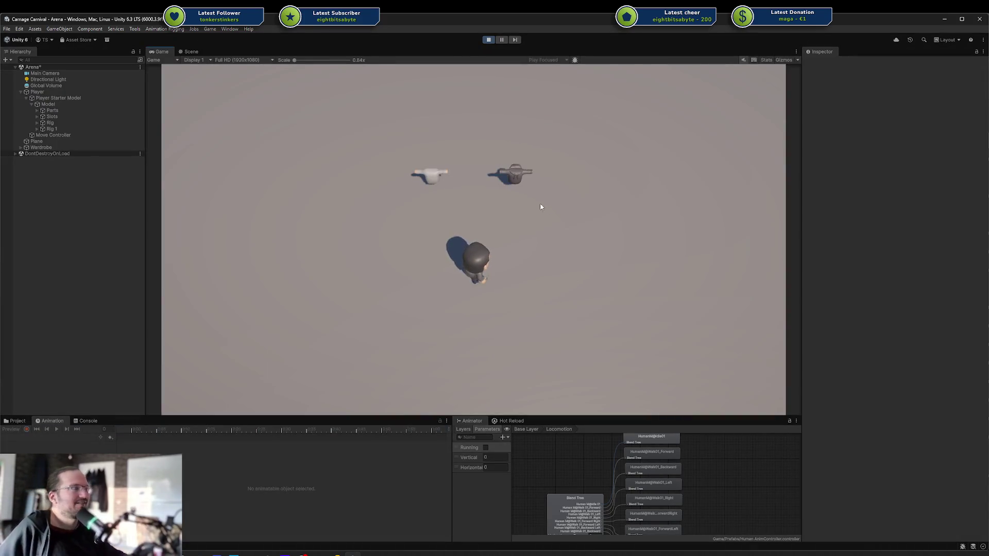
{"action": "right_click", "coordinate": [485, 42]}
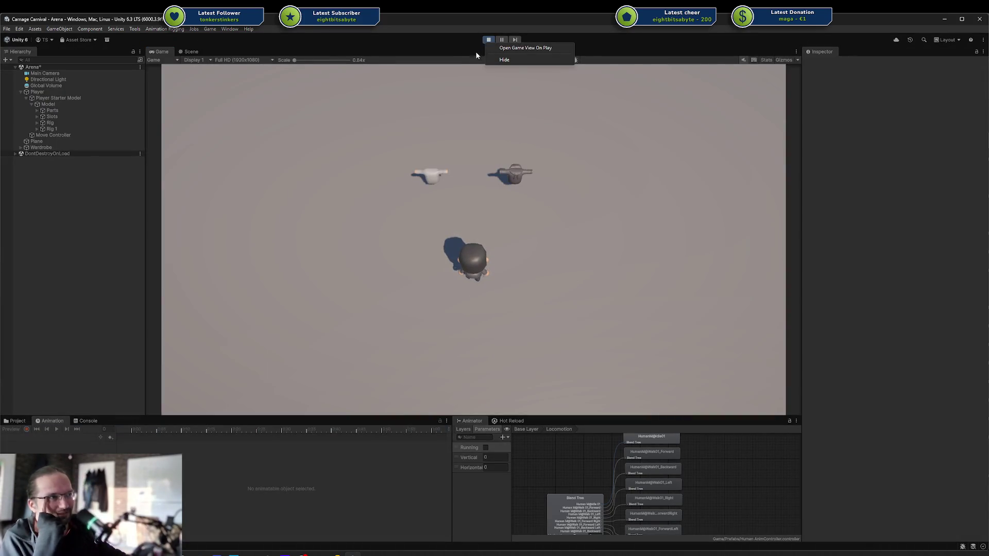
{"action": "left_click", "coordinate": [484, 41]}
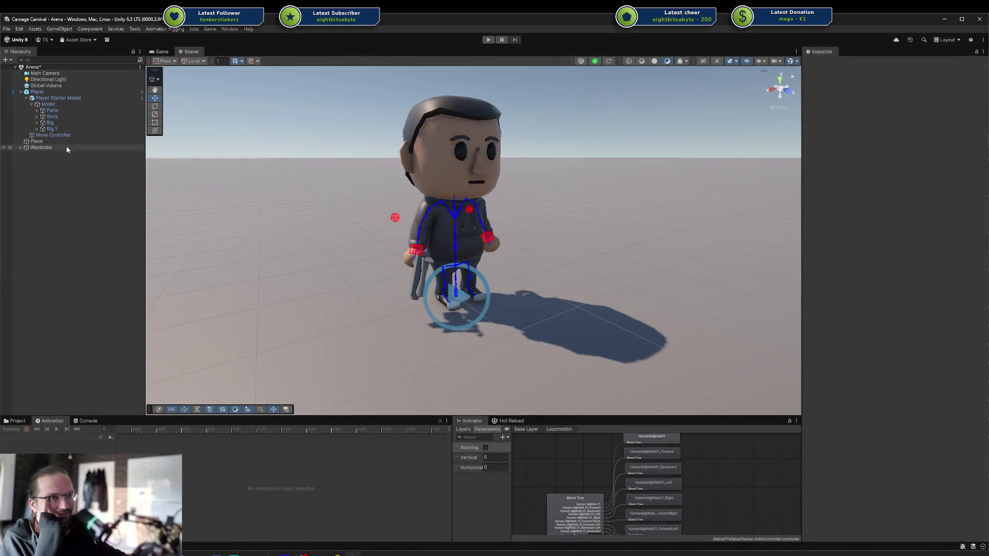
{"action": "left_click", "coordinate": [18, 420]}
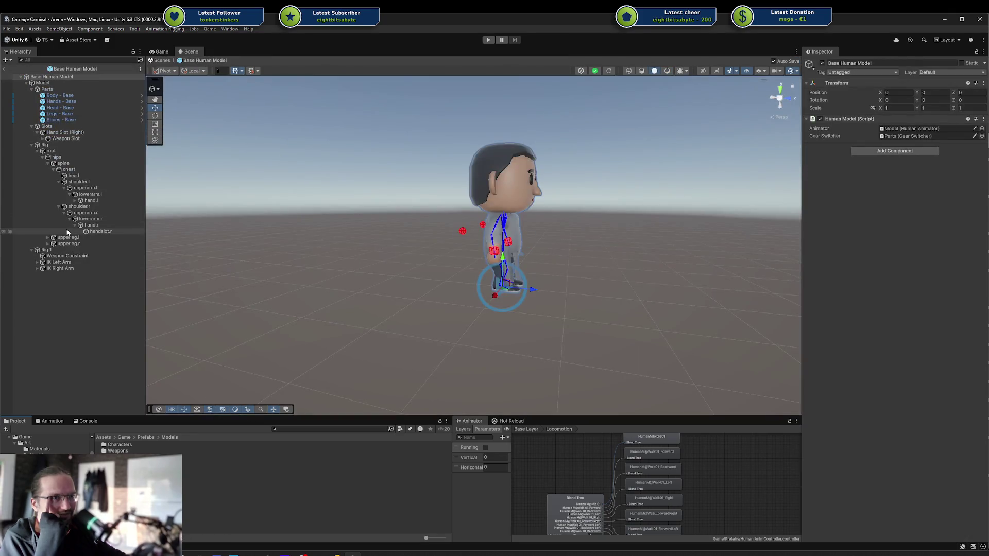
{"action": "left_click", "coordinate": [57, 251]}
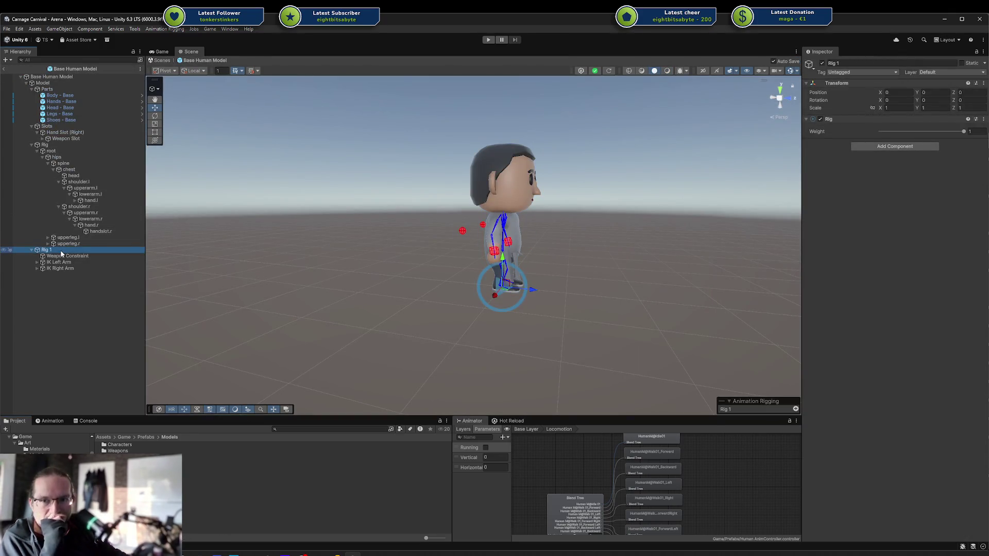
Inspect the arm IK constraints and play the forward-run clip preview with Rig 1 selected.
{"action": "left_click", "coordinate": [61, 269]}
{"action": "left_click", "coordinate": [59, 262]}
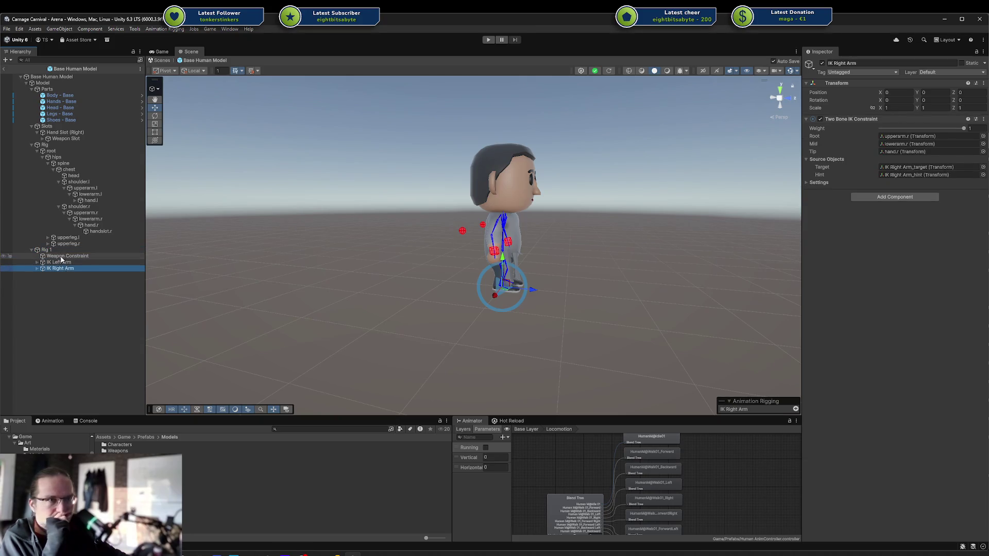
{"action": "left_click", "coordinate": [58, 250]}
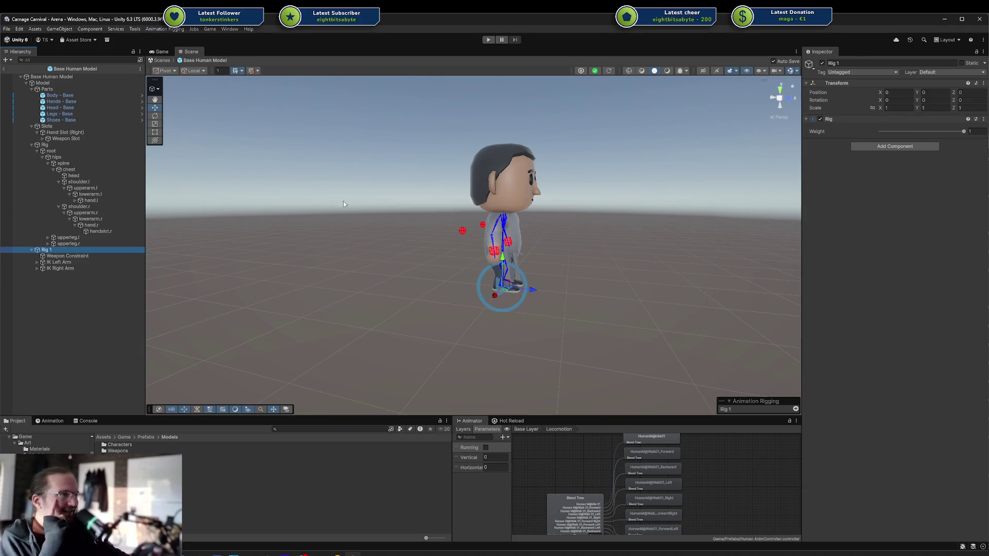
{"action": "mouse_move", "coordinate": [545, 243]}
{"action": "left_mouse_down"}
{"action": "mouse_move", "coordinate": [520, 273]}
{"action": "mouse_move", "coordinate": [381, 274]}
{"action": "left_mouse_up"}
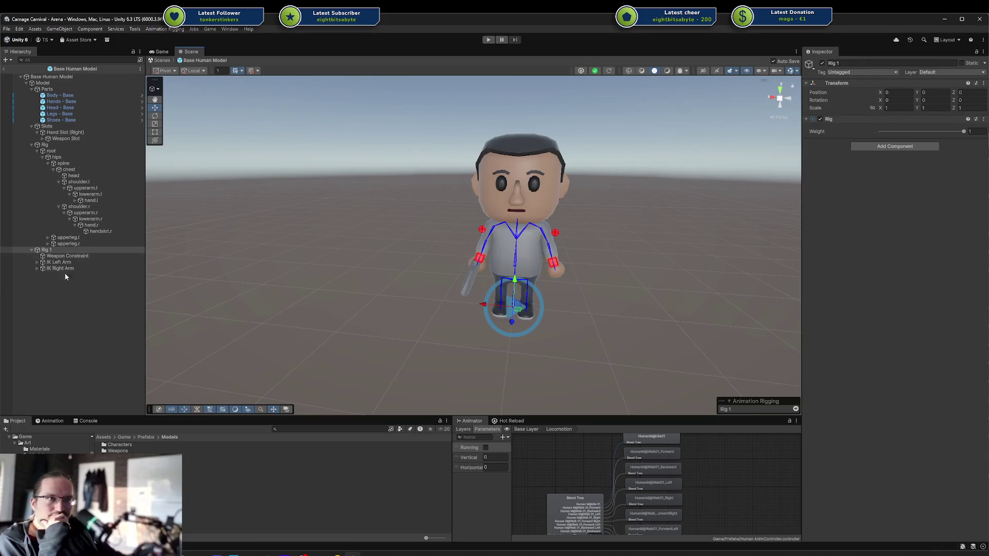
{"action": "left_click", "coordinate": [63, 249]}
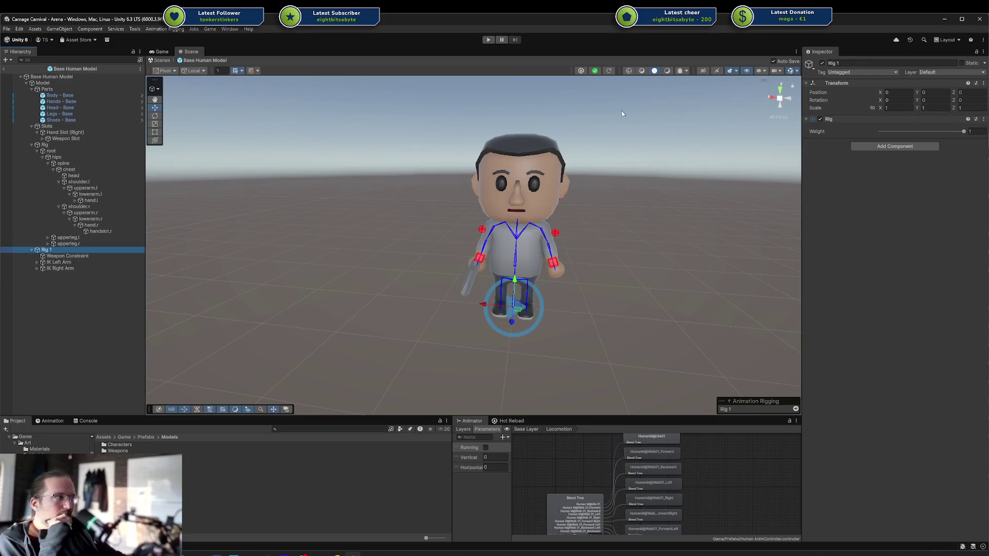
{"action": "left_click", "coordinate": [52, 421]}
{"action": "left_click", "coordinate": [57, 430]}
Adjust Rig 1's weight while the run preview plays, then stop the preview.
{"action": "left_click", "coordinate": [54, 256]}
{"action": "left_click", "coordinate": [45, 250]}
{"action": "left_click_drag", "start_coordinate": [965, 132], "coordinate": [881, 132]}
{"action": "mouse_move", "coordinate": [441, 327]}
{"action": "left_mouse_down"}
{"action": "mouse_move", "coordinate": [632, 288]}
{"action": "mouse_move", "coordinate": [563, 315]}
{"action": "mouse_move", "coordinate": [574, 269]}
{"action": "mouse_move", "coordinate": [498, 214]}
{"action": "mouse_move", "coordinate": [528, 275]}
{"action": "left_mouse_up"}
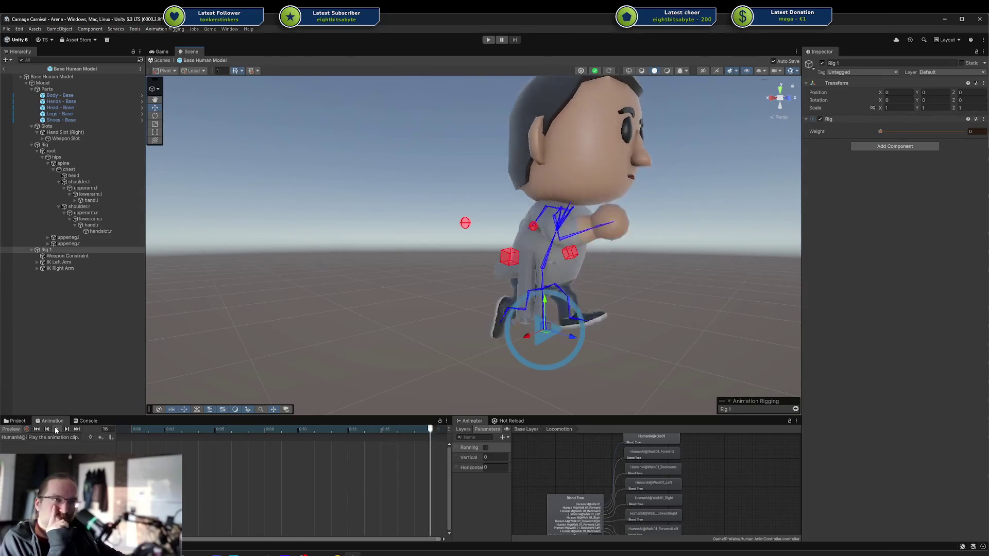
{"action": "left_click", "coordinate": [24, 430]}
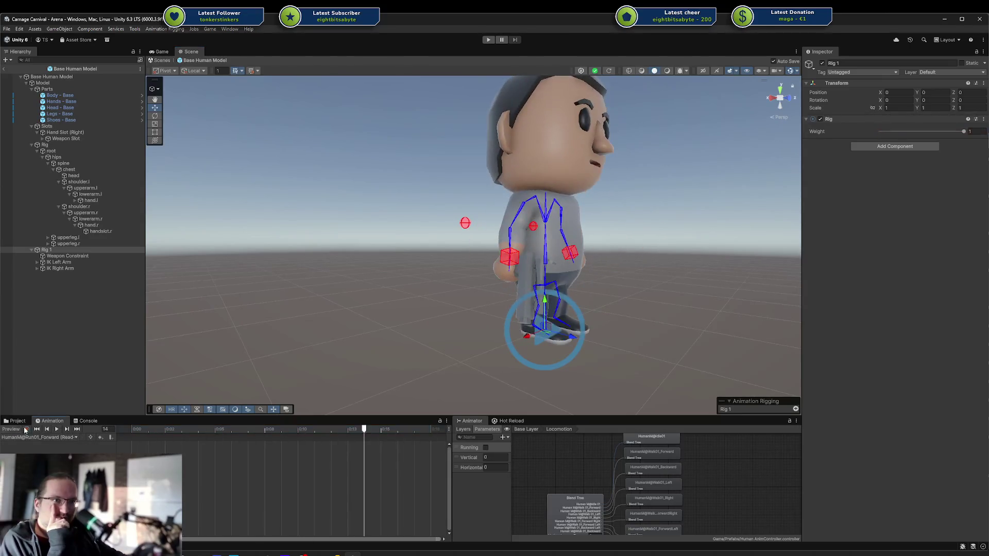
{"action": "left_click_drag", "start_coordinate": [601, 231], "coordinate": [590, 233]}
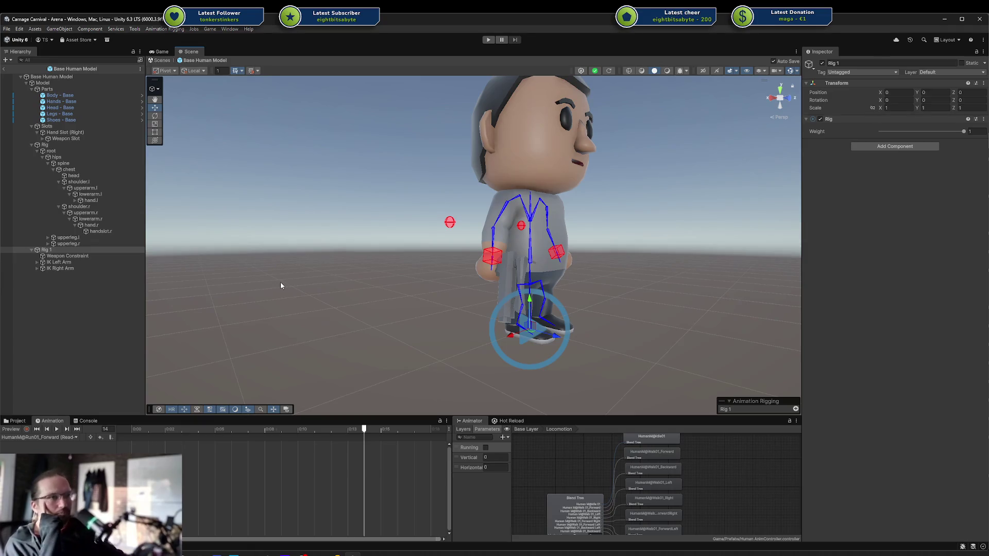
{"action": "left_click", "coordinate": [65, 289]}
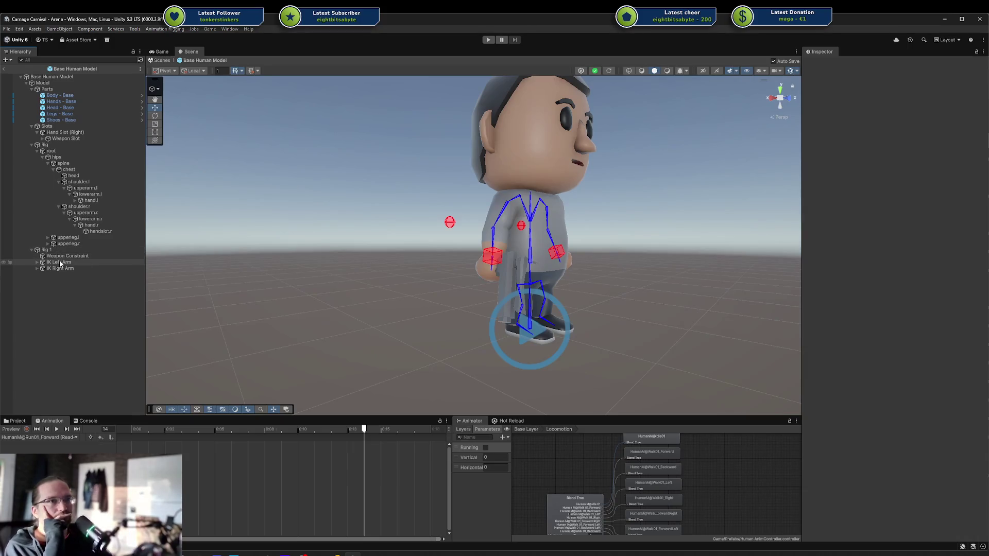
{"action": "left_click", "coordinate": [60, 269]}
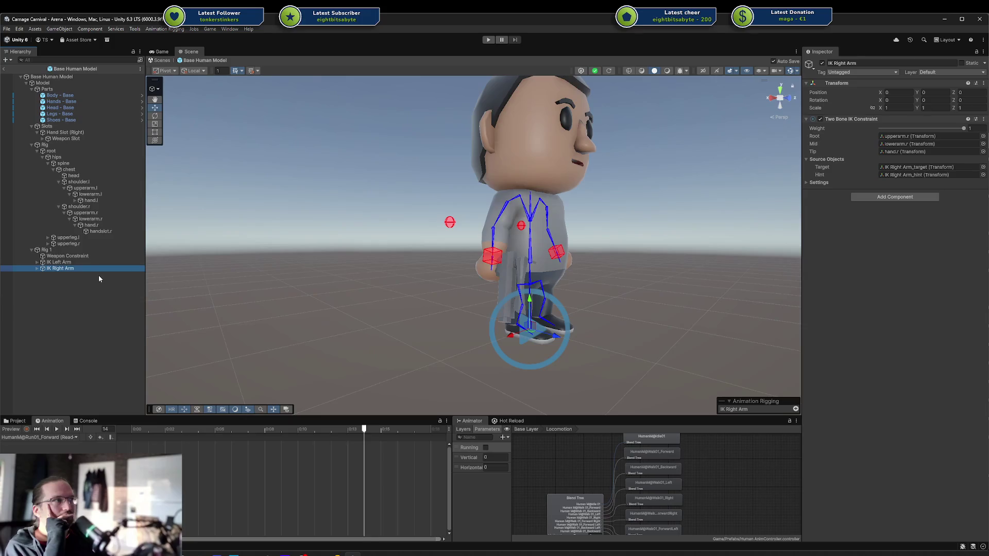
{"action": "left_click", "coordinate": [89, 262]}
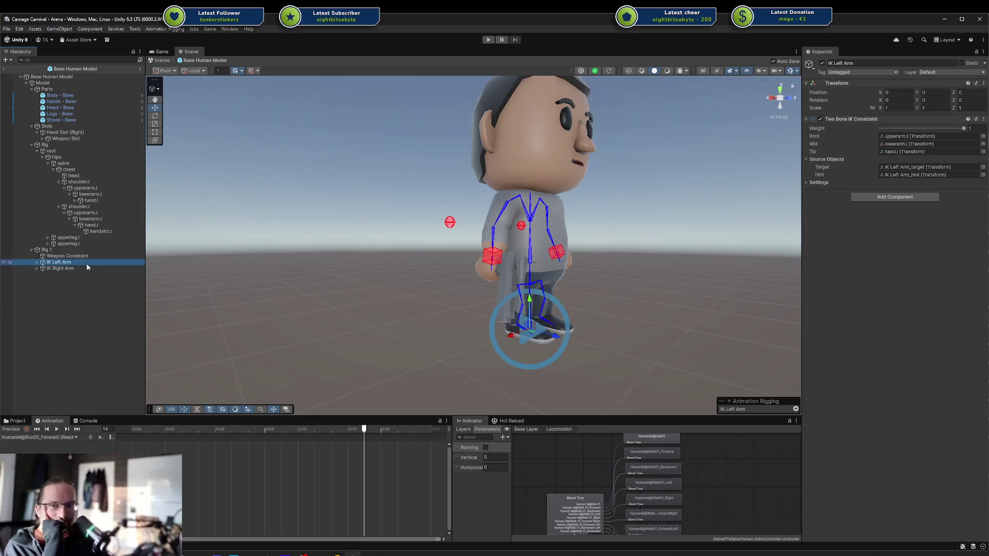
{"action": "left_click", "coordinate": [63, 249]}
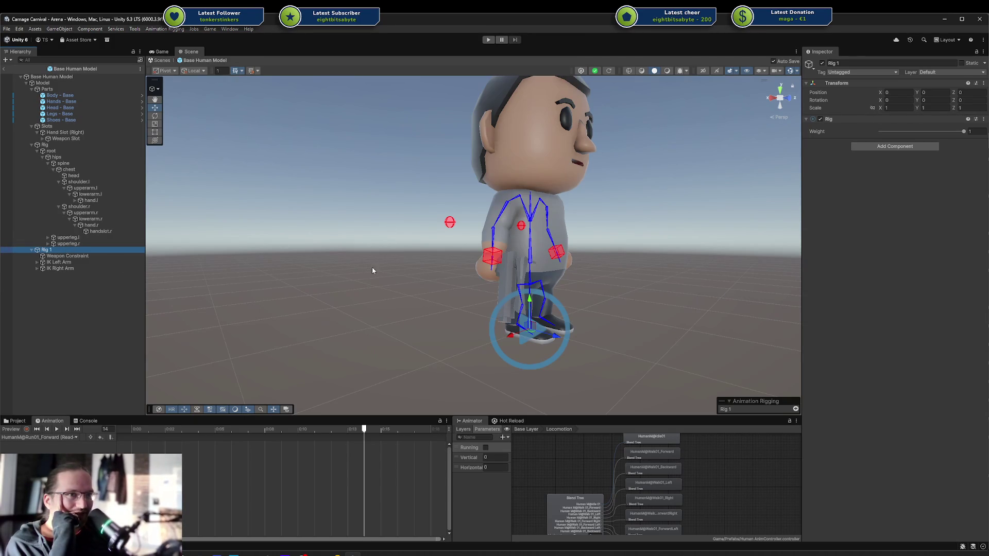
{"action": "left_click", "coordinate": [81, 260]}
{"action": "left_click", "coordinate": [64, 269]}
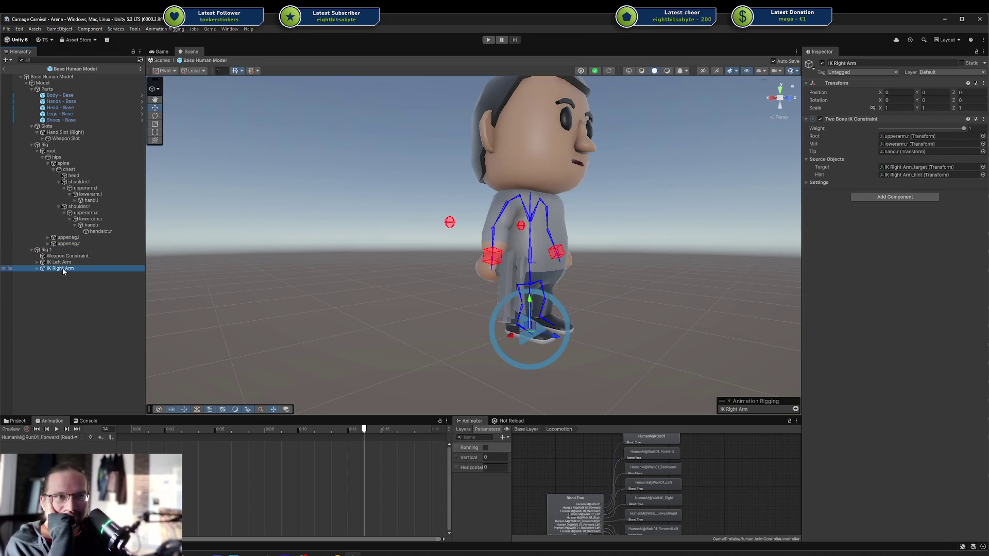
{"action": "left_click", "coordinate": [62, 262]}
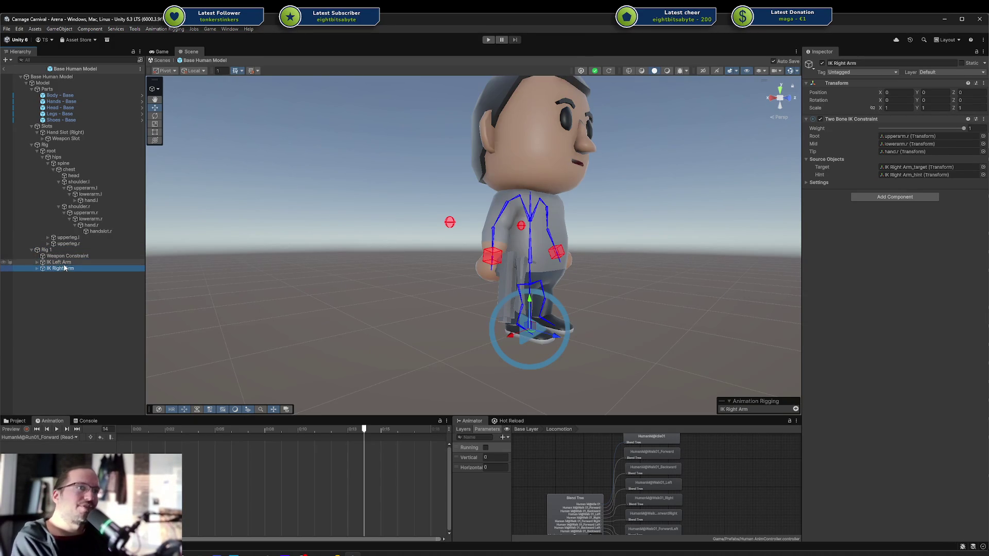
{"action": "left_click", "coordinate": [76, 83]}
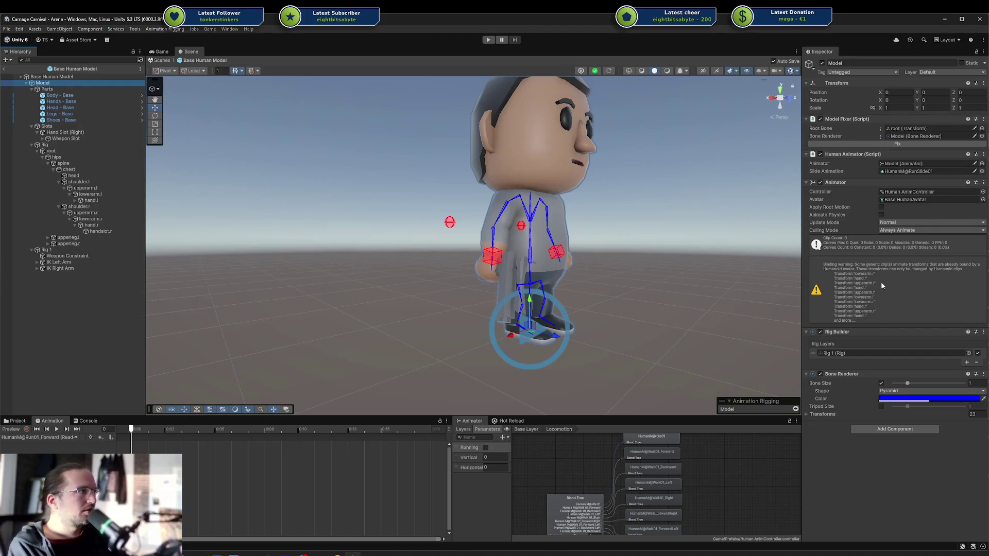
Add a second Rig Layers slot and create an empty child of Model named Rig 2 beside Rig 1.
{"action": "left_click", "coordinate": [885, 255]}
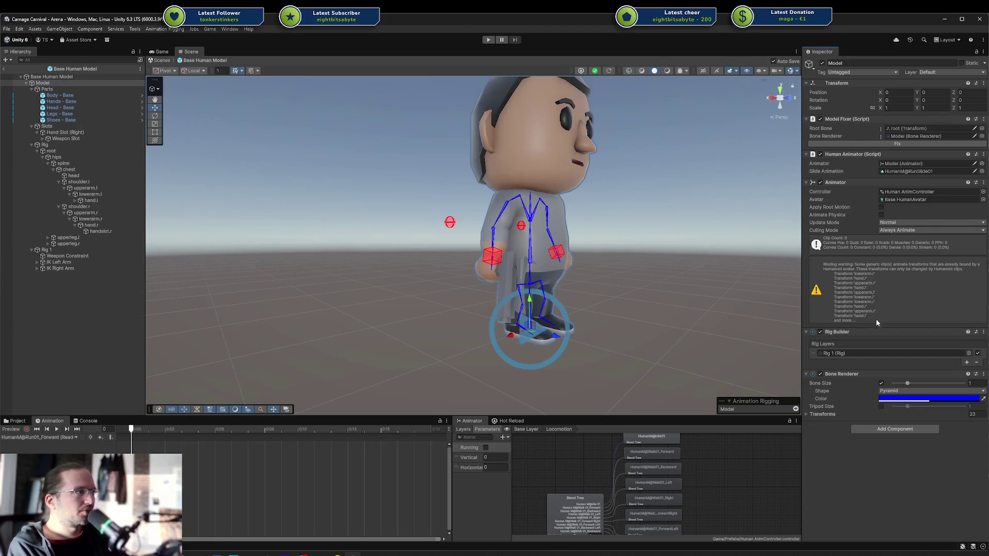
{"action": "left_click", "coordinate": [967, 363]}
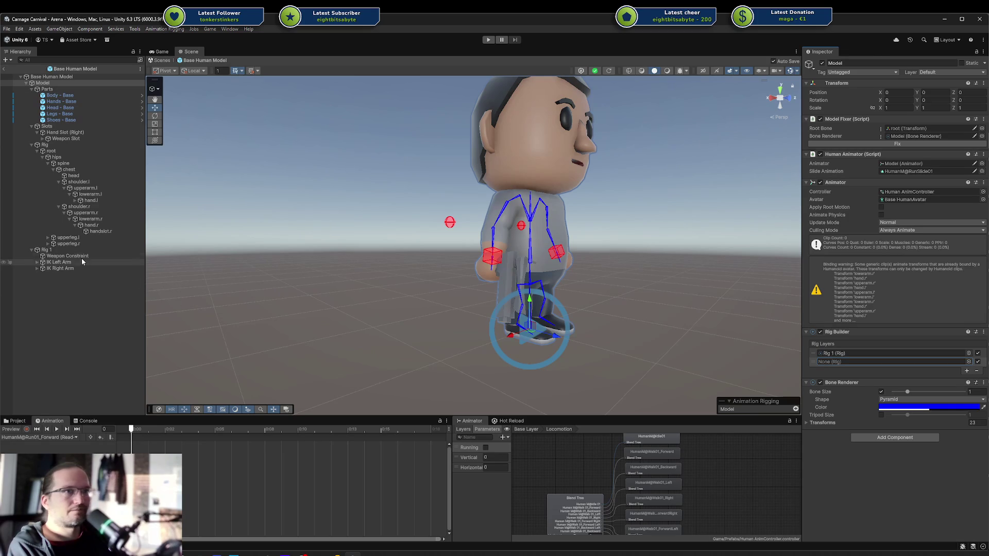
{"action": "right_click", "coordinate": [46, 84]}
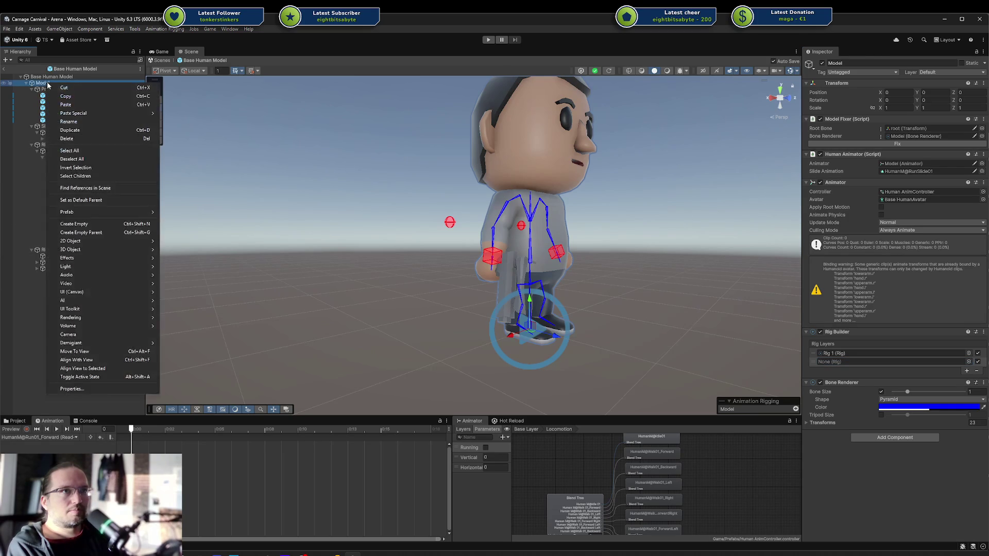
{"action": "left_click", "coordinate": [90, 225]}
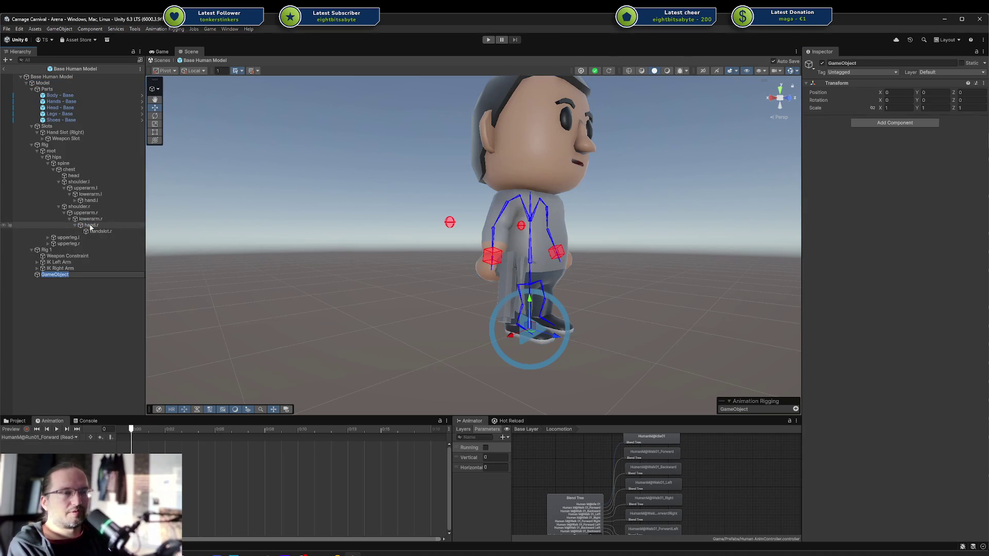
{"action": "type", "text": "2"}
{"action": "key", "text": "Return"}
{"action": "left_click_drag", "start_coordinate": [61, 276], "coordinate": [67, 120]}
{"action": "mouse_move", "coordinate": [53, 83]}
{"action": "left_mouse_down"}
{"action": "mouse_move", "coordinate": [32, 252]}
{"action": "mouse_move", "coordinate": [245, 260]}
{"action": "left_mouse_up"}
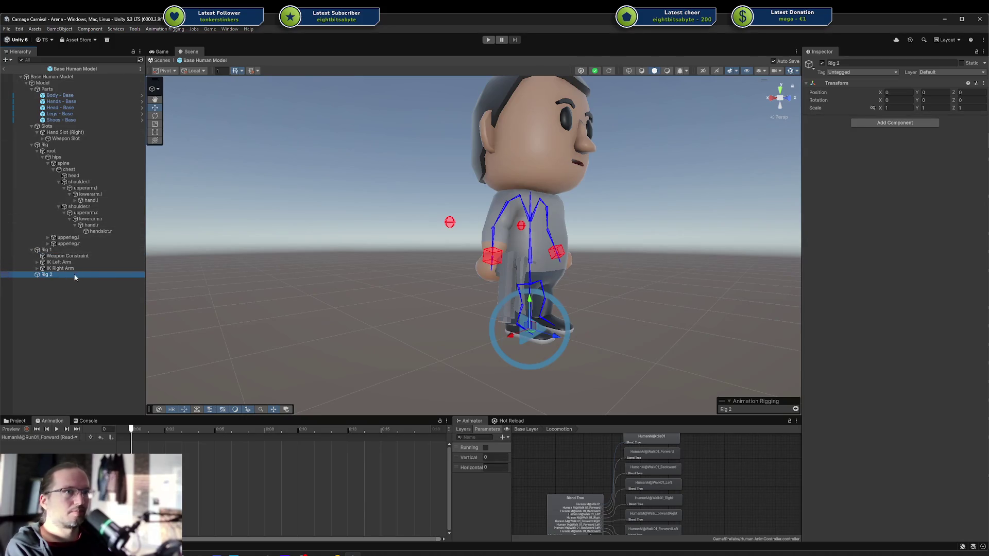
Give Rig 2 a Rig component, assign it to the second rig layer, and select both arm IK constraints.
{"action": "left_click", "coordinate": [886, 123]}
{"action": "left_click", "coordinate": [886, 123]}
{"action": "type", "text": "R"}
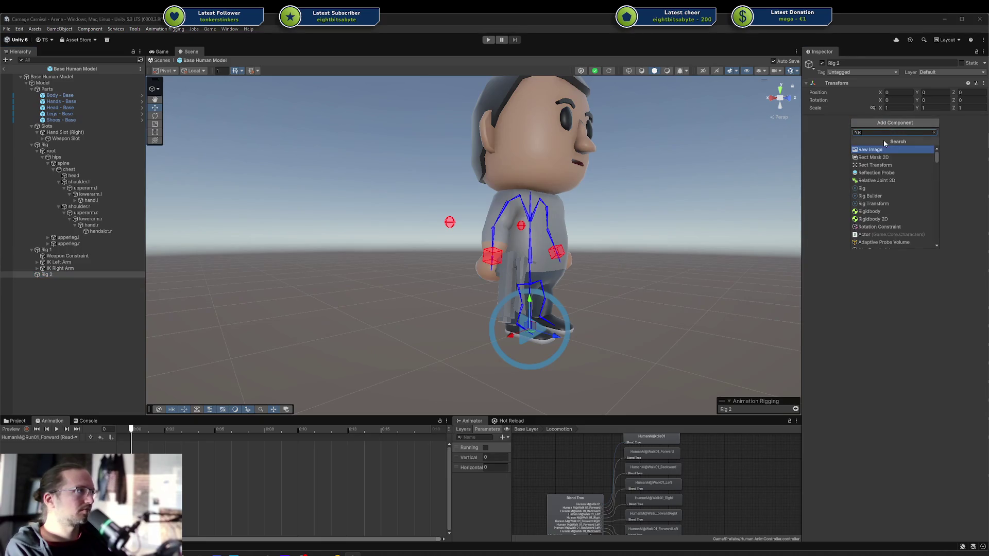
{"action": "left_click", "coordinate": [862, 188]}
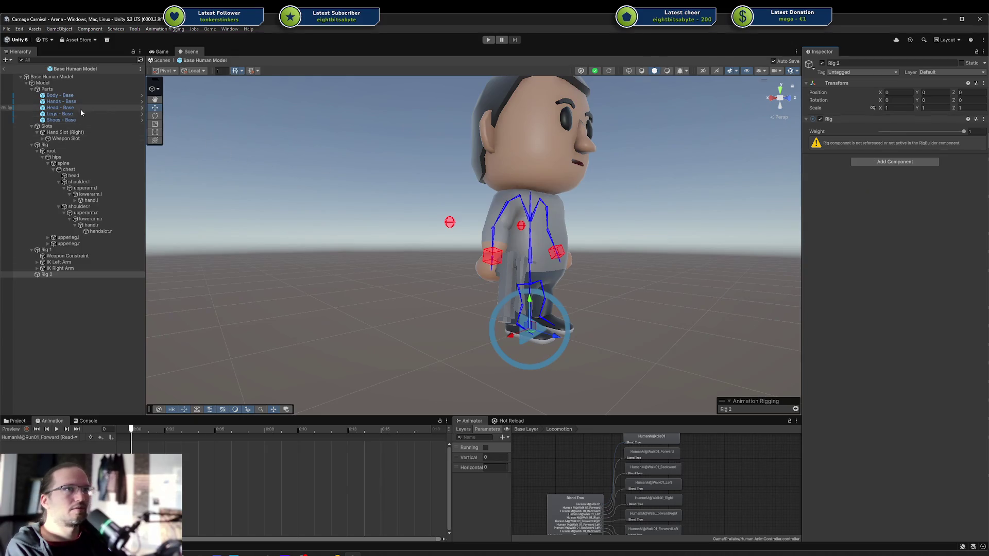
{"action": "left_click", "coordinate": [63, 83]}
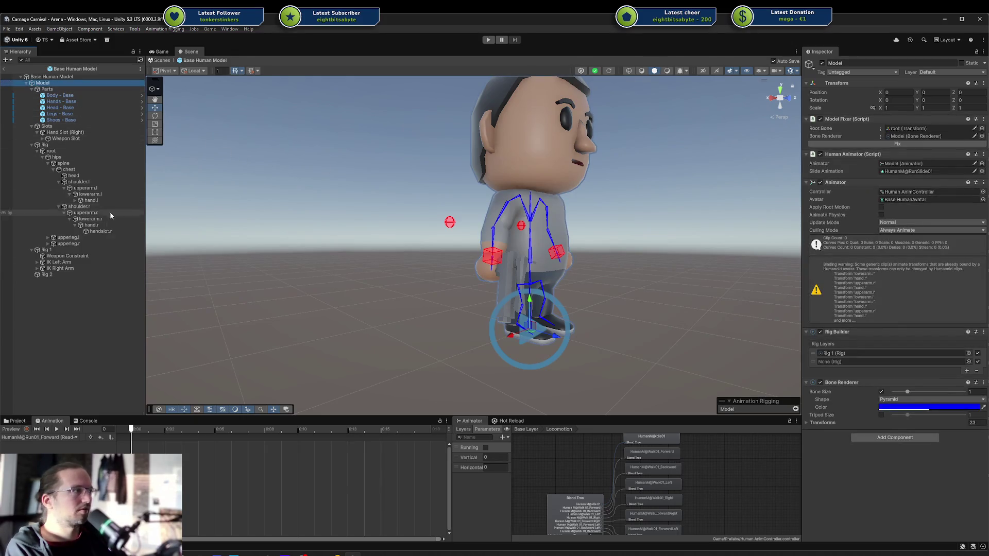
{"action": "mouse_move", "coordinate": [51, 274]}
{"action": "left_mouse_down"}
{"action": "mouse_move", "coordinate": [757, 331]}
{"action": "mouse_move", "coordinate": [837, 367]}
{"action": "left_mouse_up"}
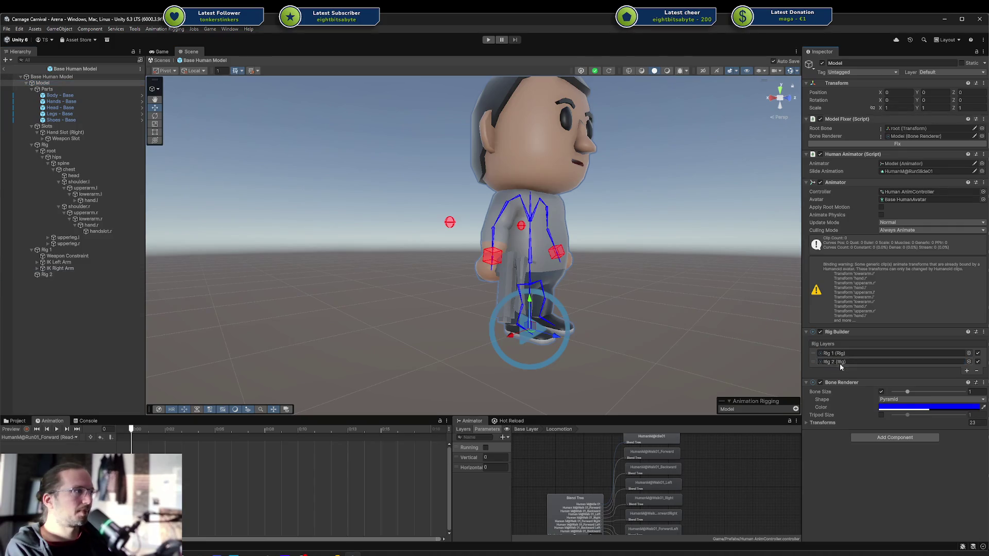
{"action": "left_click", "coordinate": [58, 263]}
{"action": "left_click", "coordinate": [58, 268], "text": "shift"}
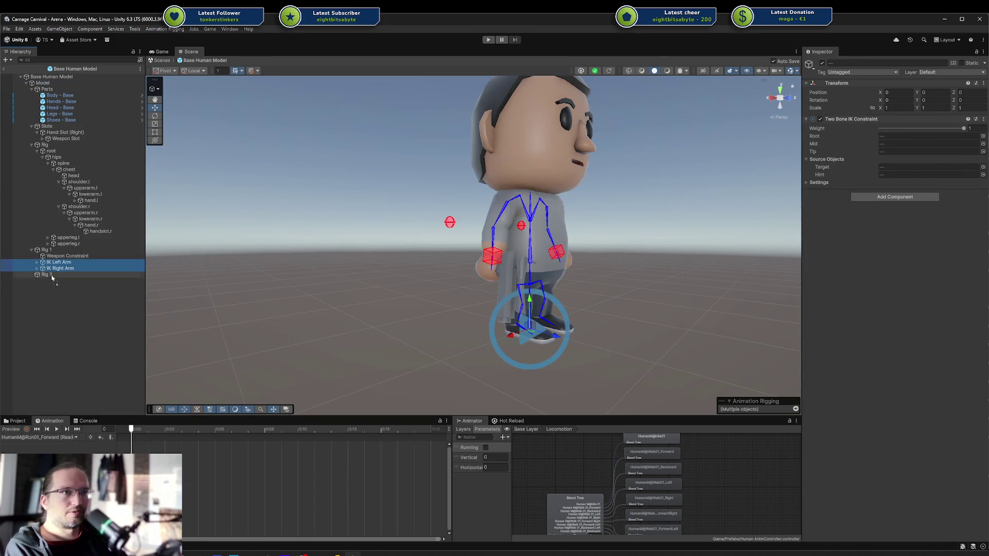
Move IK Left Arm and IK Right Arm under Rig 2 and play the run animation preview.
{"action": "left_click_drag", "start_coordinate": [48, 277], "coordinate": [48, 276]}
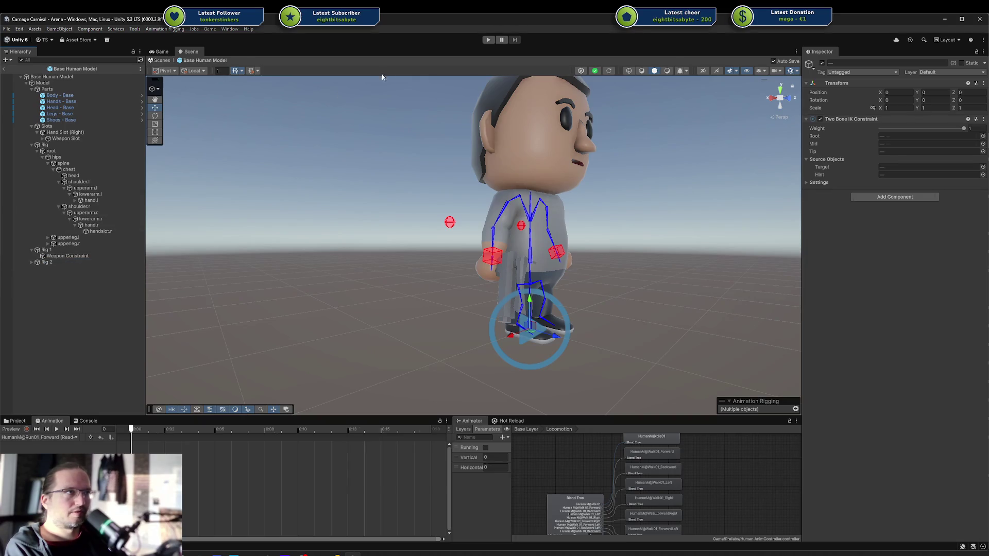
{"action": "left_click", "coordinate": [13, 429]}
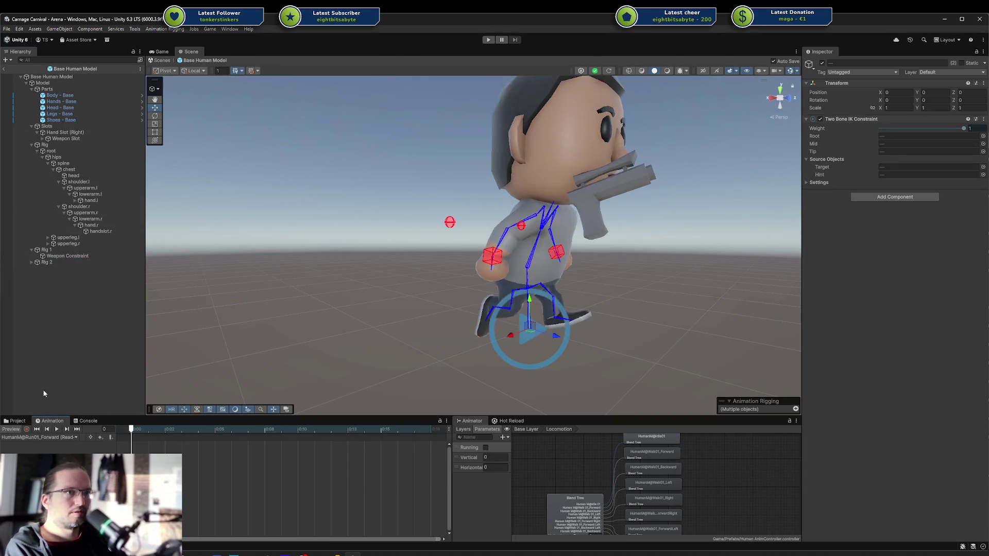
{"action": "left_click", "coordinate": [57, 429]}
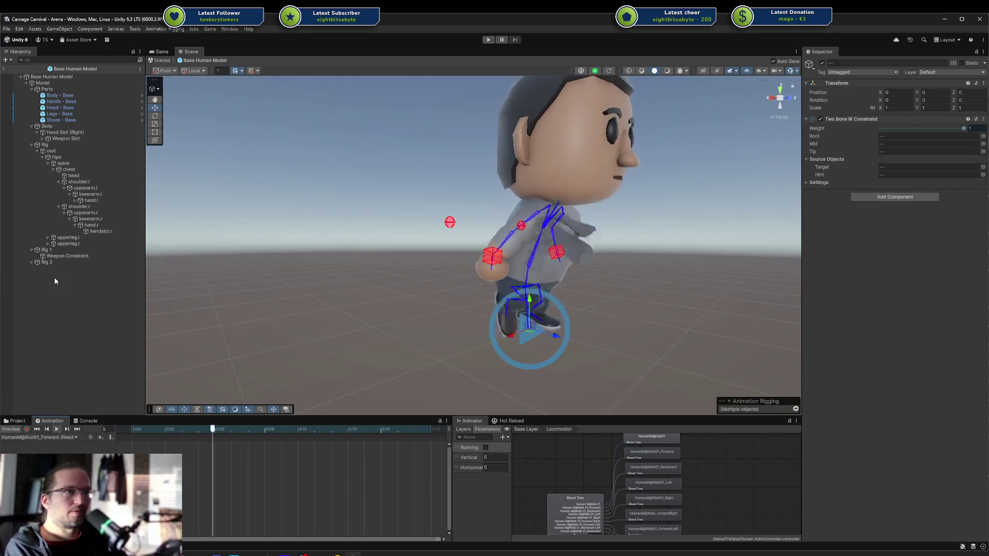
Try Rig 2's weight at 0 and 1, leave it at 0, and expand Rig 2.
{"action": "left_click", "coordinate": [45, 250]}
{"action": "left_click", "coordinate": [46, 262]}
{"action": "left_click_drag", "start_coordinate": [964, 132], "coordinate": [860, 134]}
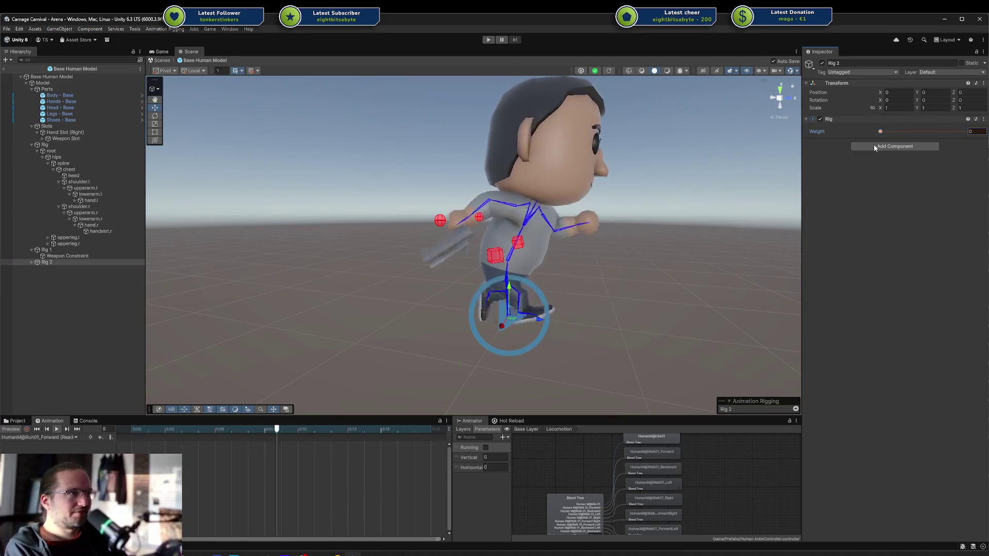
{"action": "left_click_drag", "start_coordinate": [932, 133], "coordinate": [974, 132]}
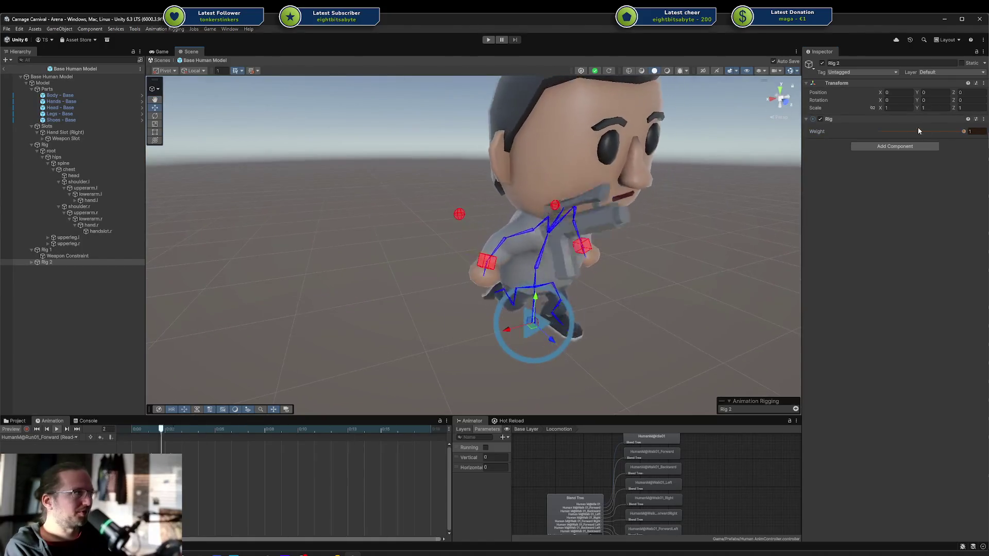
{"action": "left_click_drag", "start_coordinate": [959, 131], "coordinate": [881, 132]}
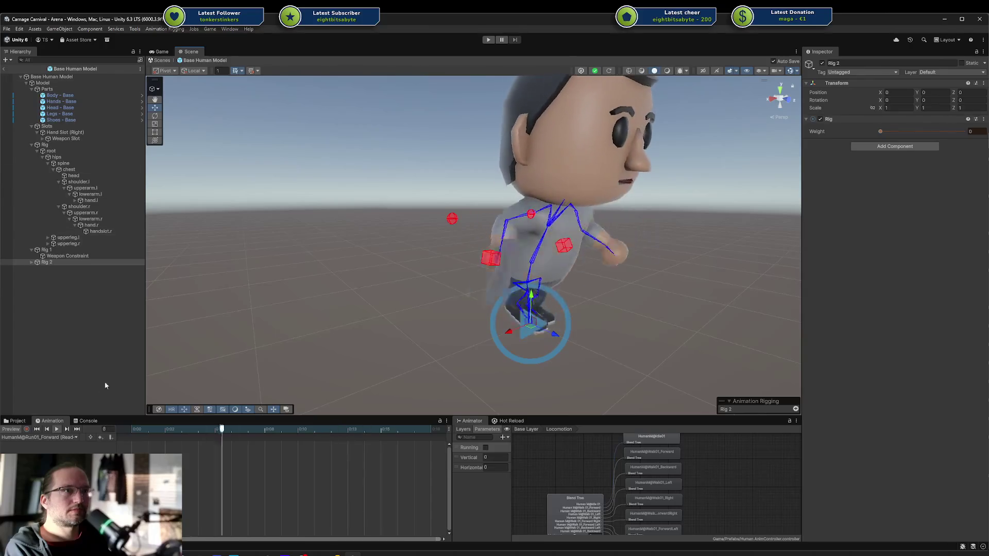
{"action": "left_click", "coordinate": [31, 263]}
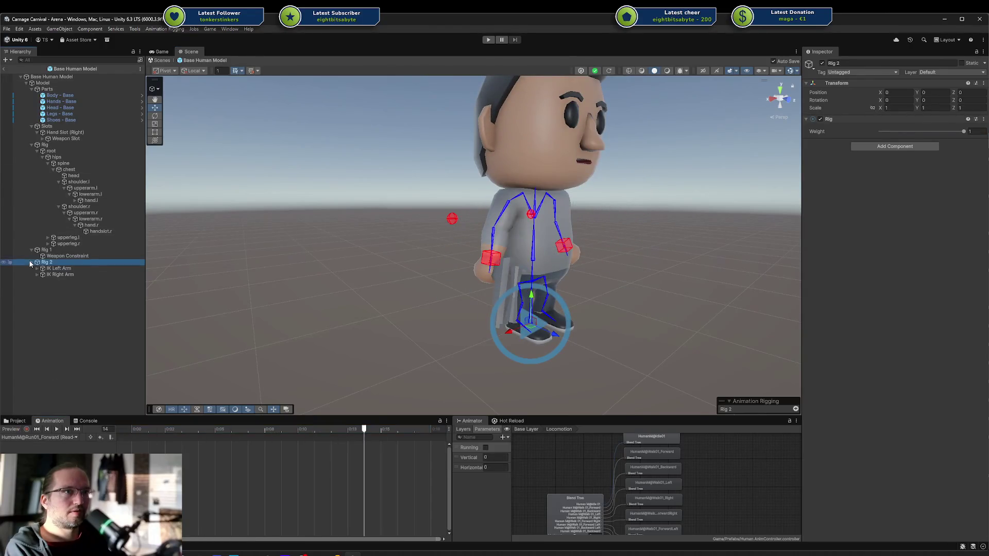
Select IK Left Arm_target and switch the animation preview to the HumanM@Idle01 clip.
{"action": "left_click", "coordinate": [60, 286]}
{"action": "left_click", "coordinate": [48, 276]}
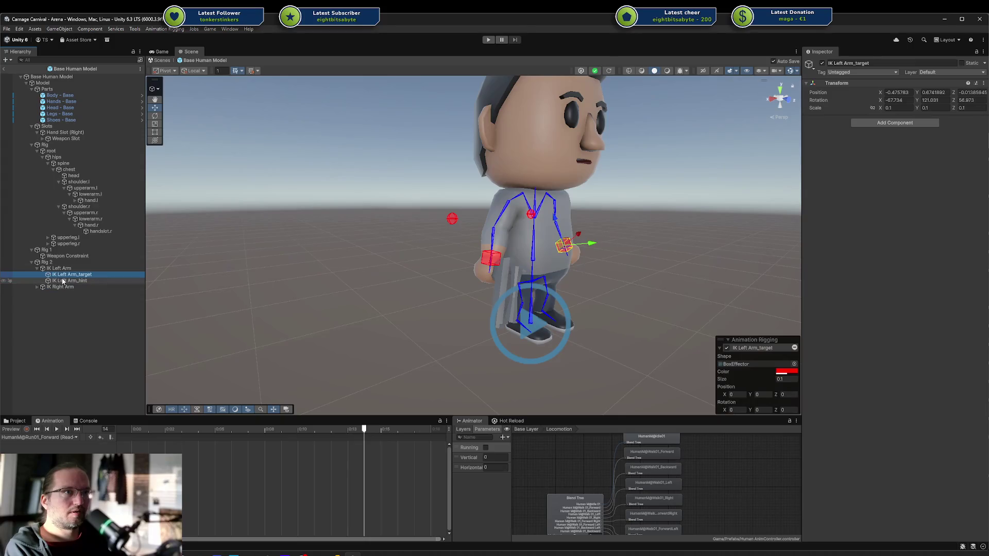
{"action": "left_click", "coordinate": [11, 429]}
{"action": "left_click_drag", "start_coordinate": [627, 272], "coordinate": [608, 287]}
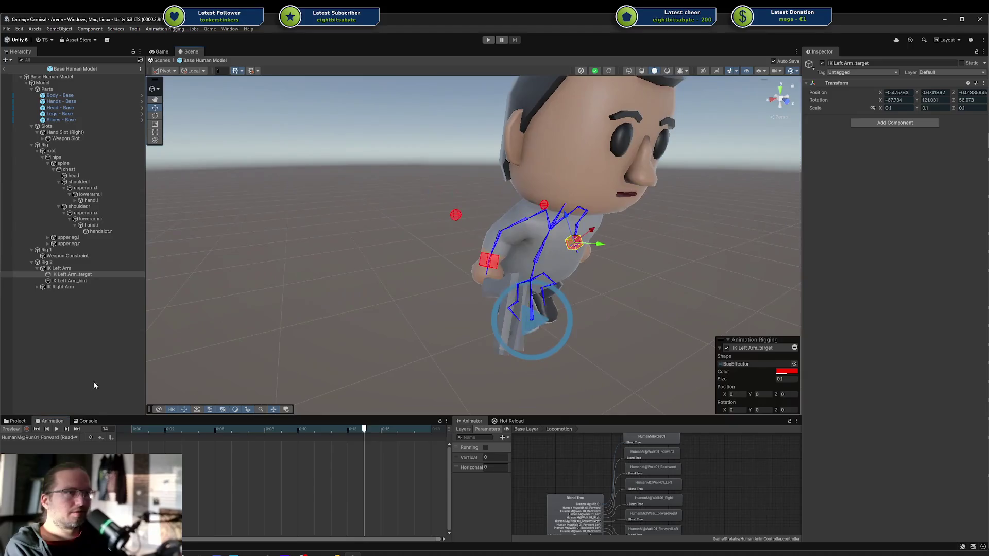
{"action": "left_click", "coordinate": [46, 437]}
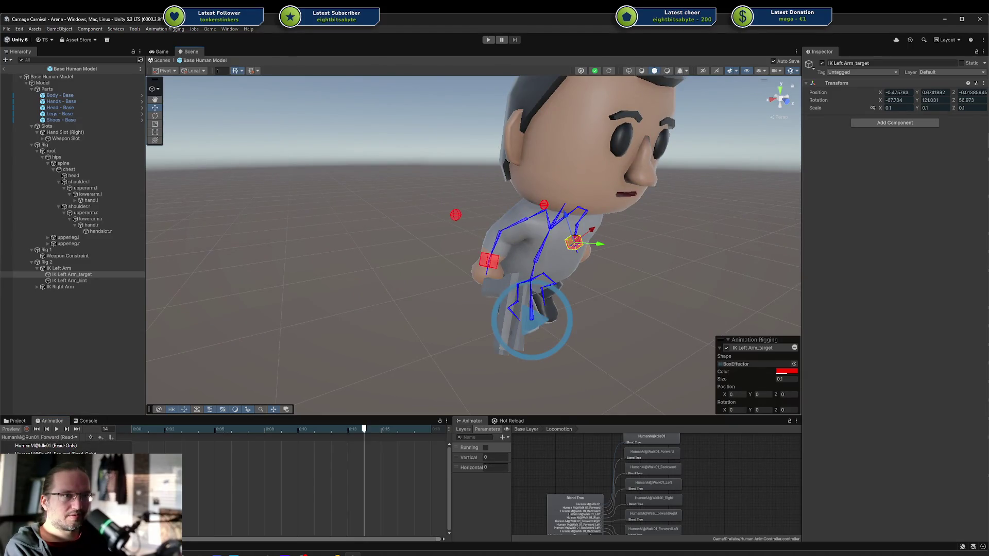
{"action": "left_click", "coordinate": [52, 446]}
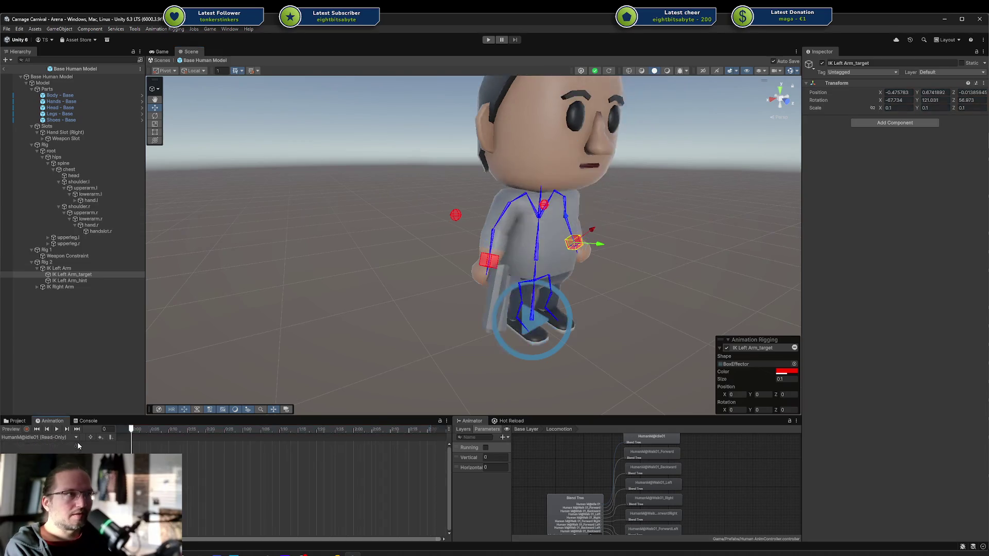
Test-move IK Left Arm_target with the preview on, then undo to its original position.
{"action": "left_click_drag", "start_coordinate": [698, 235], "coordinate": [550, 307]}
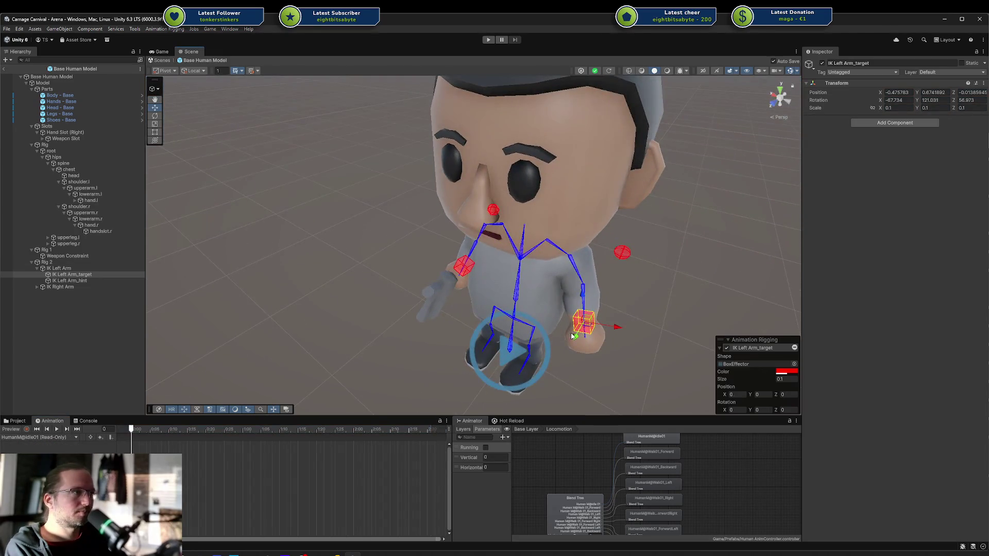
{"action": "left_click", "coordinate": [99, 277]}
{"action": "left_click", "coordinate": [26, 430]}
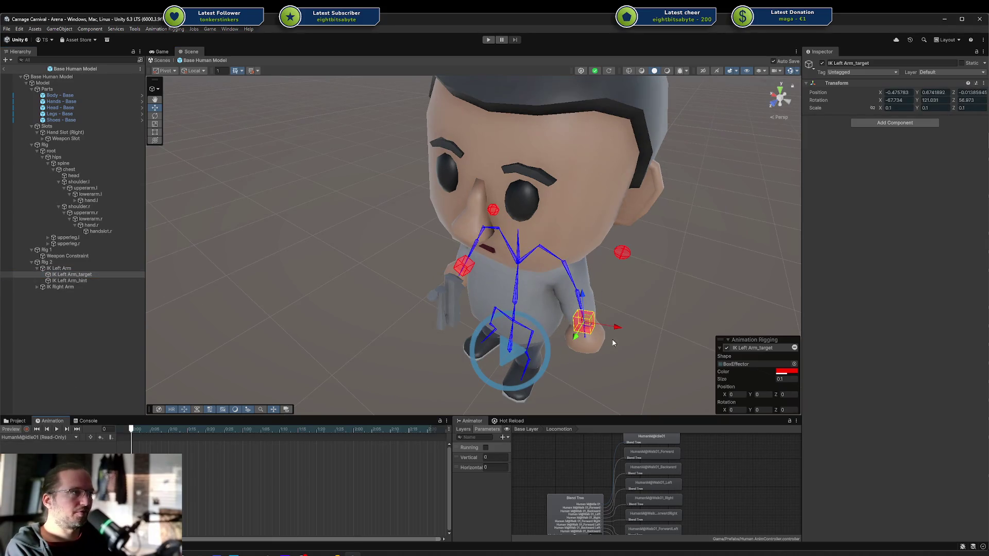
{"action": "mouse_move", "coordinate": [574, 338]}
{"action": "left_mouse_down"}
{"action": "mouse_move", "coordinate": [572, 355]}
{"action": "mouse_move", "coordinate": [566, 296]}
{"action": "left_mouse_up"}
{"action": "left_click", "coordinate": [545, 317]}
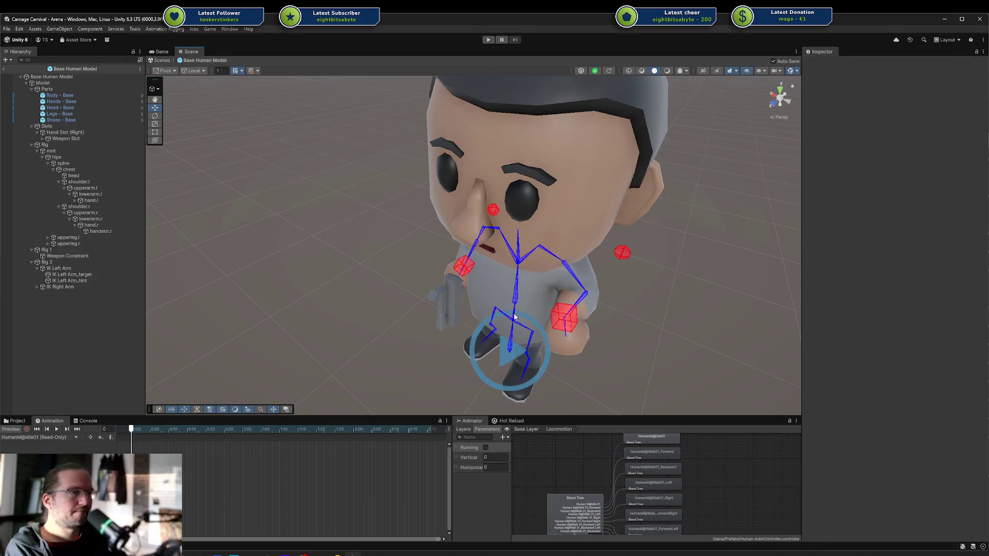
{"action": "key", "text": "ctrl+z"}
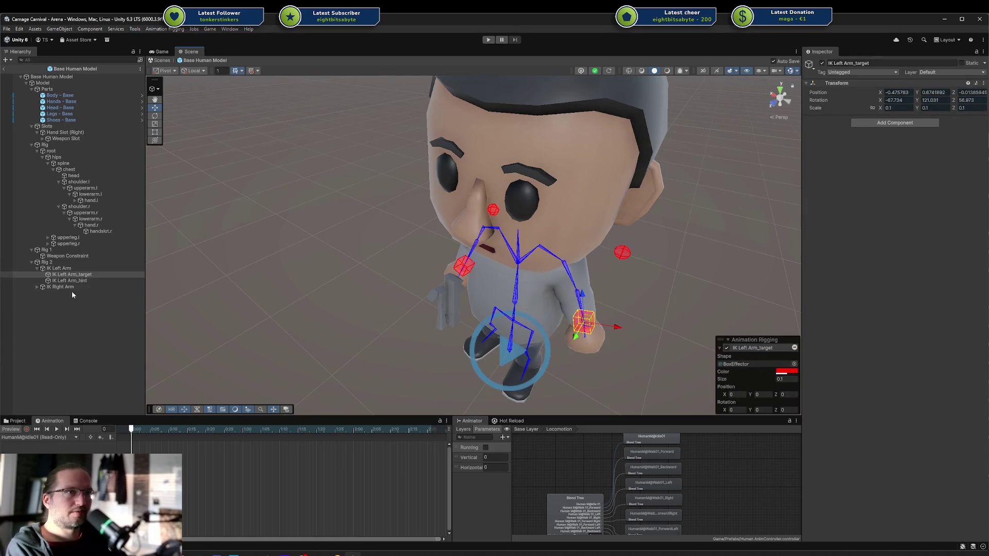
Expand IK Right Arm, select its target, and undo a small accidental move.
{"action": "left_click", "coordinate": [37, 287]}
{"action": "left_click", "coordinate": [72, 293]}
{"action": "mouse_move", "coordinate": [422, 307]}
{"action": "left_mouse_down"}
{"action": "mouse_move", "coordinate": [500, 292]}
{"action": "mouse_move", "coordinate": [506, 275]}
{"action": "left_mouse_up"}
{"action": "key", "text": "ctrl+z"}
{"action": "left_click", "coordinate": [193, 72]}
Set handles to Global and move IK Right Arm_target forward, setting Position X to 0.
{"action": "left_click", "coordinate": [201, 81]}
{"action": "left_click_drag", "start_coordinate": [483, 262], "coordinate": [360, 361]}
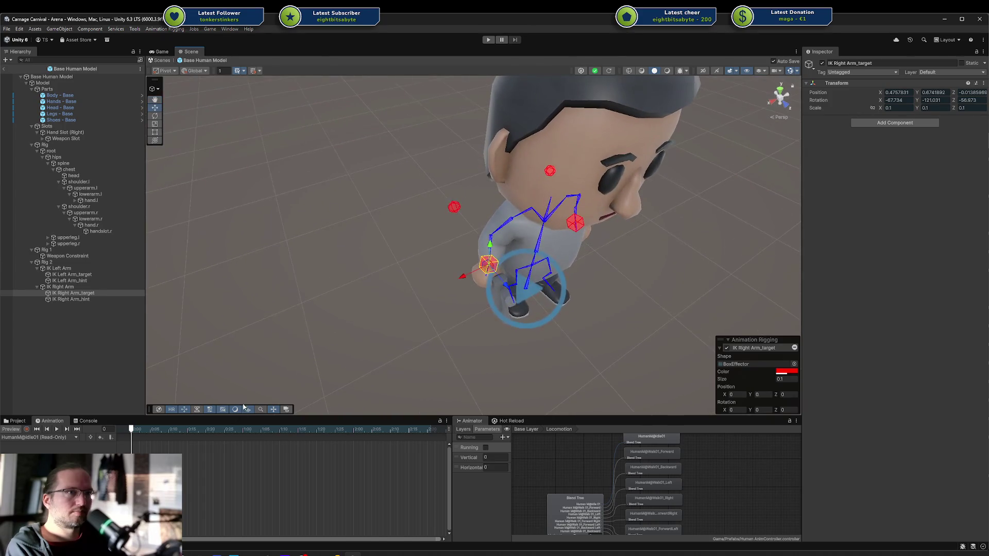
{"action": "mouse_move", "coordinate": [508, 290]}
{"action": "left_mouse_down"}
{"action": "mouse_move", "coordinate": [572, 243]}
{"action": "mouse_move", "coordinate": [585, 242]}
{"action": "mouse_move", "coordinate": [608, 268]}
{"action": "mouse_move", "coordinate": [591, 271]}
{"action": "mouse_move", "coordinate": [595, 288]}
{"action": "mouse_move", "coordinate": [592, 260]}
{"action": "mouse_move", "coordinate": [621, 277]}
{"action": "mouse_move", "coordinate": [666, 180]}
{"action": "left_mouse_up"}
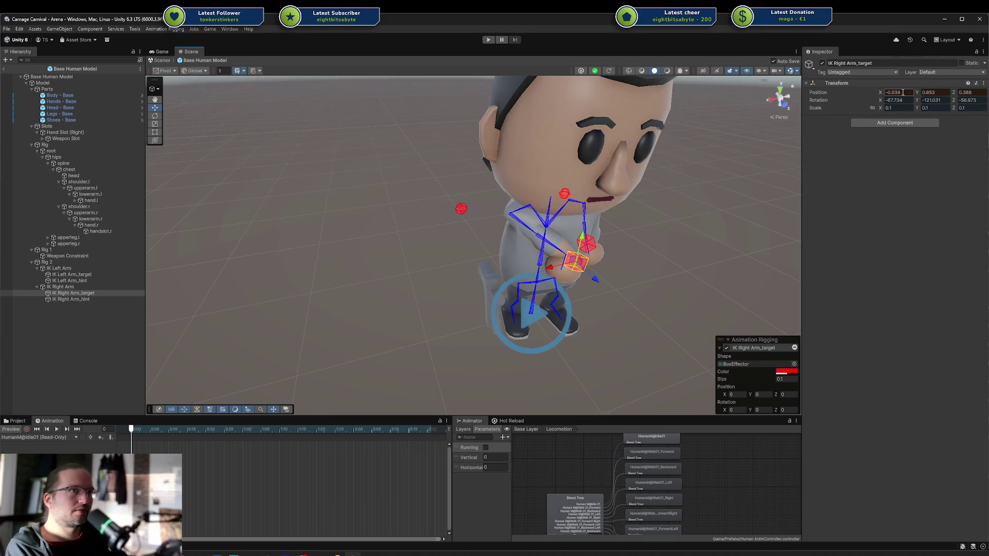
{"action": "type", "text": "0"}
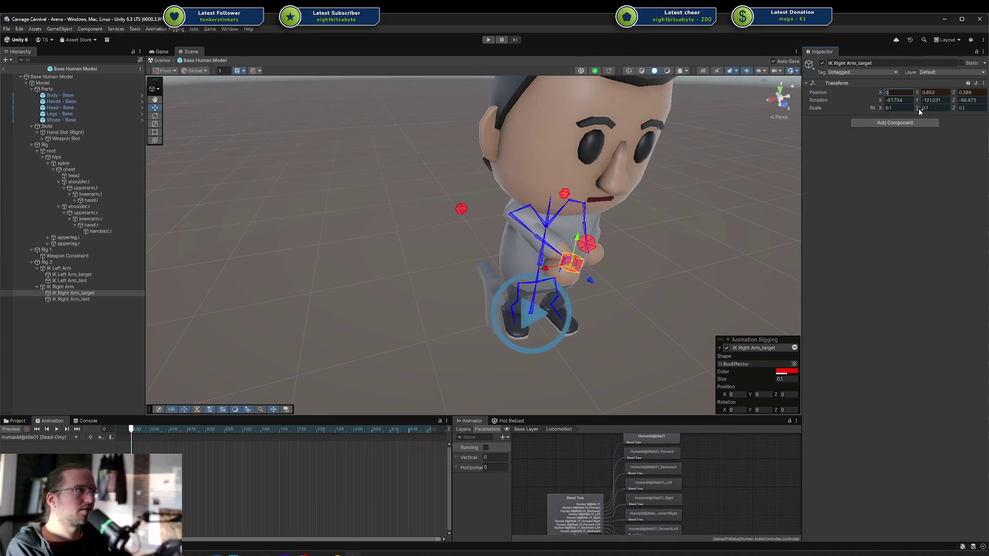
{"action": "key", "text": "Return"}
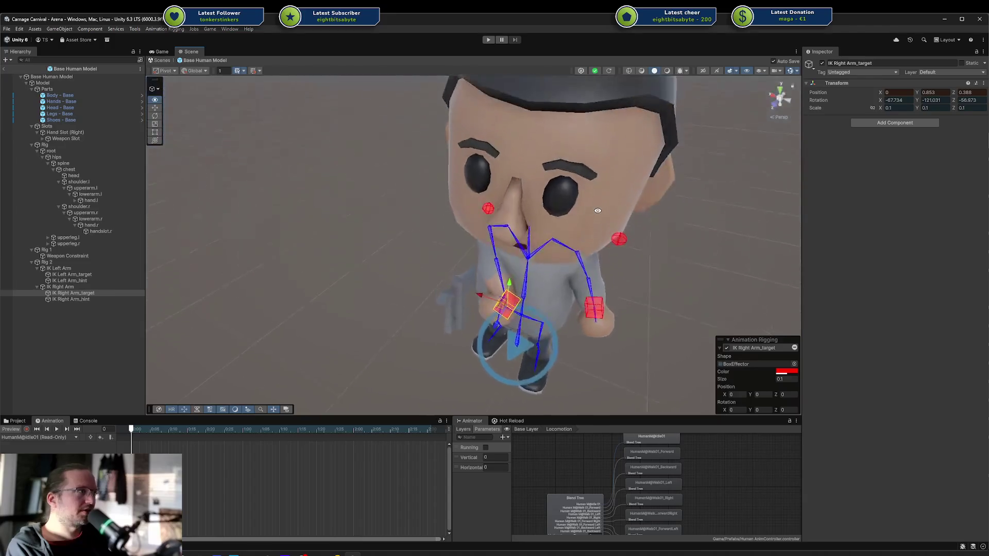
Rotate IK Right Arm_target with the rotate gizmo, trying Rotation X 0 and undoing it.
{"action": "key", "text": "e"}
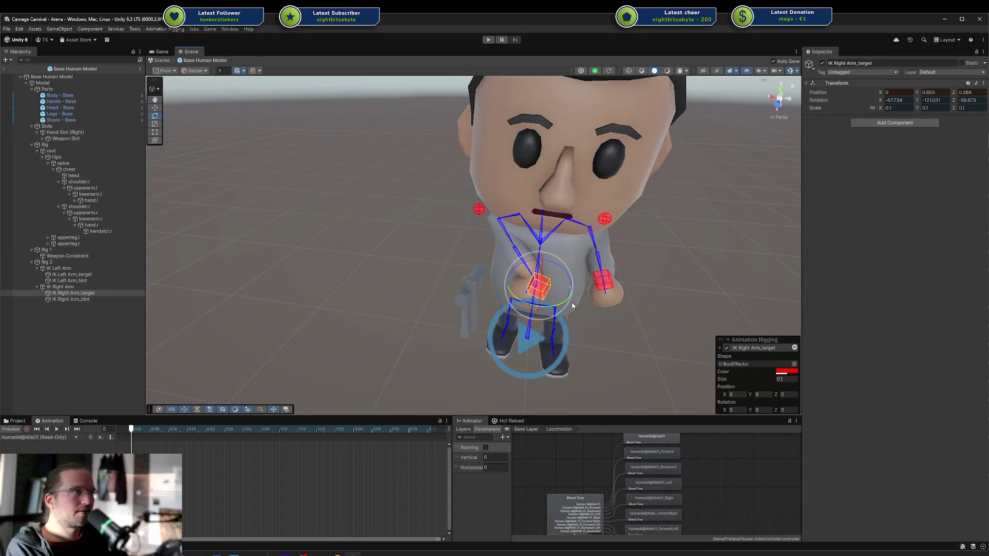
{"action": "mouse_move", "coordinate": [566, 271]}
{"action": "left_mouse_down"}
{"action": "mouse_move", "coordinate": [489, 258]}
{"action": "mouse_move", "coordinate": [429, 269]}
{"action": "mouse_move", "coordinate": [439, 269]}
{"action": "left_mouse_up"}
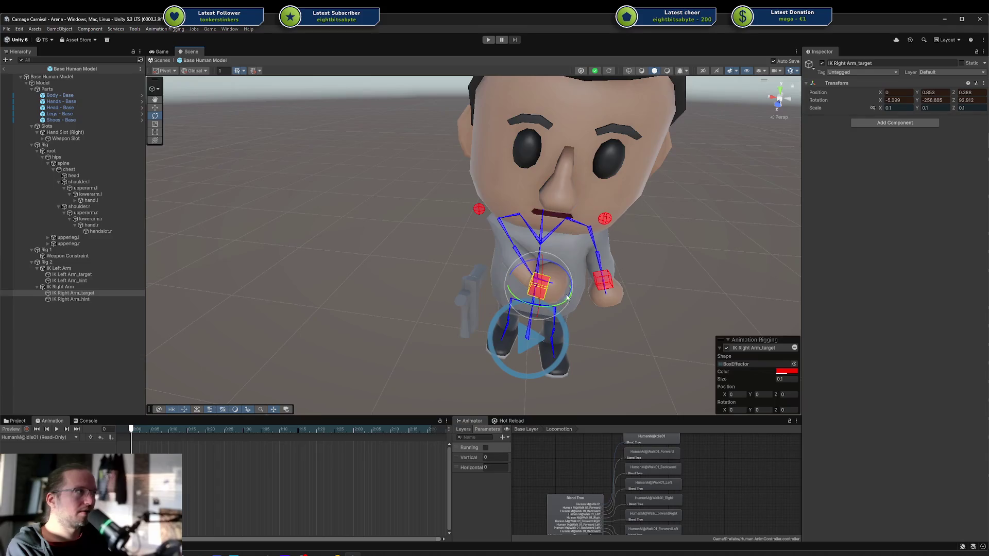
{"action": "left_click_drag", "start_coordinate": [511, 278], "coordinate": [521, 284]}
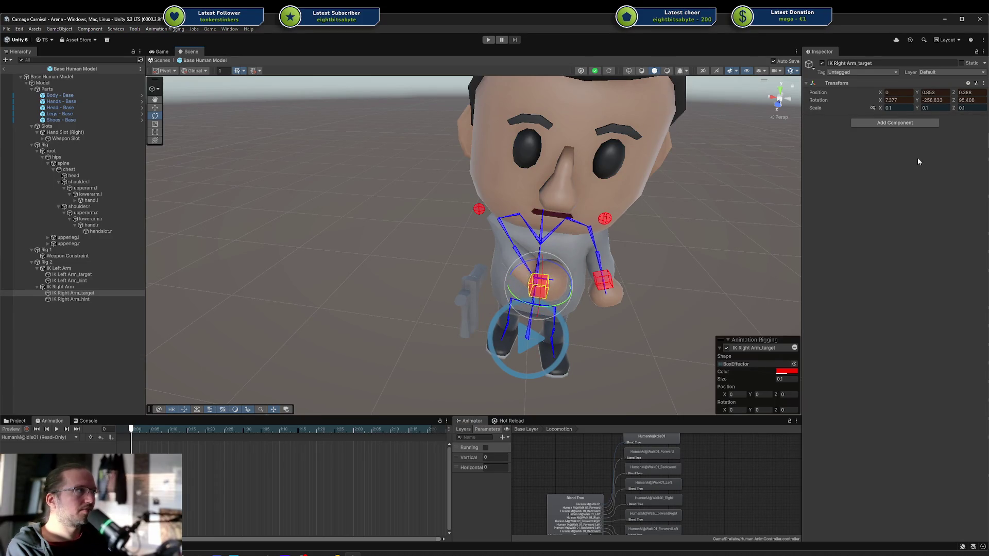
{"action": "left_click", "coordinate": [902, 98]}
{"action": "type", "text": "0"}
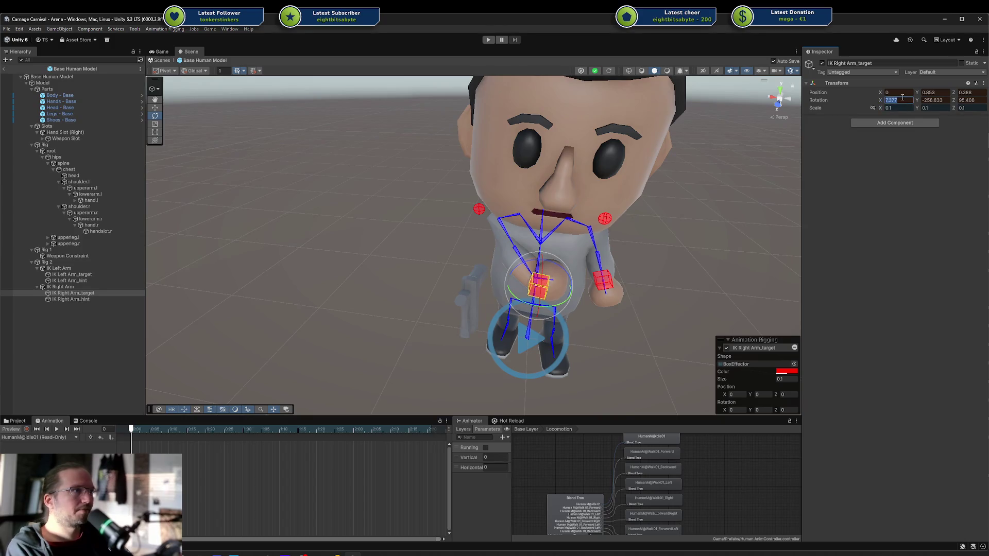
{"action": "type", "text": "0"}
{"action": "key", "text": "Tab"}
{"action": "type", "text": "0"}
{"action": "key", "text": "Return"}
{"action": "left_click_drag", "start_coordinate": [677, 214], "coordinate": [488, 262], "text": "alt"}
{"action": "key", "text": "ctrl+z"}
{"action": "key", "text": "ctrl+z"}
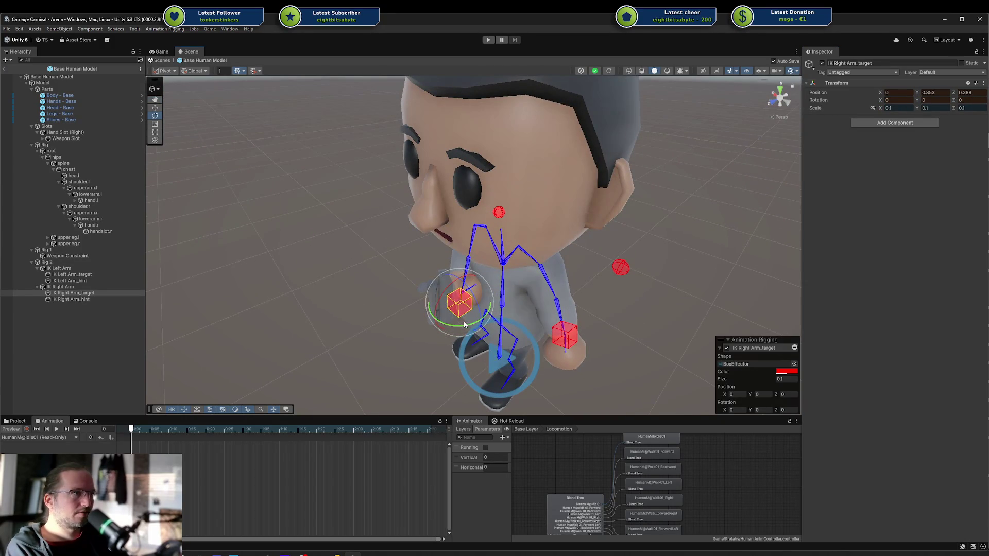
{"action": "mouse_move", "coordinate": [471, 326]}
{"action": "left_mouse_down"}
{"action": "mouse_move", "coordinate": [394, 324]}
{"action": "mouse_move", "coordinate": [433, 320]}
{"action": "mouse_move", "coordinate": [477, 343]}
{"action": "left_mouse_up"}
Shift the target along X, lower the IK Right Arm_hint sphere, and reselect the target.
{"action": "key", "text": "w"}
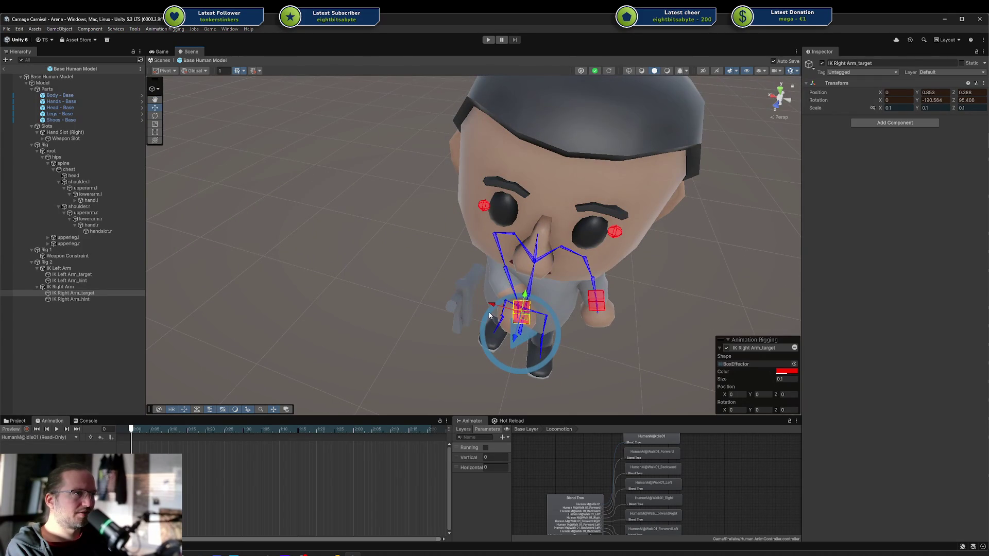
{"action": "mouse_move", "coordinate": [491, 308]}
{"action": "left_mouse_down"}
{"action": "mouse_move", "coordinate": [442, 303]}
{"action": "mouse_move", "coordinate": [469, 216]}
{"action": "left_mouse_up"}
{"action": "left_click", "coordinate": [472, 211]}
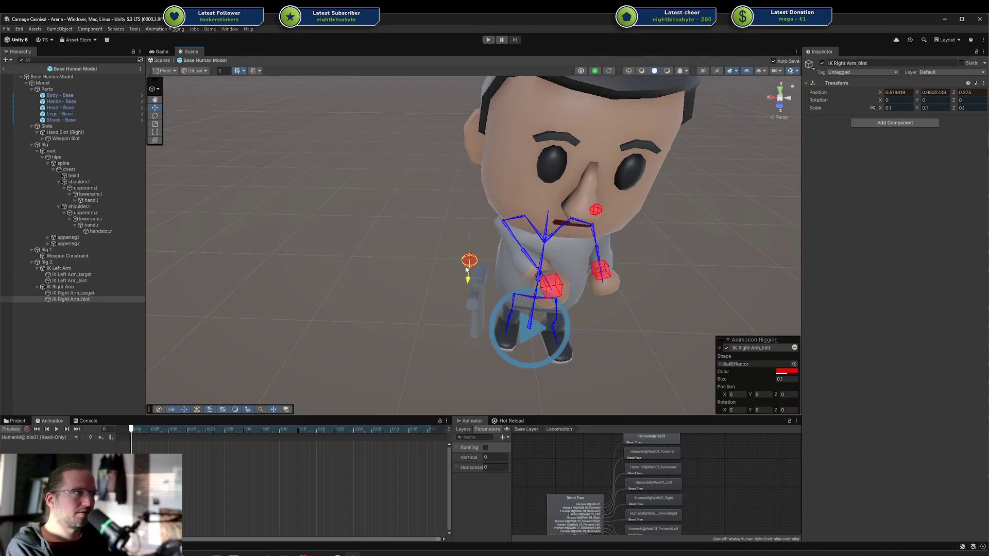
{"action": "left_click_drag", "start_coordinate": [419, 274], "coordinate": [471, 274]}
{"action": "left_click", "coordinate": [475, 209]}
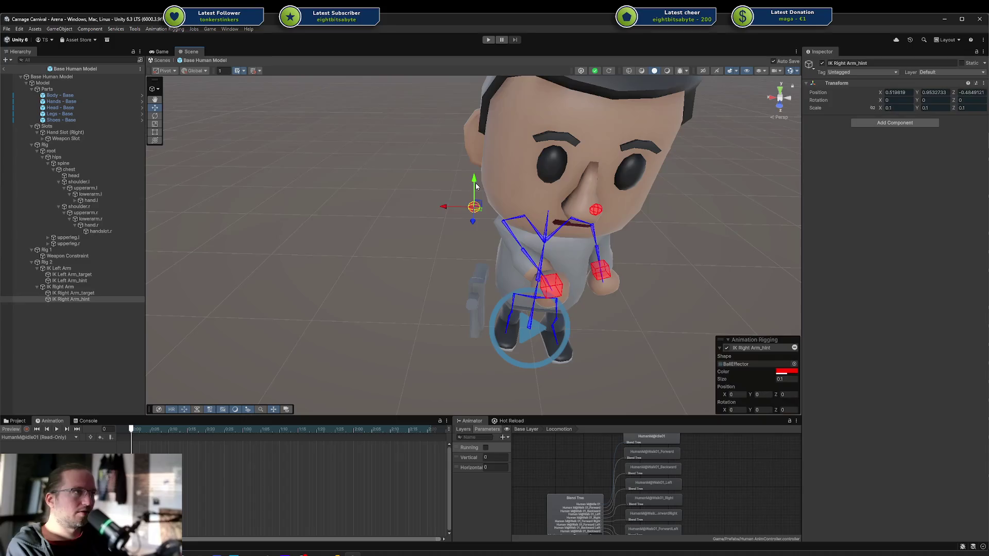
{"action": "left_click_drag", "start_coordinate": [477, 164], "coordinate": [483, 177]}
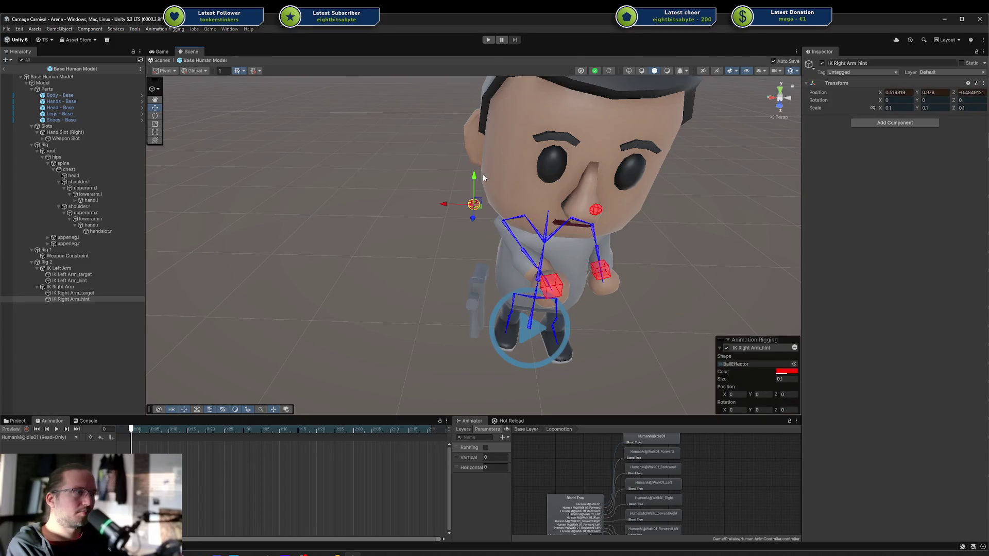
{"action": "left_click", "coordinate": [549, 281]}
{"action": "left_click", "coordinate": [59, 287]}
{"action": "left_click", "coordinate": [73, 293]}
{"action": "mouse_move", "coordinate": [455, 317]}
{"action": "left_mouse_down"}
{"action": "mouse_move", "coordinate": [532, 287]}
{"action": "mouse_move", "coordinate": [461, 276]}
{"action": "left_mouse_up"}
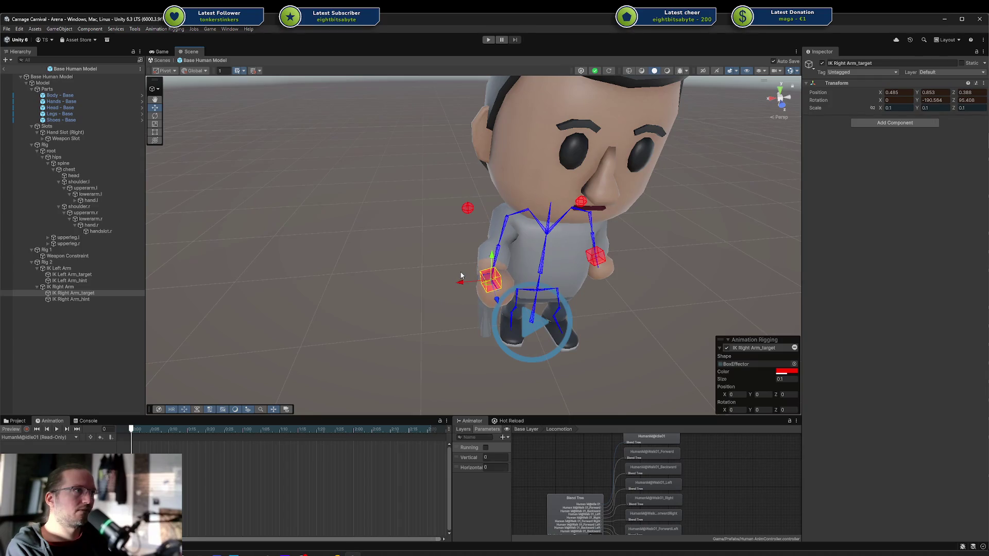
Turn off the preview, try moving the target along Z, then toggle the preview to restore its pose.
{"action": "left_click", "coordinate": [15, 430]}
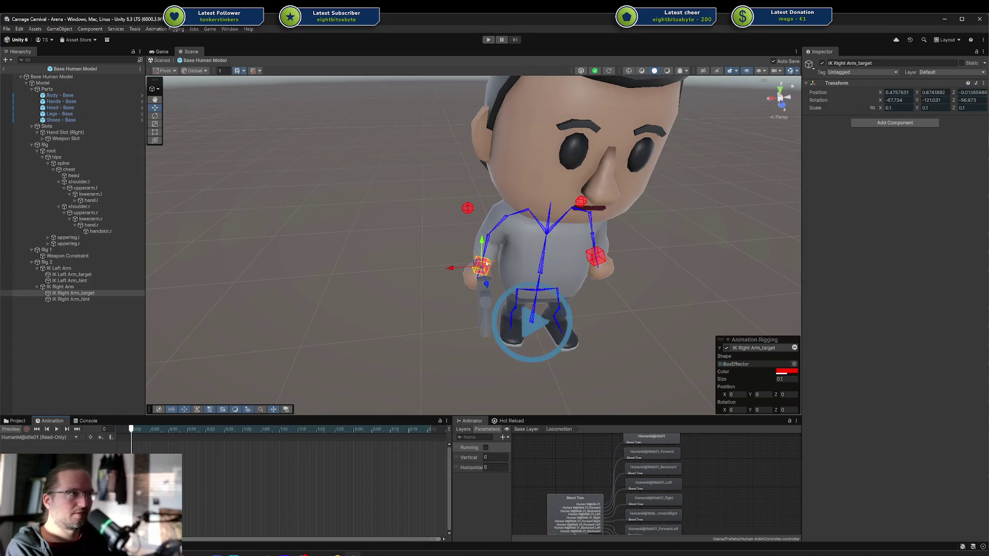
{"action": "mouse_move", "coordinate": [484, 285]}
{"action": "left_mouse_down"}
{"action": "mouse_move", "coordinate": [477, 226]}
{"action": "mouse_move", "coordinate": [475, 234]}
{"action": "left_mouse_up"}
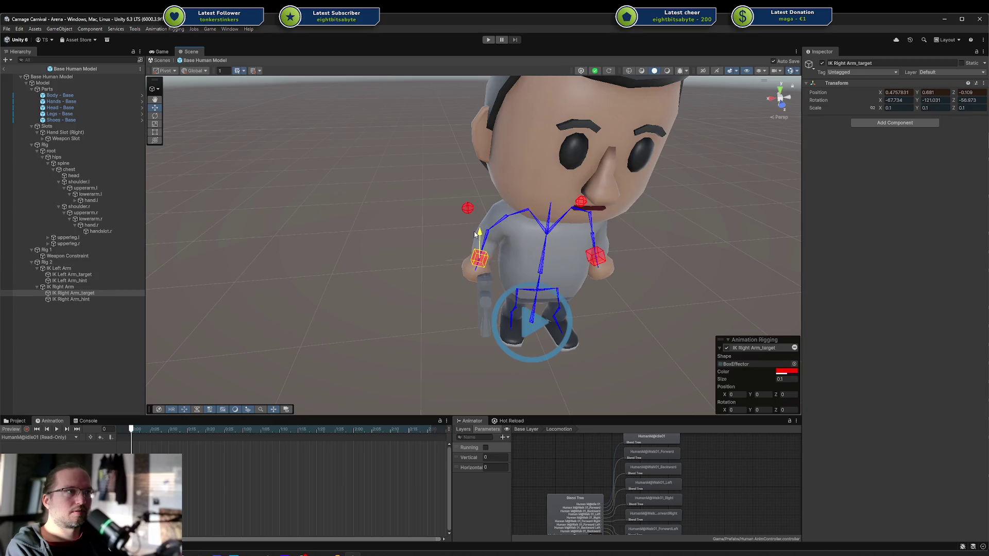
{"action": "left_click", "coordinate": [11, 431]}
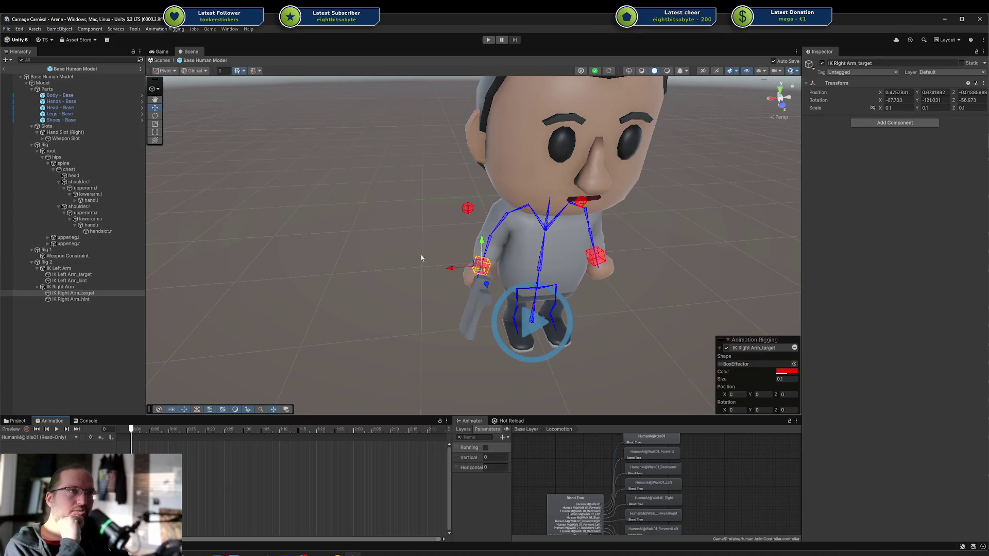
{"action": "left_click", "coordinate": [83, 269]}
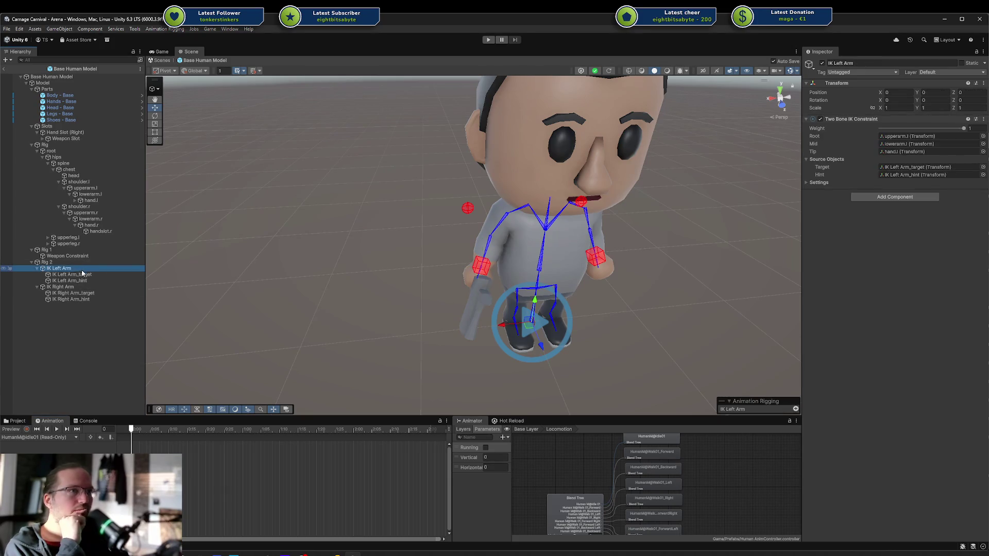
{"action": "double_click", "coordinate": [62, 250]}
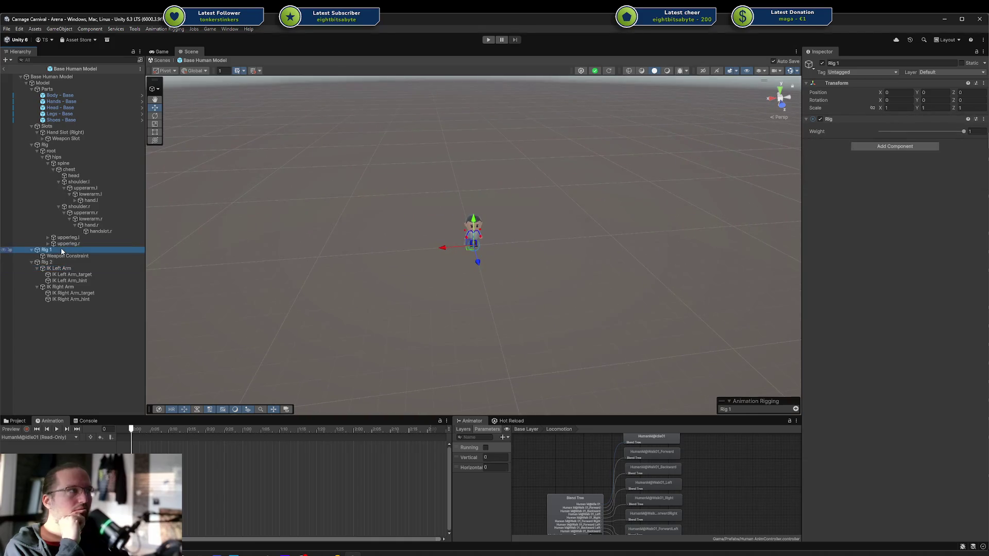
{"action": "left_click", "coordinate": [61, 264]}
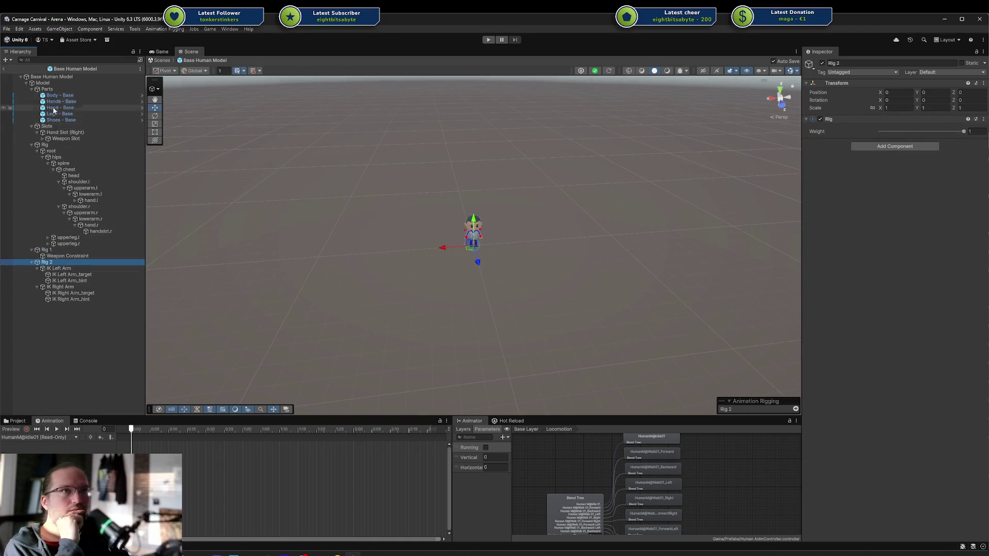
{"action": "left_click", "coordinate": [47, 89]}
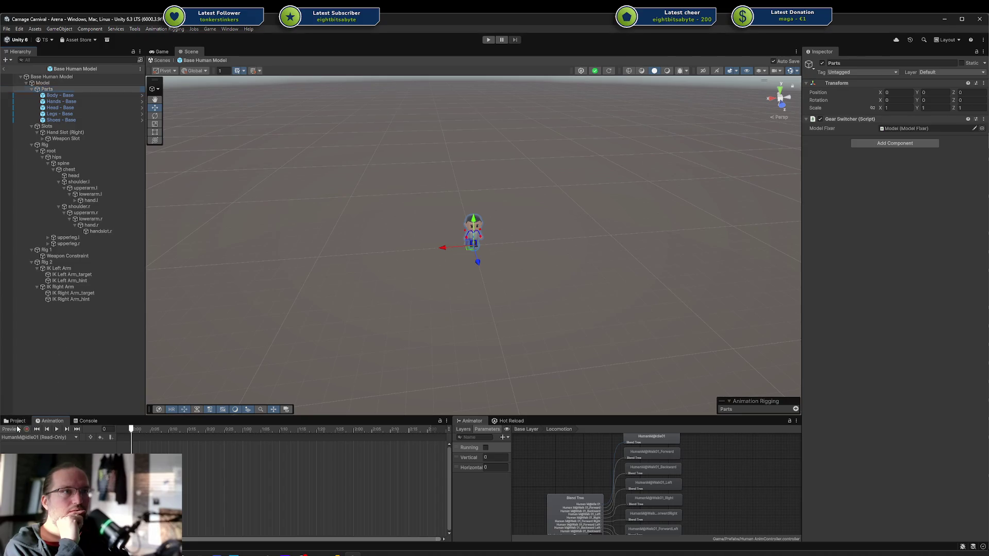
{"action": "left_click", "coordinate": [90, 288]}
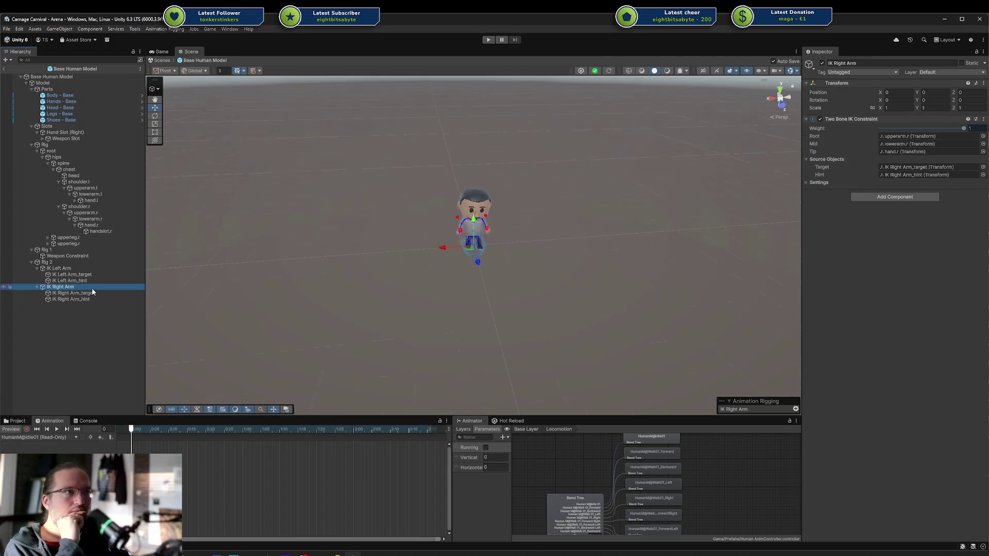
{"action": "left_click", "coordinate": [82, 269]}
{"action": "scroll", "coordinate": [521, 243], "scroll_direction": "up", "scroll_amount": 10}
{"action": "scroll", "coordinate": [462, 255], "scroll_direction": "up", "scroll_amount": 3}
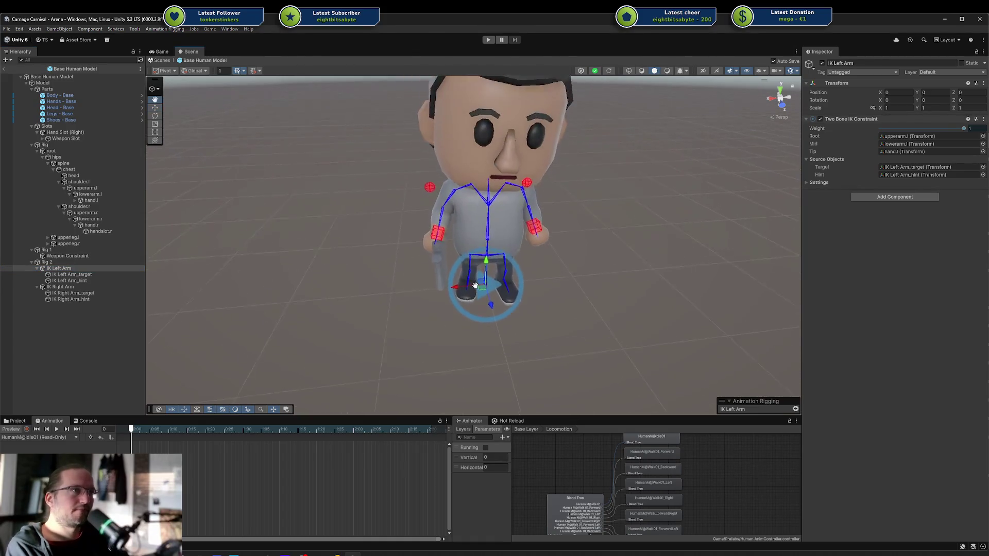
{"action": "left_click", "coordinate": [50, 263]}
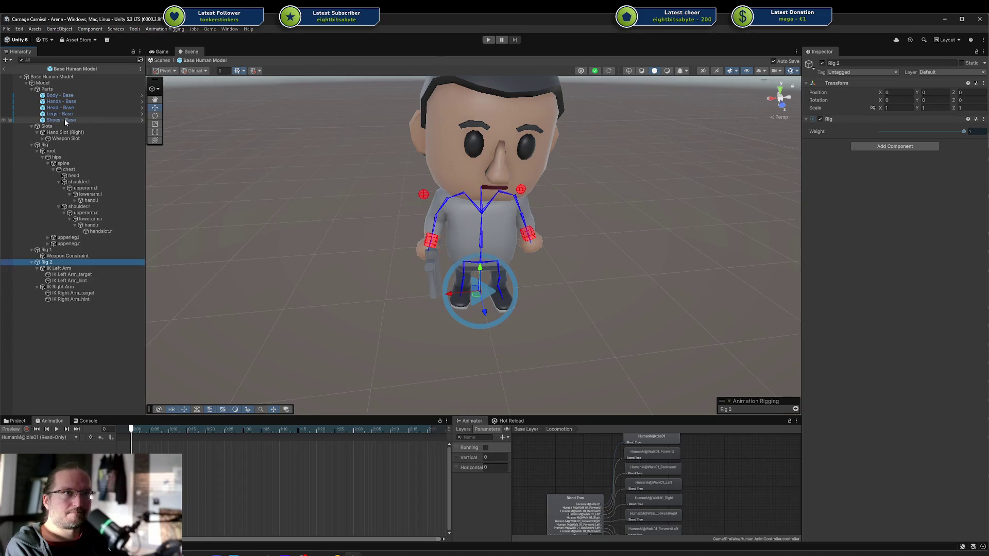
Put Rig 2 above Rig 1 in the Rig Builder layers and Hierarchy, undoing a stray target move.
{"action": "left_click", "coordinate": [57, 83]}
{"action": "left_click_drag", "start_coordinate": [820, 362], "coordinate": [819, 354]}
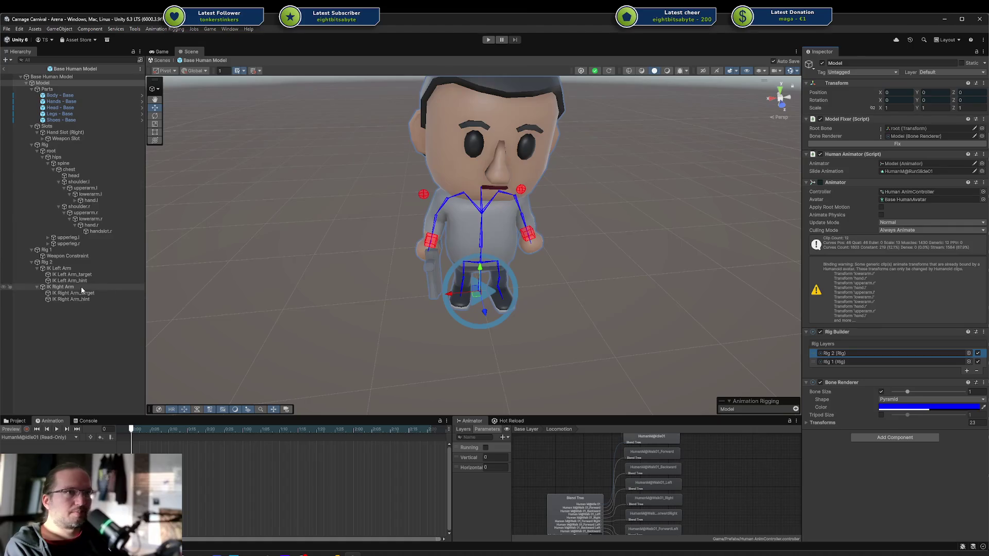
{"action": "left_click", "coordinate": [77, 263]}
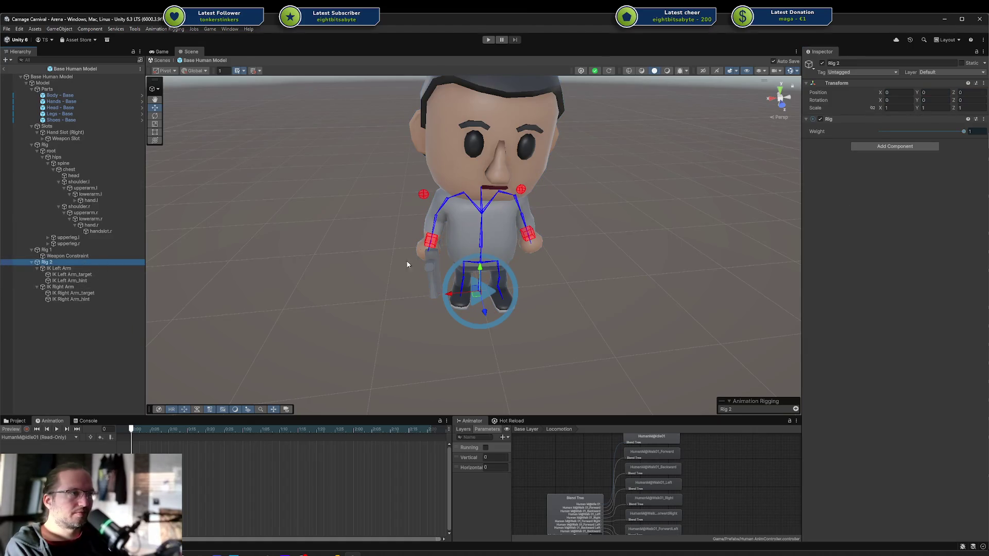
{"action": "left_click", "coordinate": [424, 241]}
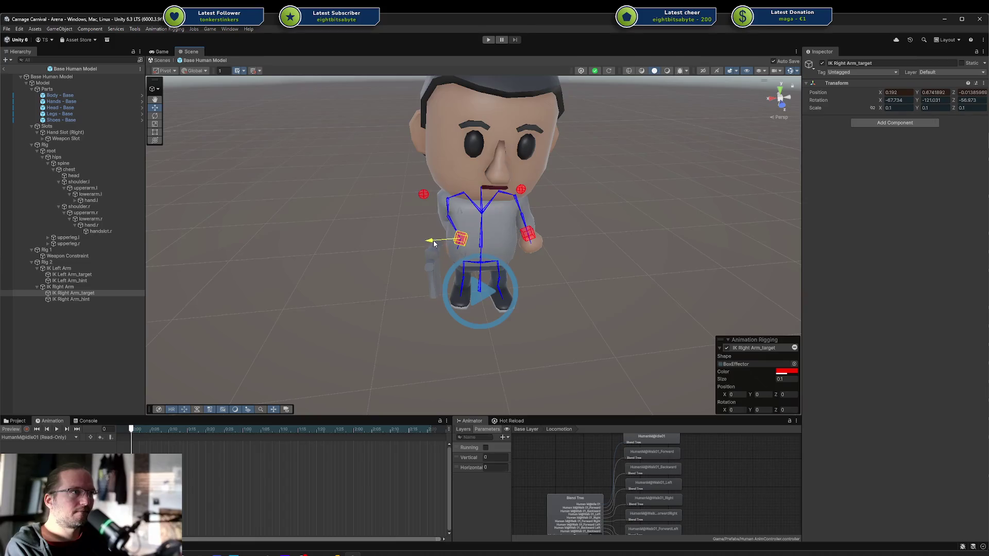
{"action": "left_click_drag", "start_coordinate": [54, 264], "coordinate": [36, 249]}
{"action": "left_click_drag", "start_coordinate": [407, 247], "coordinate": [427, 242]}
{"action": "key", "text": "ctrl+z"}
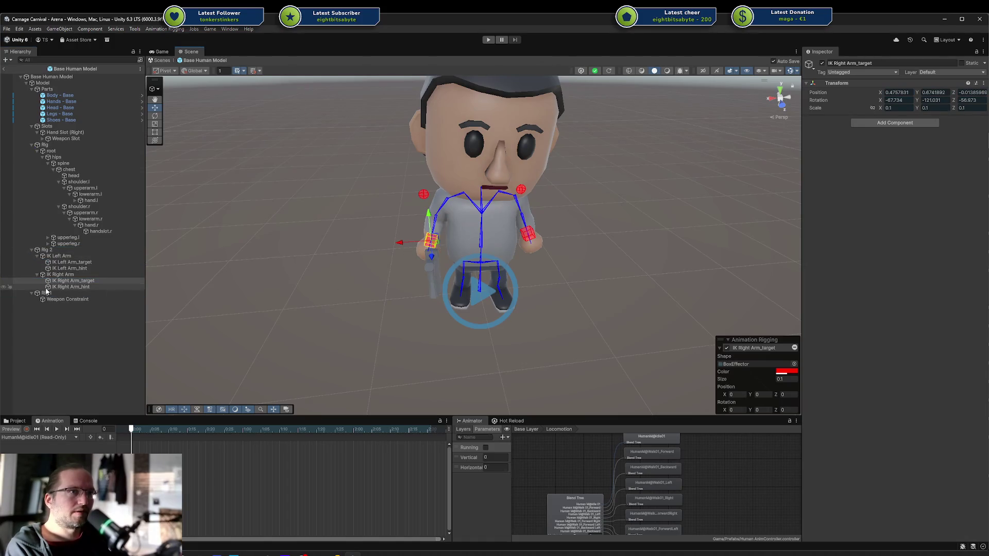
{"action": "left_click", "coordinate": [47, 293]}
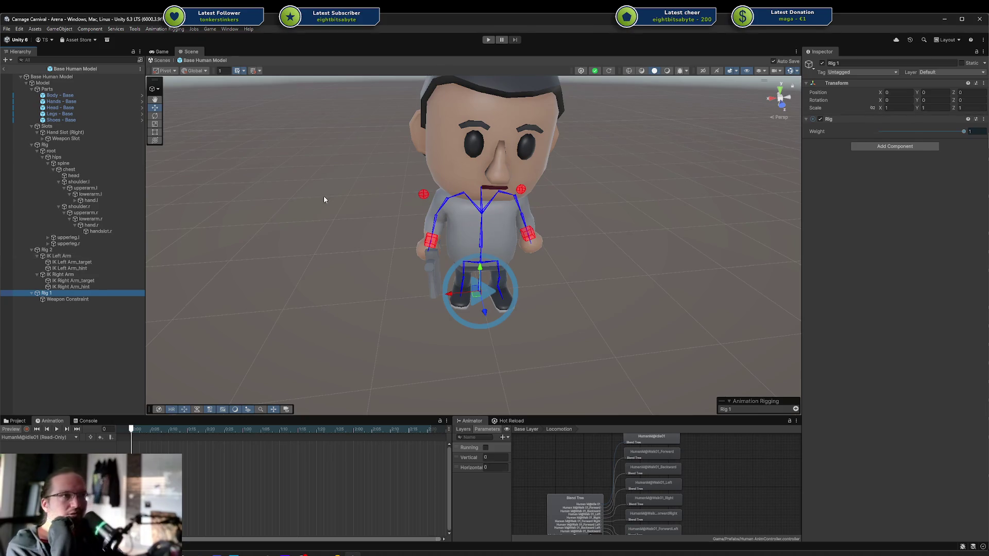
{"action": "mouse_move", "coordinate": [490, 265]}
{"action": "left_mouse_down"}
{"action": "mouse_move", "coordinate": [601, 253]}
{"action": "mouse_move", "coordinate": [625, 287]}
{"action": "mouse_move", "coordinate": [535, 273]}
{"action": "mouse_move", "coordinate": [520, 310]}
{"action": "left_mouse_up"}
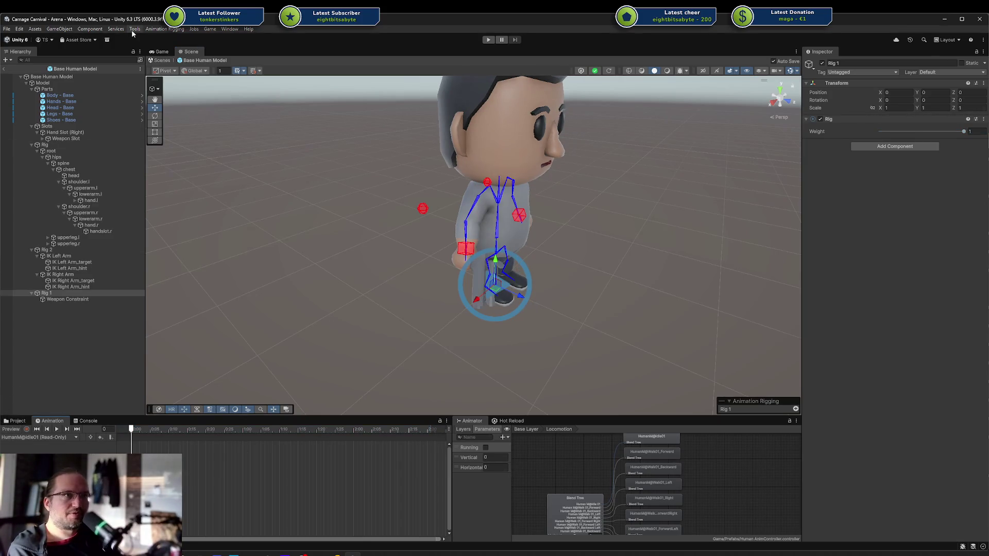
{"action": "left_click", "coordinate": [58, 83]}
{"action": "left_click", "coordinate": [872, 321]}
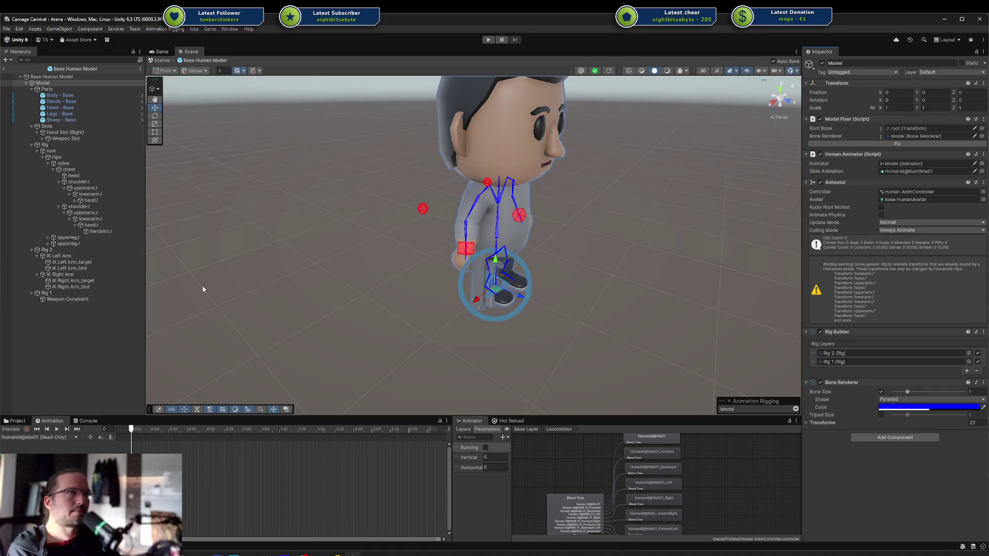
Turn on the idle animation preview and drag Rig 2 back below Rig 1 in the Hierarchy.
{"action": "left_click", "coordinate": [47, 250]}
{"action": "left_click", "coordinate": [46, 293]}
{"action": "left_click", "coordinate": [37, 421]}
{"action": "left_click", "coordinate": [70, 280]}
{"action": "left_click", "coordinate": [466, 256]}
{"action": "left_click_drag", "start_coordinate": [481, 258], "coordinate": [453, 264]}
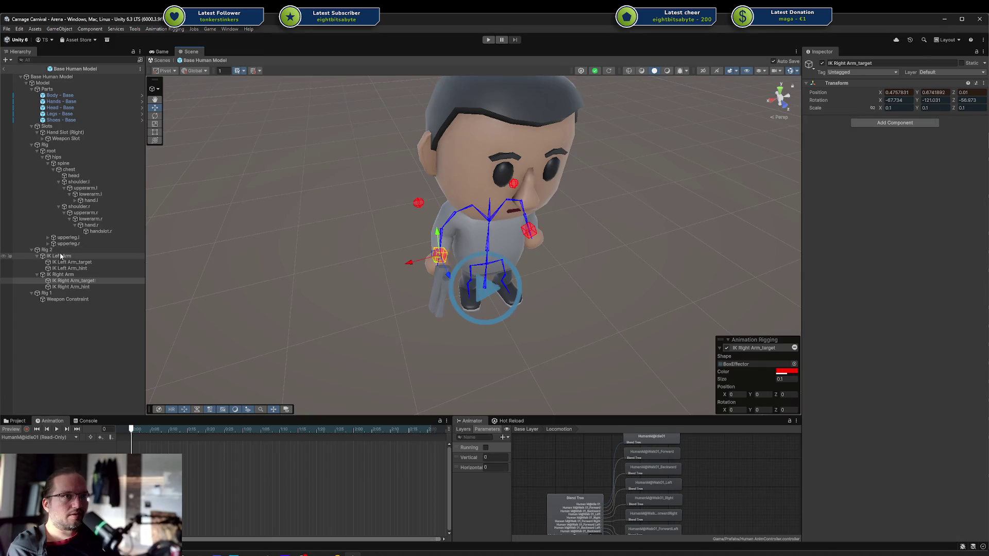
{"action": "left_click", "coordinate": [18, 437]}
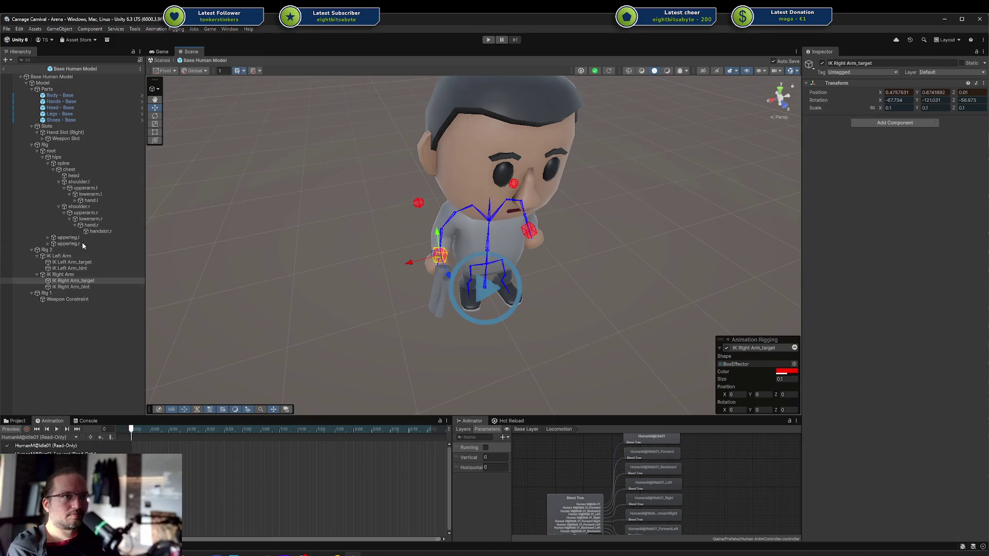
{"action": "left_click", "coordinate": [13, 437]}
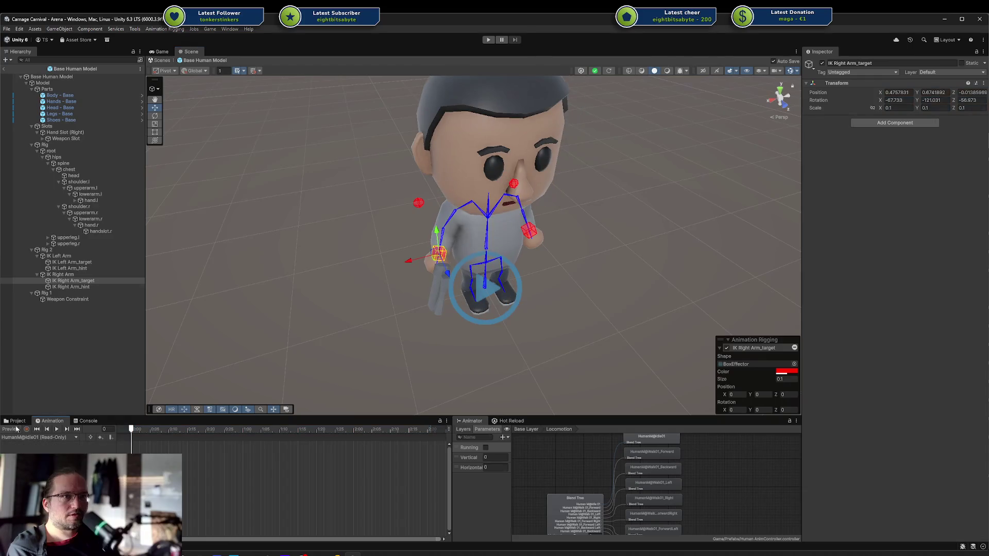
{"action": "mouse_move", "coordinate": [46, 250]}
{"action": "left_mouse_down"}
{"action": "mouse_move", "coordinate": [49, 308]}
{"action": "mouse_move", "coordinate": [46, 251]}
{"action": "mouse_move", "coordinate": [57, 252]}
{"action": "left_mouse_up"}
{"action": "mouse_move", "coordinate": [447, 273]}
{"action": "left_mouse_down"}
{"action": "mouse_move", "coordinate": [472, 276]}
{"action": "mouse_move", "coordinate": [447, 272]}
{"action": "left_mouse_up"}
Raise IK Right Arm_target to 0.048, 0.843, 0.314, bringing the right hand to chest height.
{"action": "left_click", "coordinate": [65, 83]}
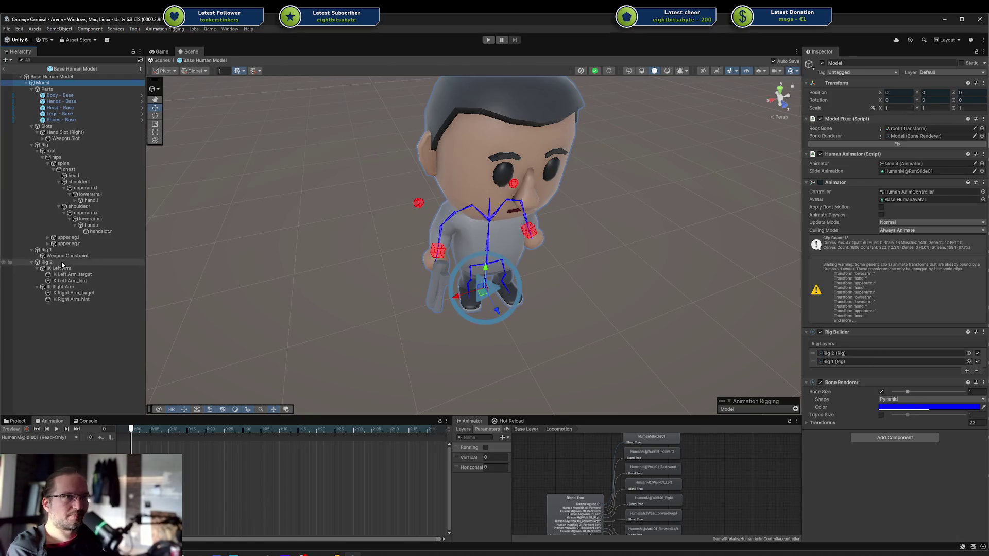
{"action": "left_click", "coordinate": [60, 287]}
{"action": "left_click", "coordinate": [57, 263]}
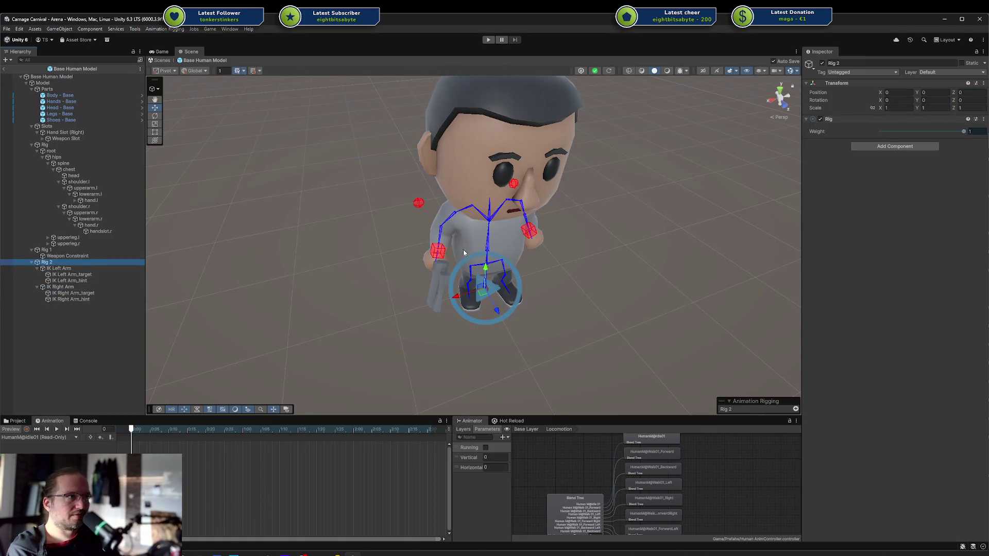
{"action": "left_click", "coordinate": [438, 251]}
{"action": "left_click_drag", "start_coordinate": [440, 259], "coordinate": [449, 264]}
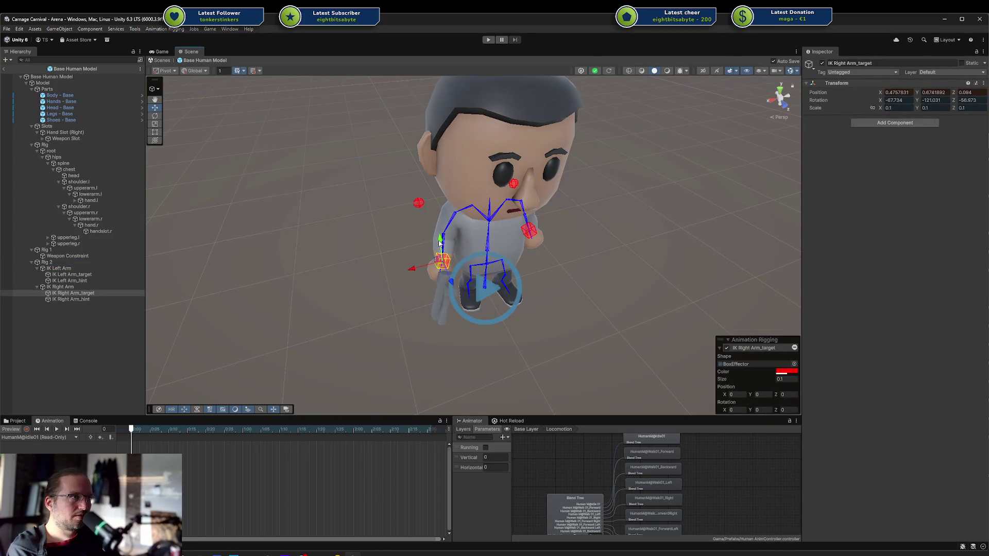
{"action": "key", "text": "ctrl+z"}
{"action": "left_click", "coordinate": [442, 243]}
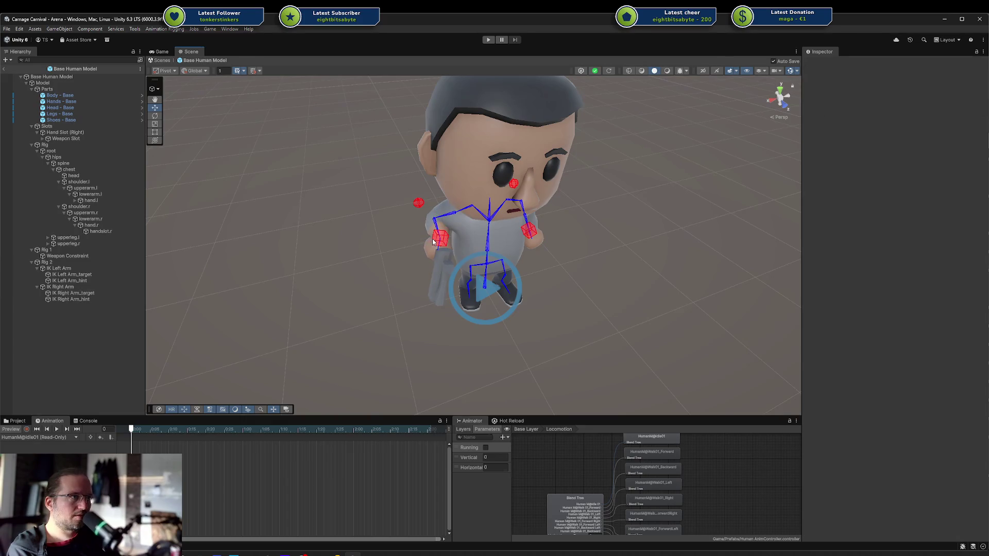
{"action": "left_click", "coordinate": [434, 240]}
{"action": "mouse_move", "coordinate": [437, 241]}
{"action": "left_mouse_down"}
{"action": "mouse_move", "coordinate": [499, 264]}
{"action": "mouse_move", "coordinate": [529, 213]}
{"action": "left_mouse_up"}
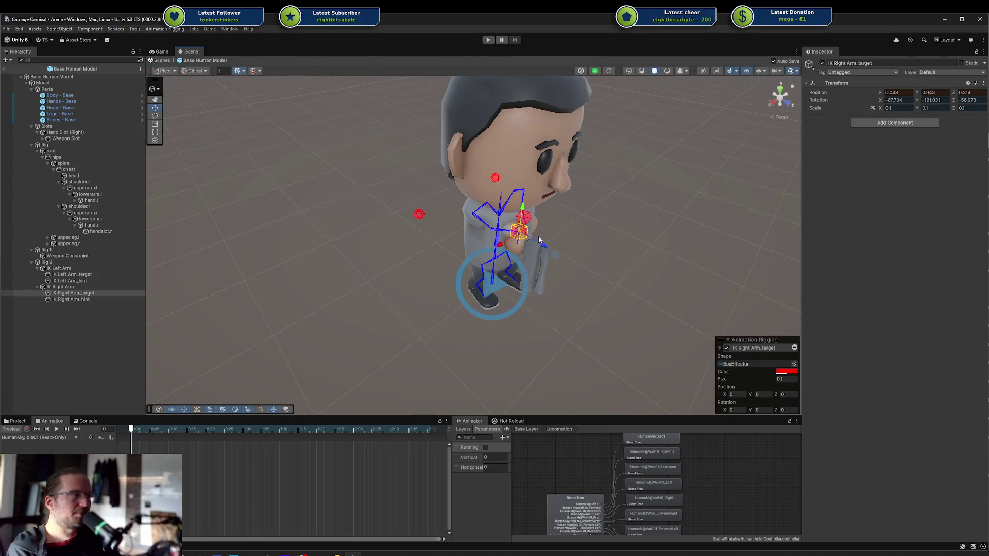
Zero IK Right Arm_target's Rotation X and Position X, then reselect it facing the character.
{"action": "left_click", "coordinate": [912, 100]}
{"action": "type", "text": "0"}
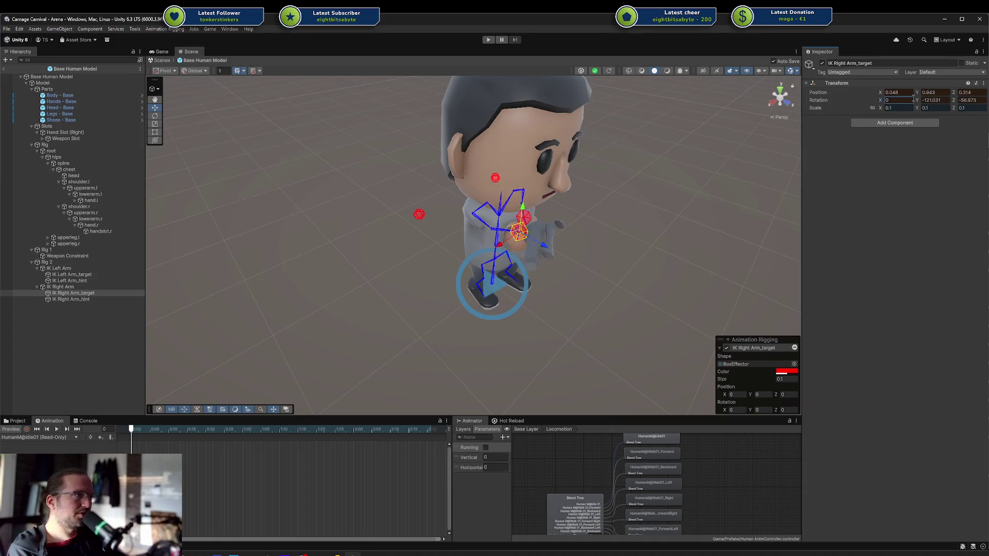
{"action": "left_click", "coordinate": [900, 93]}
{"action": "type", "text": "0"}
{"action": "key", "text": "Return"}
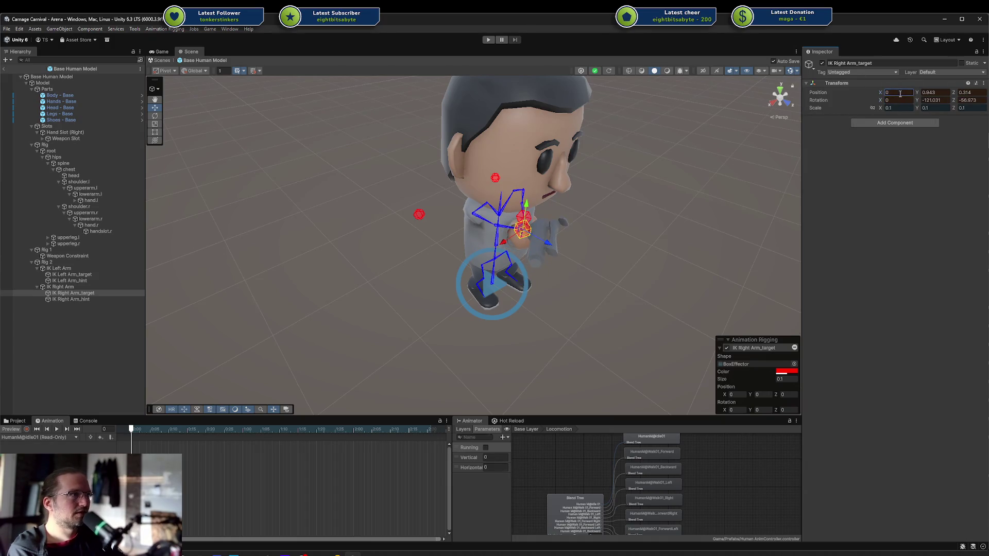
{"action": "key", "text": "e"}
{"action": "scroll", "coordinate": [560, 216], "scroll_direction": "up", "scroll_amount": 2}
{"action": "scroll", "coordinate": [561, 216], "scroll_direction": "up", "scroll_amount": 1}
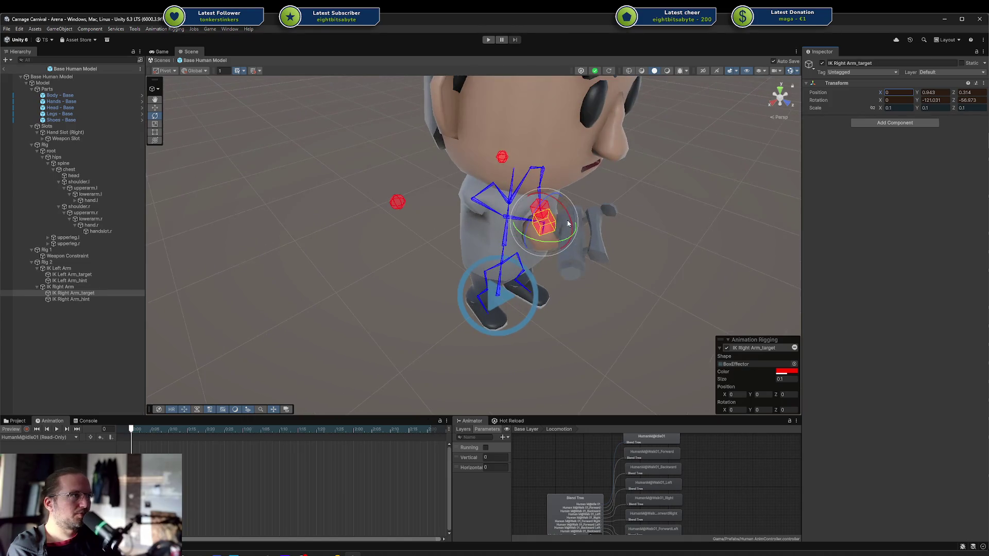
{"action": "left_click", "coordinate": [538, 208]}
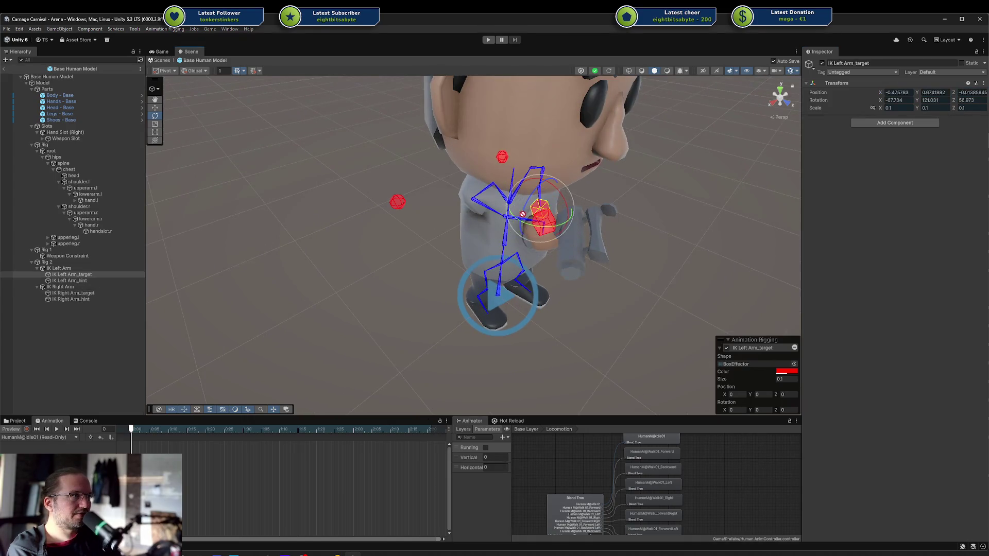
{"action": "left_click", "coordinate": [536, 206]}
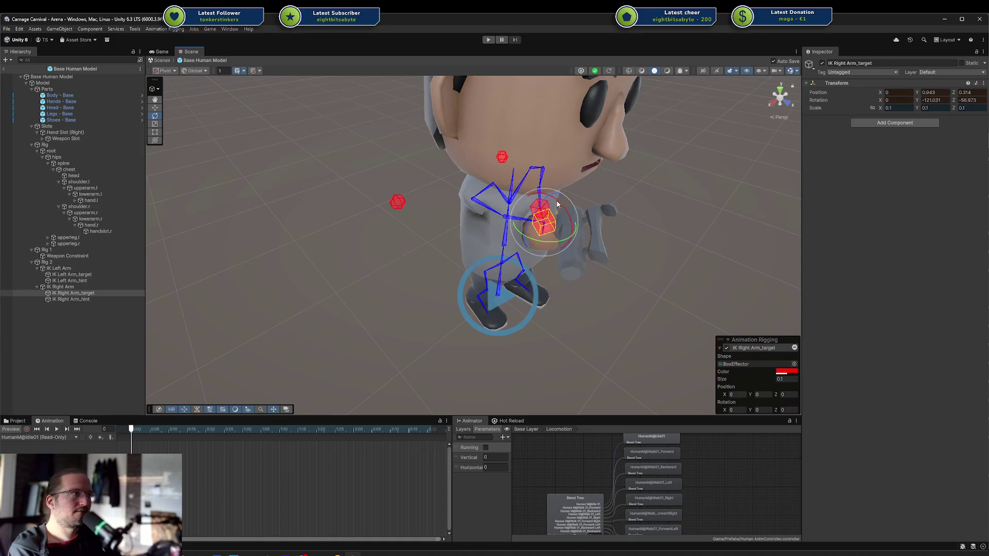
{"action": "mouse_move", "coordinate": [537, 207]}
{"action": "left_mouse_down"}
{"action": "mouse_move", "coordinate": [488, 179]}
{"action": "mouse_move", "coordinate": [433, 224]}
{"action": "mouse_move", "coordinate": [565, 190]}
{"action": "mouse_move", "coordinate": [546, 193]}
{"action": "mouse_move", "coordinate": [555, 172]}
{"action": "left_mouse_up"}
Set the target's rotation to 0, -180, 0 and slide it along X to 0.313, 0.843, 0.395.
{"action": "left_click", "coordinate": [899, 99]}
{"action": "type", "text": "0"}
{"action": "key", "text": "Tab"}
{"action": "key", "text": "Tab"}
{"action": "type", "text": "0"}
{"action": "left_click", "coordinate": [947, 100]}
{"action": "type", "text": "-180"}
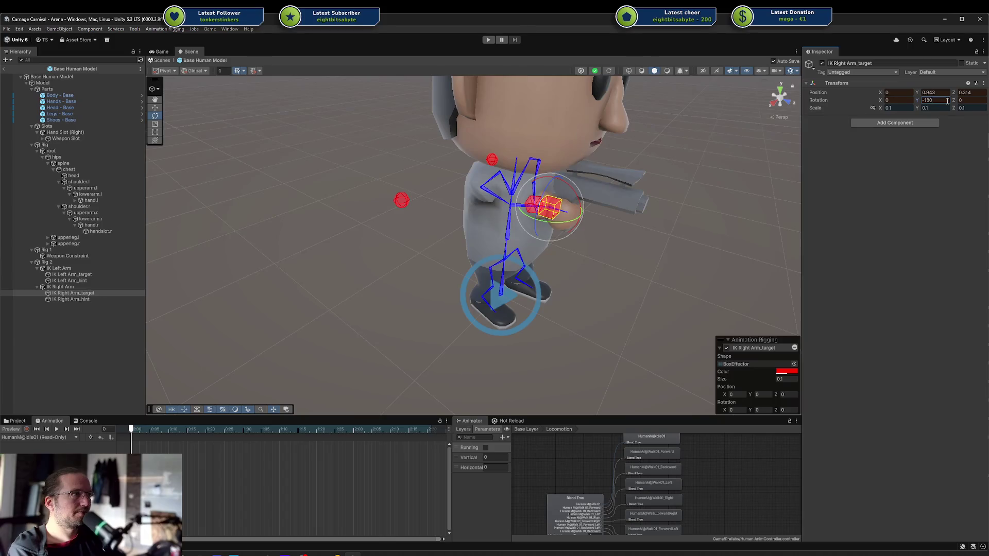
{"action": "key", "text": "Return"}
{"action": "key", "text": "w"}
{"action": "scroll", "coordinate": [645, 261], "scroll_direction": "up", "scroll_amount": 3}
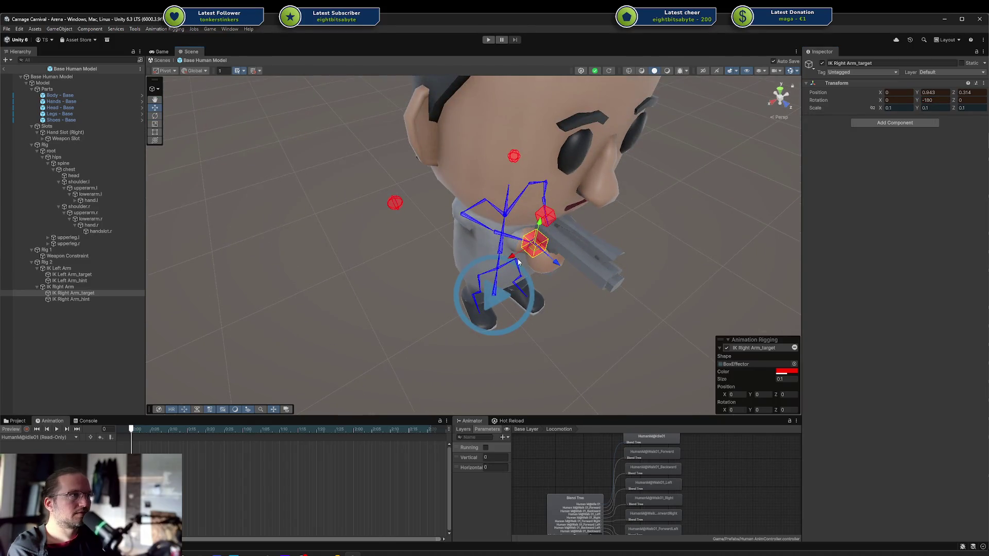
{"action": "mouse_move", "coordinate": [514, 259]}
{"action": "left_mouse_down"}
{"action": "mouse_move", "coordinate": [480, 270]}
{"action": "mouse_move", "coordinate": [532, 283]}
{"action": "mouse_move", "coordinate": [424, 252]}
{"action": "mouse_move", "coordinate": [338, 258]}
{"action": "mouse_move", "coordinate": [521, 255]}
{"action": "mouse_move", "coordinate": [404, 278]}
{"action": "mouse_move", "coordinate": [431, 268]}
{"action": "left_mouse_up"}
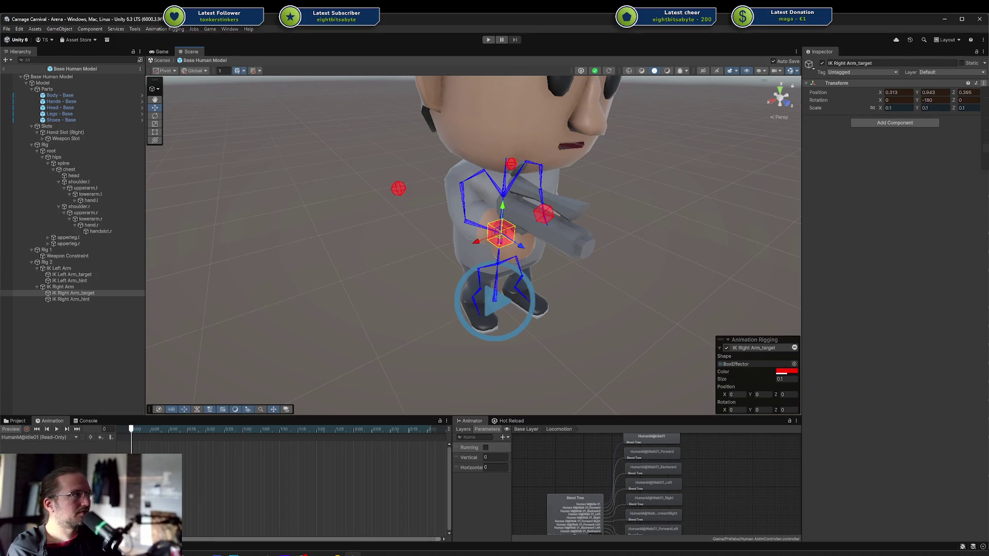
{"action": "right_click", "coordinate": [842, 88]}
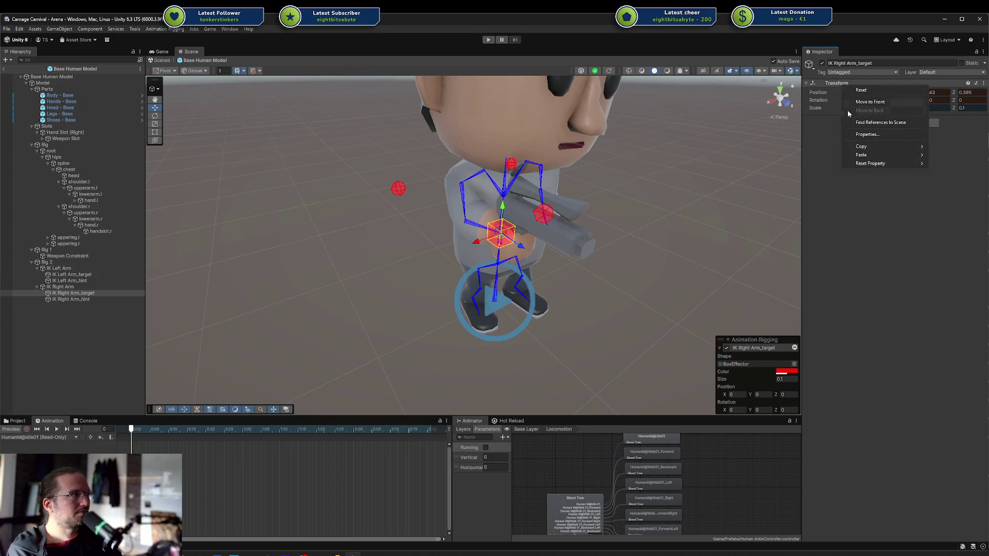
Check the target's position and rotation property menus and orbit to the character's side.
{"action": "right_click", "coordinate": [822, 92]}
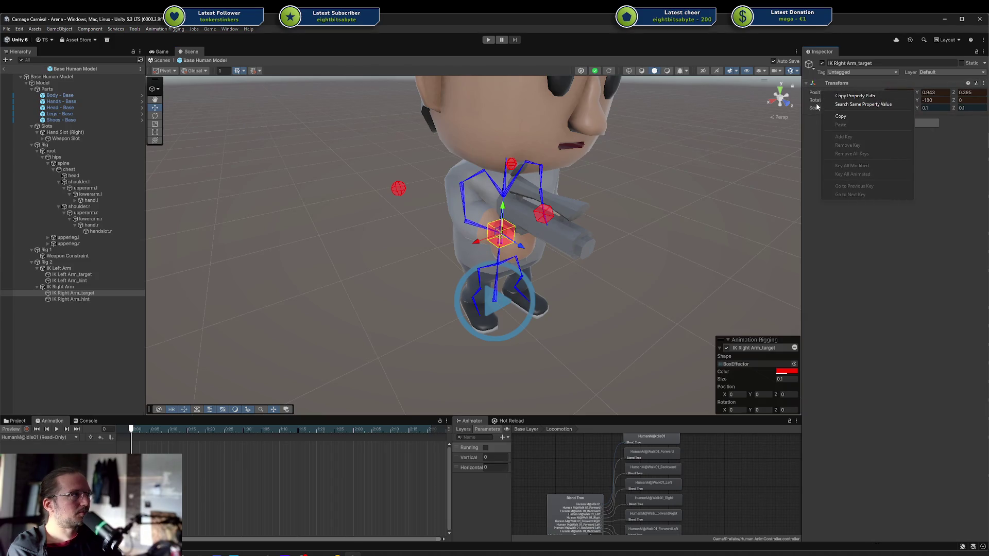
{"action": "right_click", "coordinate": [818, 103]}
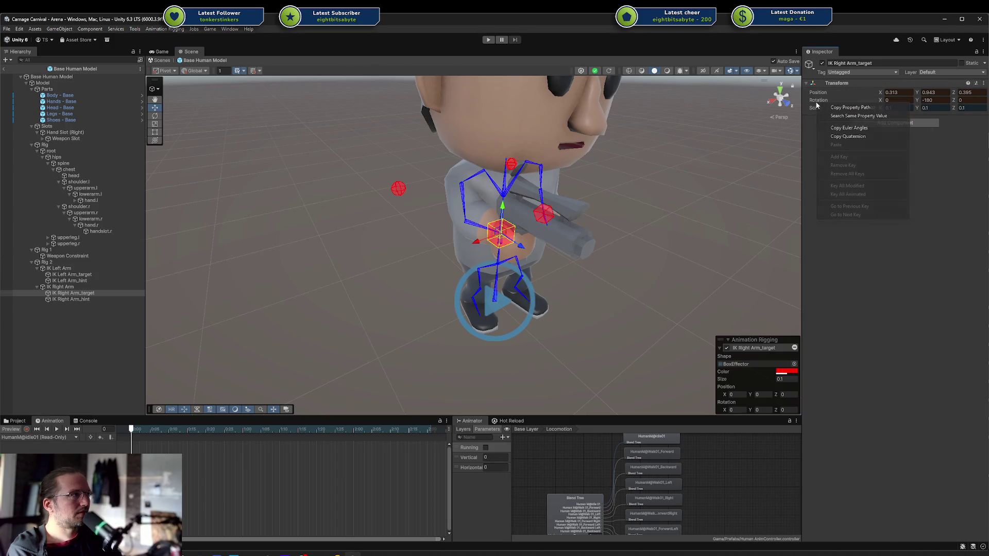
{"action": "left_click", "coordinate": [937, 149]}
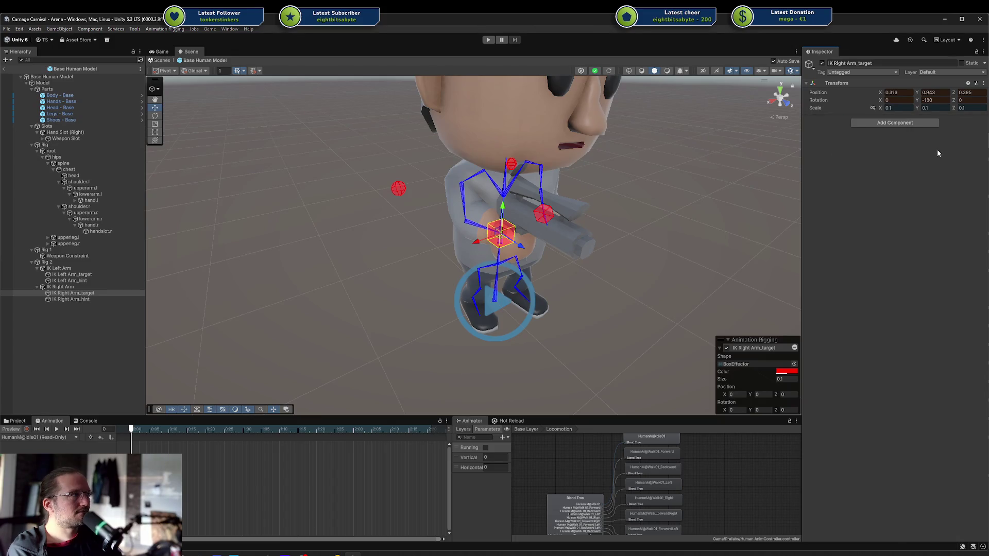
{"action": "left_click", "coordinate": [17, 431]}
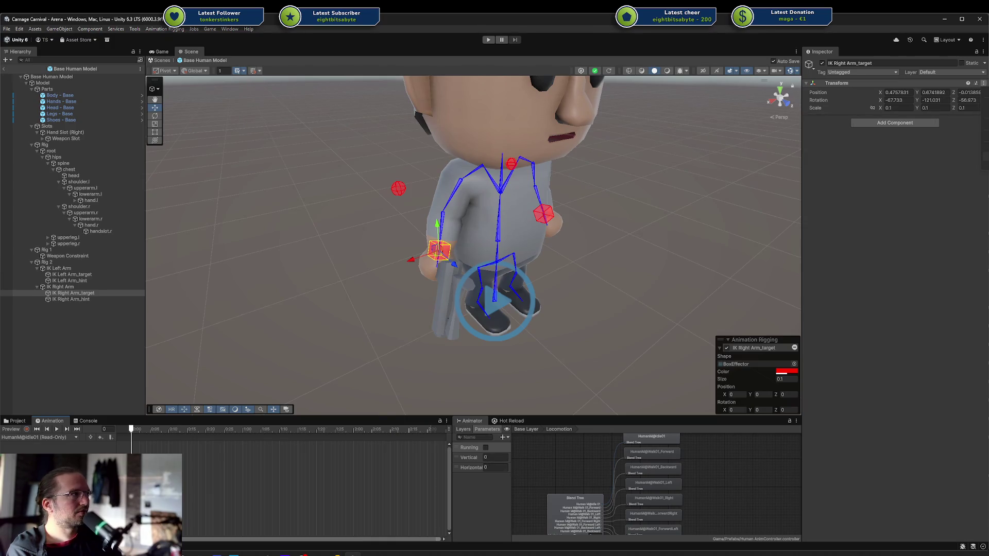
{"action": "left_click_drag", "start_coordinate": [605, 215], "coordinate": [611, 231]}
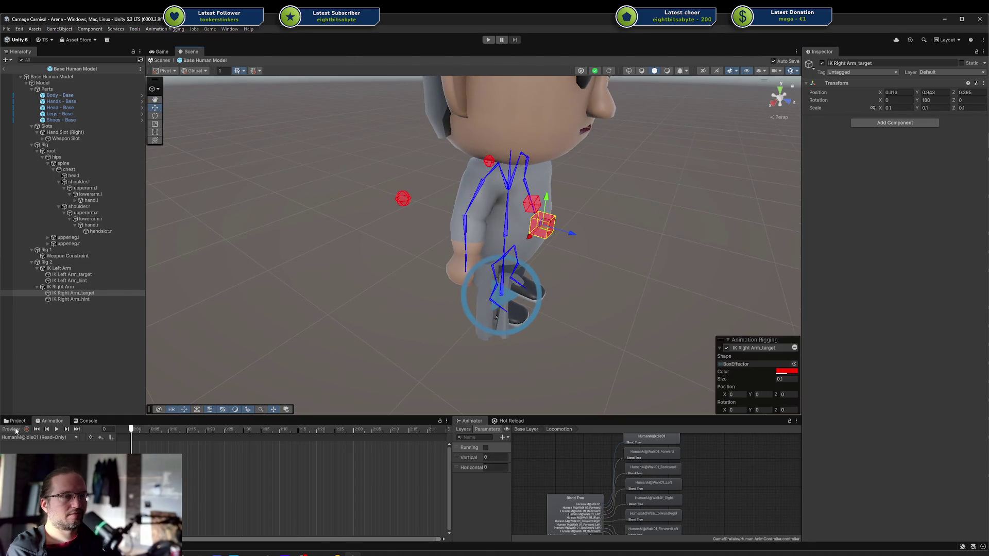
Deactivate the IK Left Arm constraint and play the animation preview.
{"action": "left_click", "coordinate": [80, 300]}
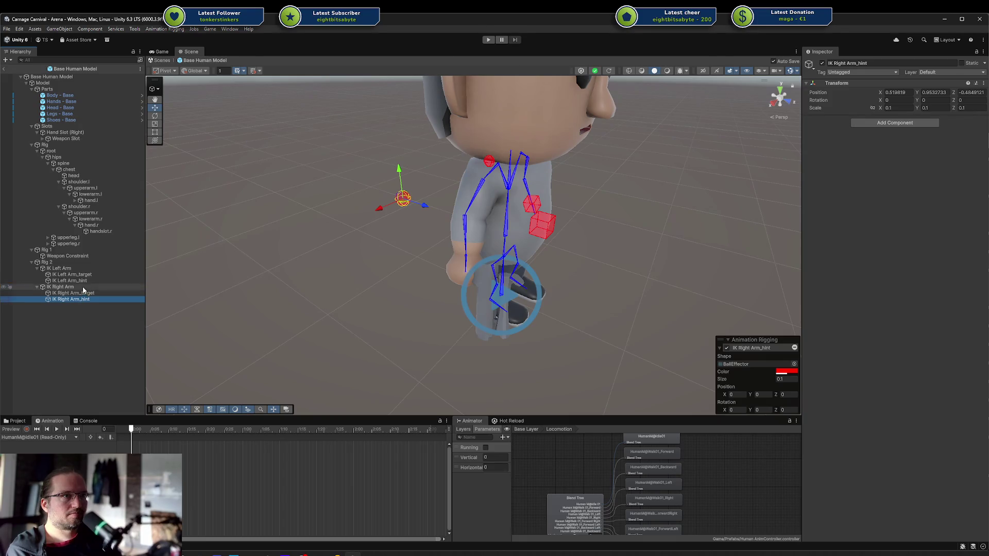
{"action": "left_click", "coordinate": [61, 268]}
{"action": "left_click", "coordinate": [822, 63]}
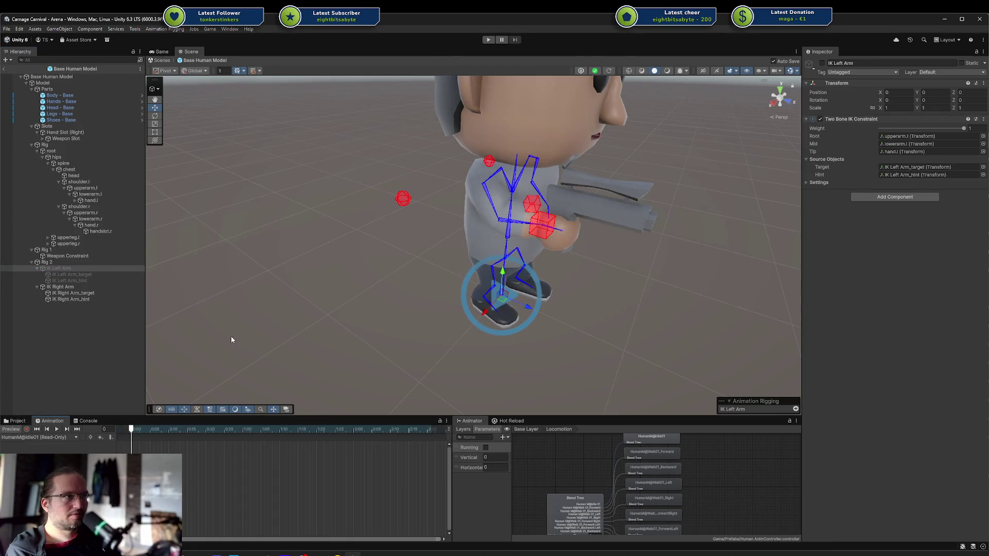
{"action": "left_click", "coordinate": [56, 430]}
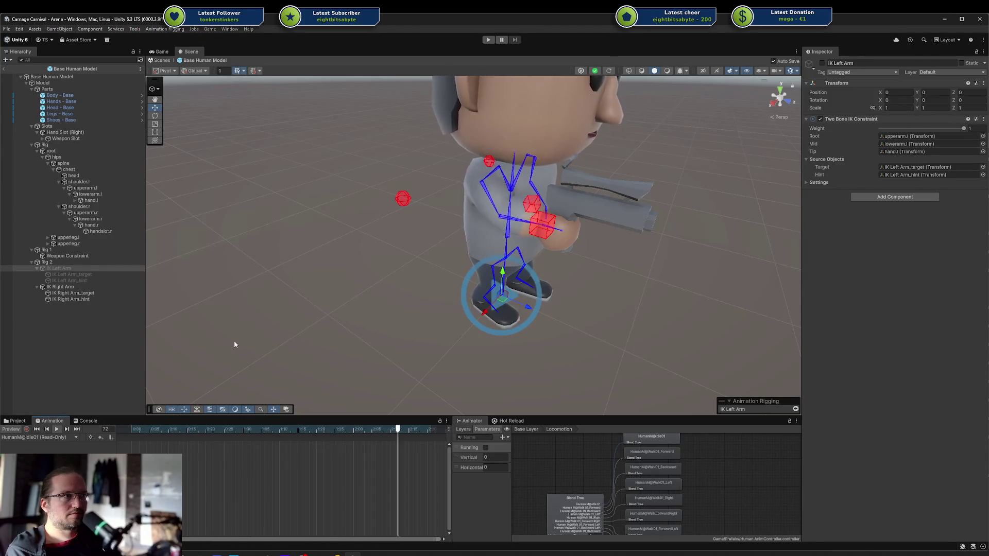
Preview the HumanM@Run01_Forward clip and try moving the right-arm IK target onto the hand, then undo.
{"action": "left_click", "coordinate": [67, 438]}
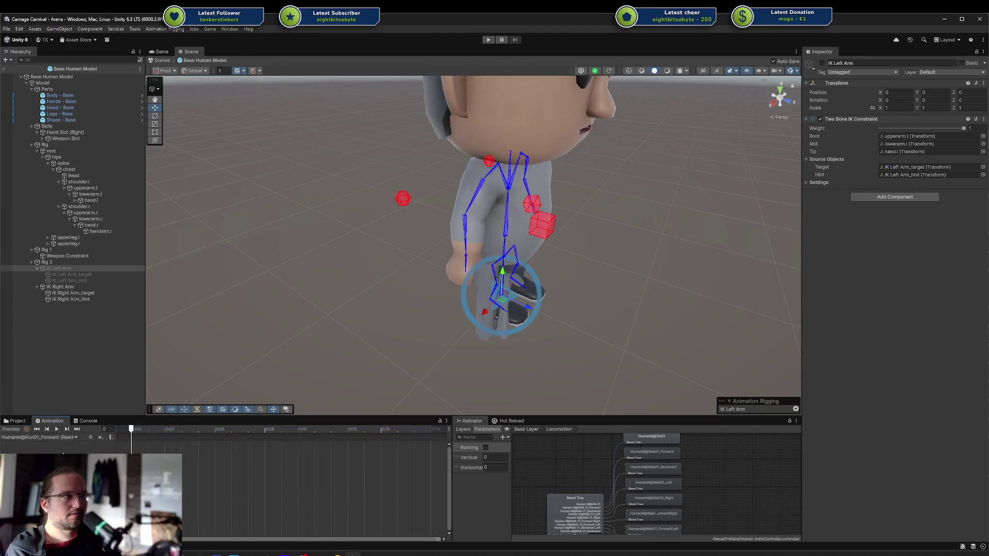
{"action": "left_click", "coordinate": [47, 454]}
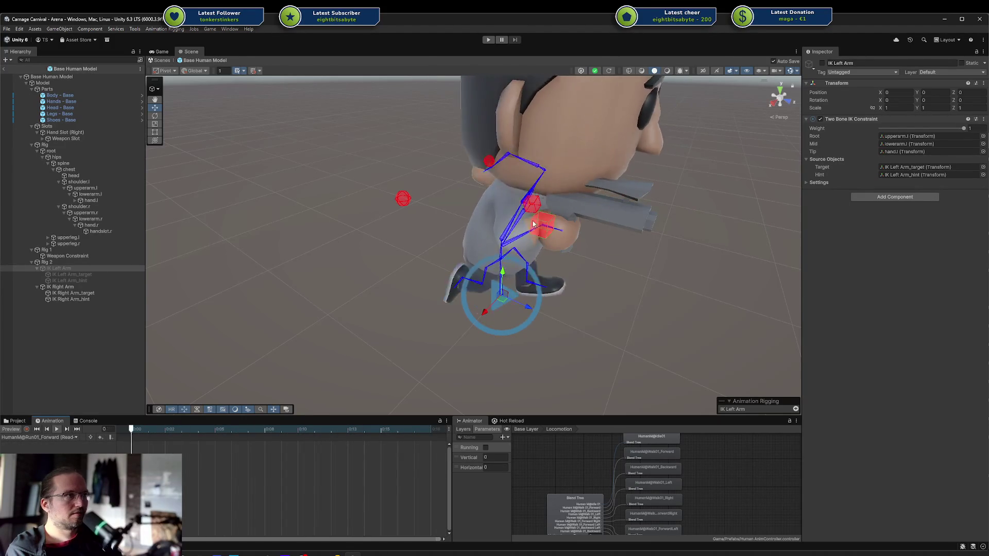
{"action": "mouse_move", "coordinate": [673, 254]}
{"action": "left_mouse_down"}
{"action": "mouse_move", "coordinate": [464, 224]}
{"action": "mouse_move", "coordinate": [625, 237]}
{"action": "mouse_move", "coordinate": [625, 227]}
{"action": "mouse_move", "coordinate": [597, 246]}
{"action": "mouse_move", "coordinate": [540, 240]}
{"action": "left_mouse_up"}
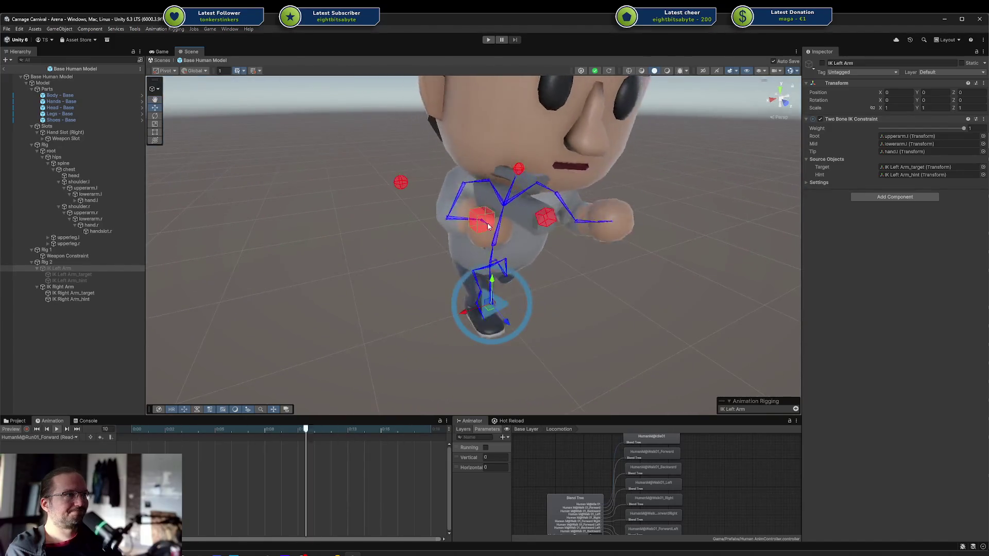
{"action": "left_click", "coordinate": [479, 221]}
{"action": "mouse_move", "coordinate": [456, 230]}
{"action": "left_mouse_down"}
{"action": "mouse_move", "coordinate": [514, 223]}
{"action": "mouse_move", "coordinate": [478, 230]}
{"action": "left_mouse_up"}
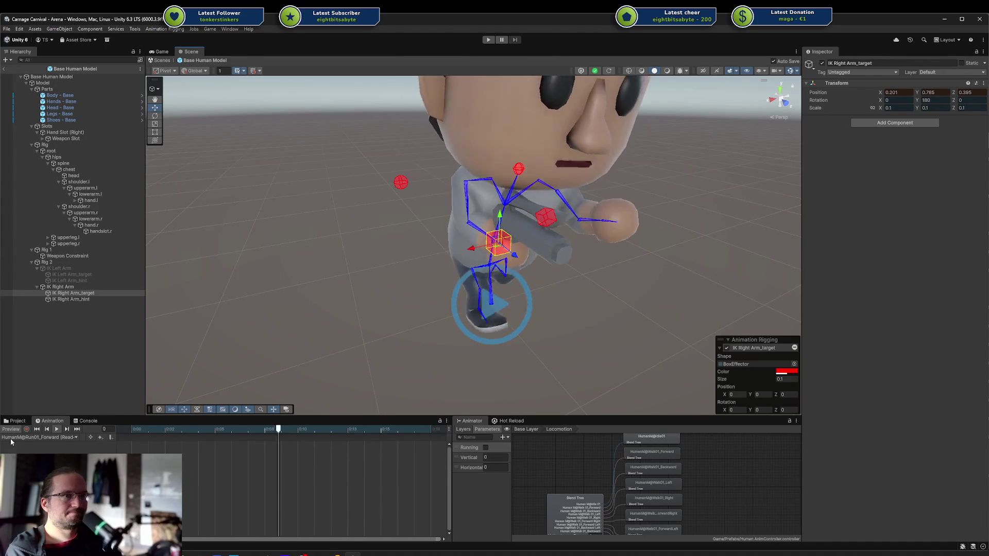
{"action": "key", "text": "ctrl+z"}
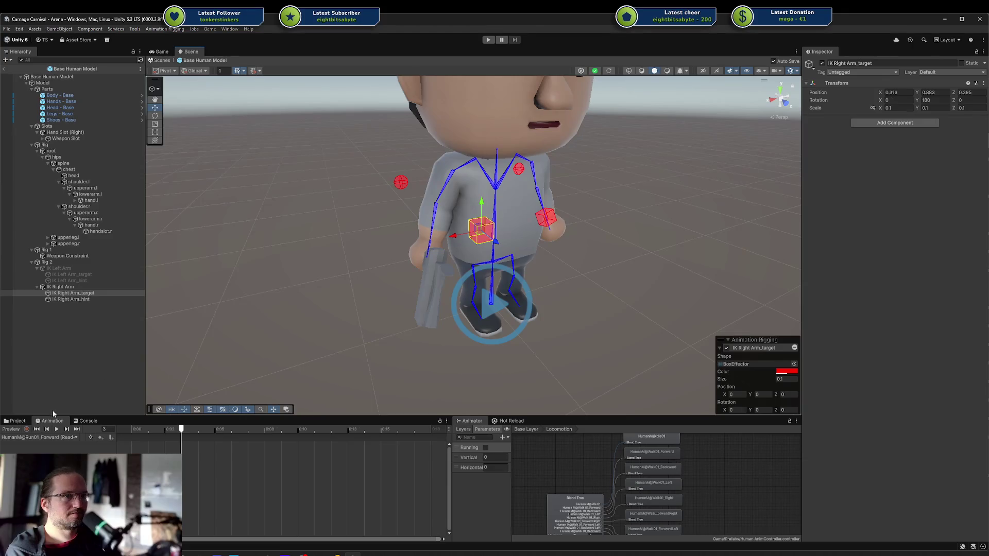
Play the rigged animation preview, then switch the clip back to HumanM@Idle01 with preview on.
{"action": "left_click", "coordinate": [13, 429]}
{"action": "left_click", "coordinate": [56, 429]}
{"action": "mouse_move", "coordinate": [249, 257]}
{"action": "left_mouse_down"}
{"action": "mouse_move", "coordinate": [371, 230]}
{"action": "mouse_move", "coordinate": [513, 238]}
{"action": "mouse_move", "coordinate": [369, 246]}
{"action": "left_mouse_up"}
{"action": "left_click", "coordinate": [14, 430]}
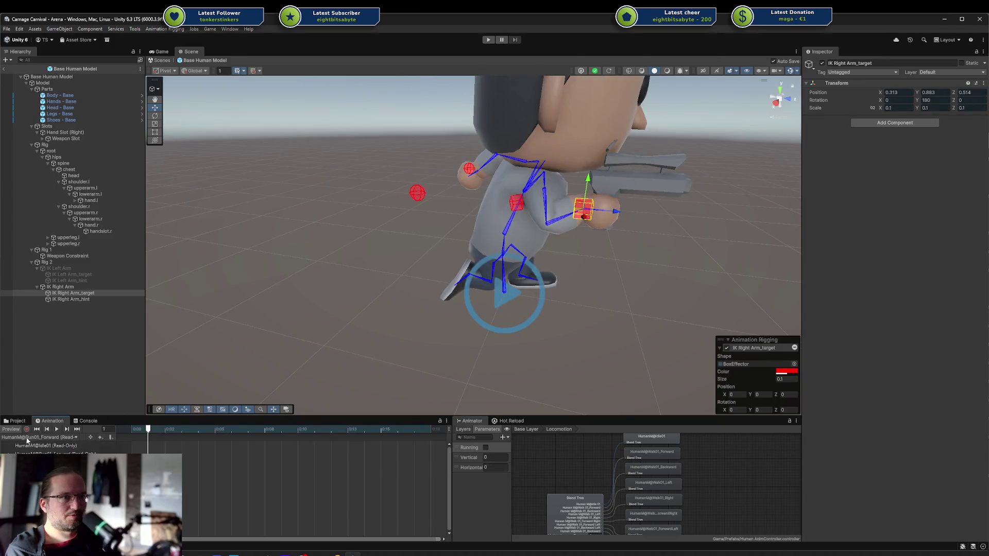
{"action": "left_click", "coordinate": [51, 446]}
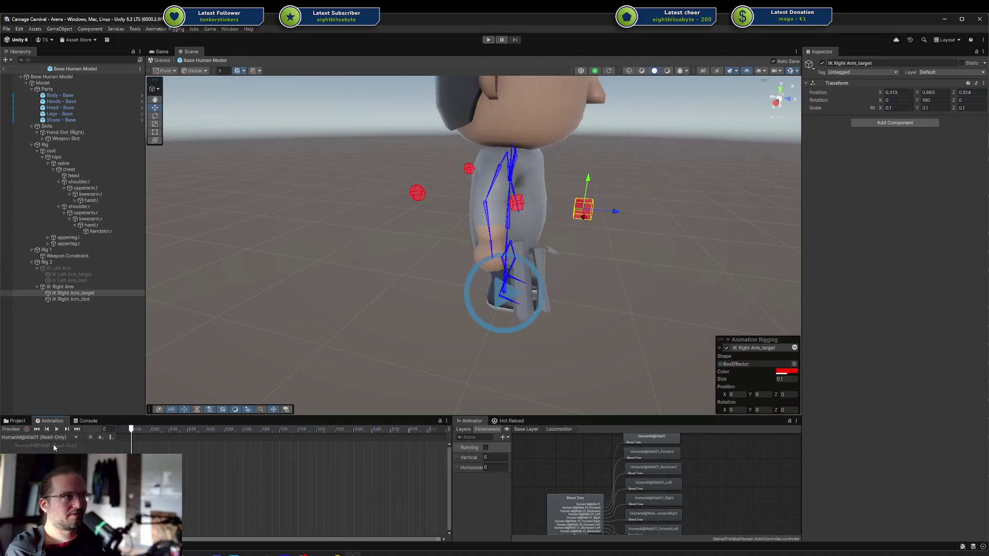
{"action": "left_click", "coordinate": [13, 431]}
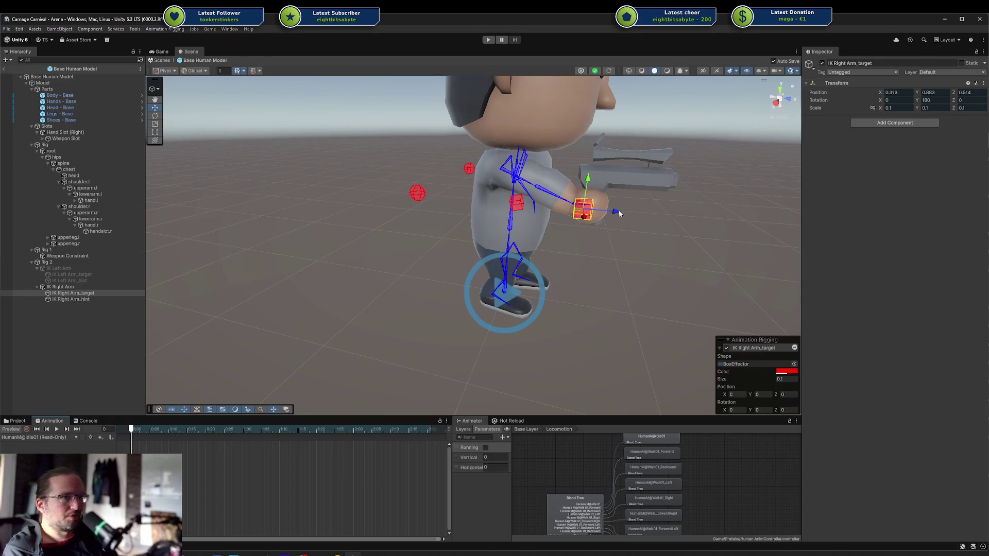
Compare gun-holding poses with preview toggled, select IK Right Arm, and load HumanM@Walk01_Forward.
{"action": "left_click", "coordinate": [8, 430]}
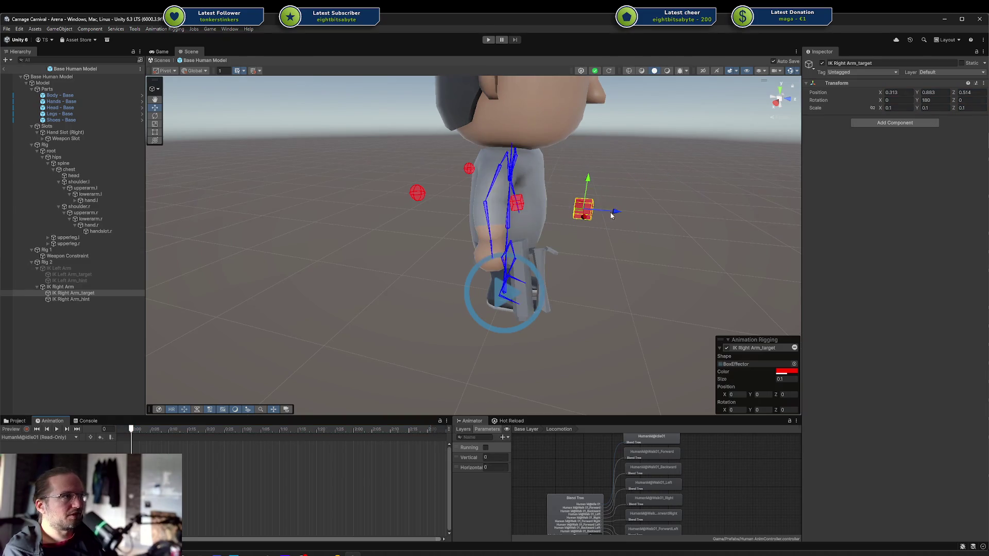
{"action": "left_click", "coordinate": [20, 428]}
{"action": "mouse_move", "coordinate": [639, 192]}
{"action": "left_mouse_down"}
{"action": "mouse_move", "coordinate": [559, 251]}
{"action": "mouse_move", "coordinate": [531, 247]}
{"action": "left_mouse_up"}
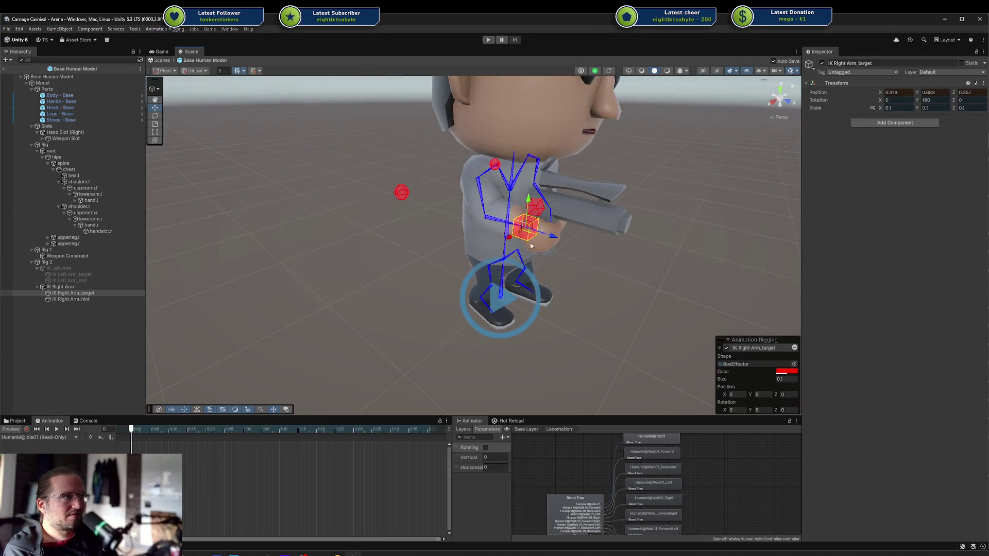
{"action": "left_click", "coordinate": [25, 430]}
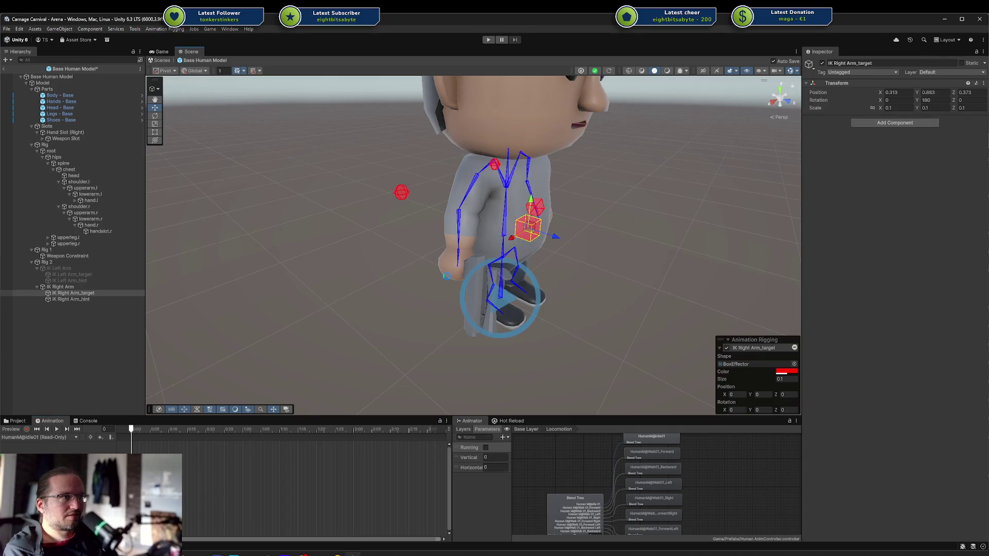
{"action": "left_click", "coordinate": [10, 429]}
{"action": "left_click_drag", "start_coordinate": [583, 234], "coordinate": [86, 391]}
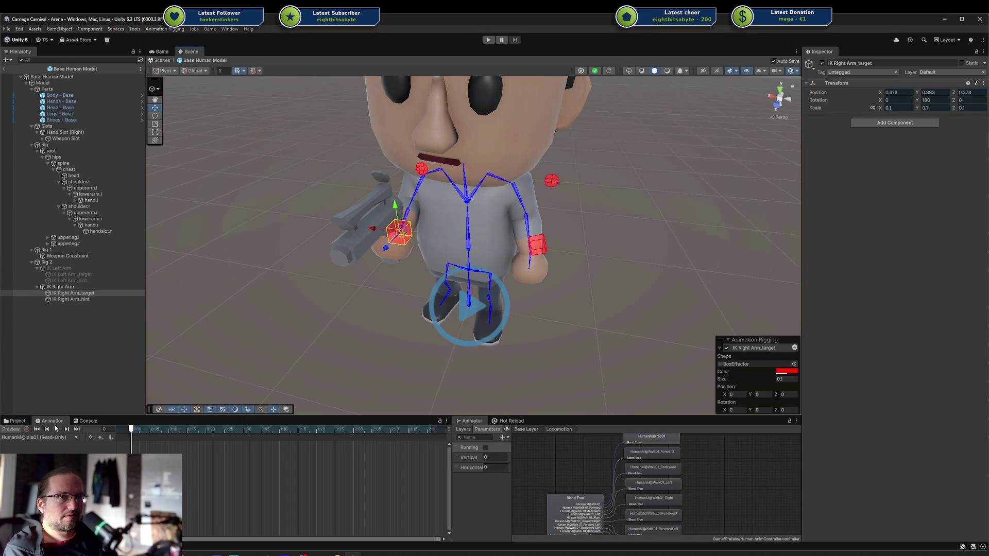
{"action": "left_click_drag", "start_coordinate": [223, 365], "coordinate": [598, 278]}
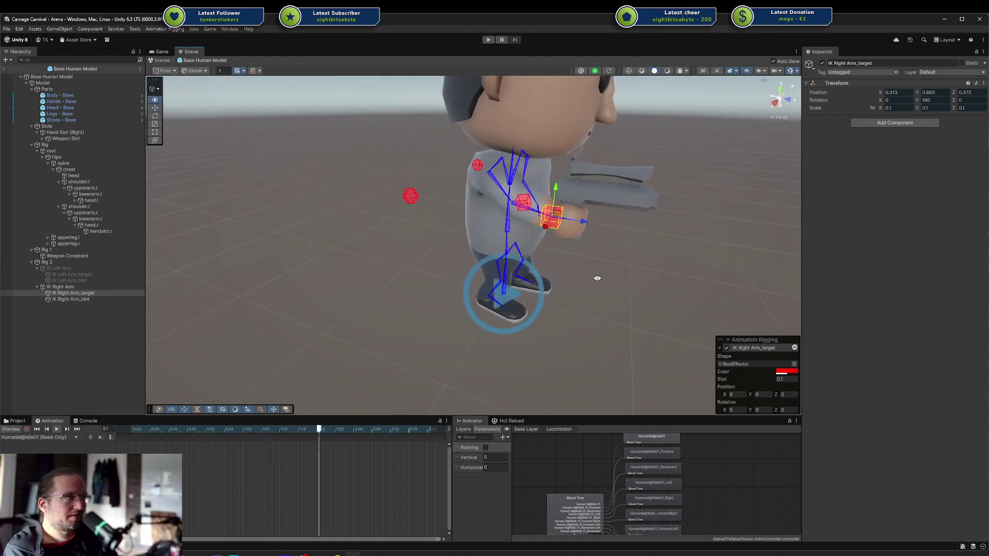
{"action": "left_click", "coordinate": [72, 287]}
{"action": "left_click", "coordinate": [72, 292]}
{"action": "left_click", "coordinate": [73, 288]}
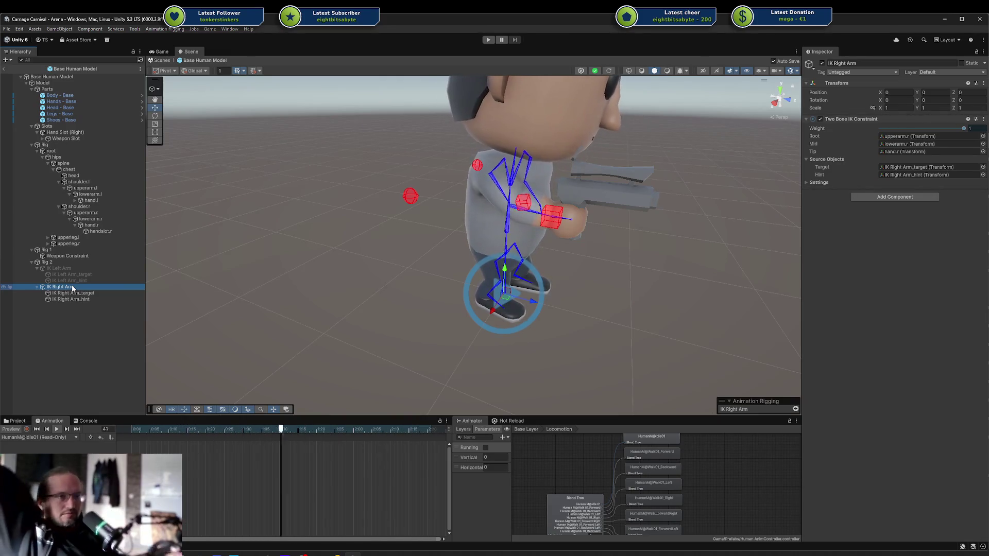
{"action": "left_click", "coordinate": [49, 437]}
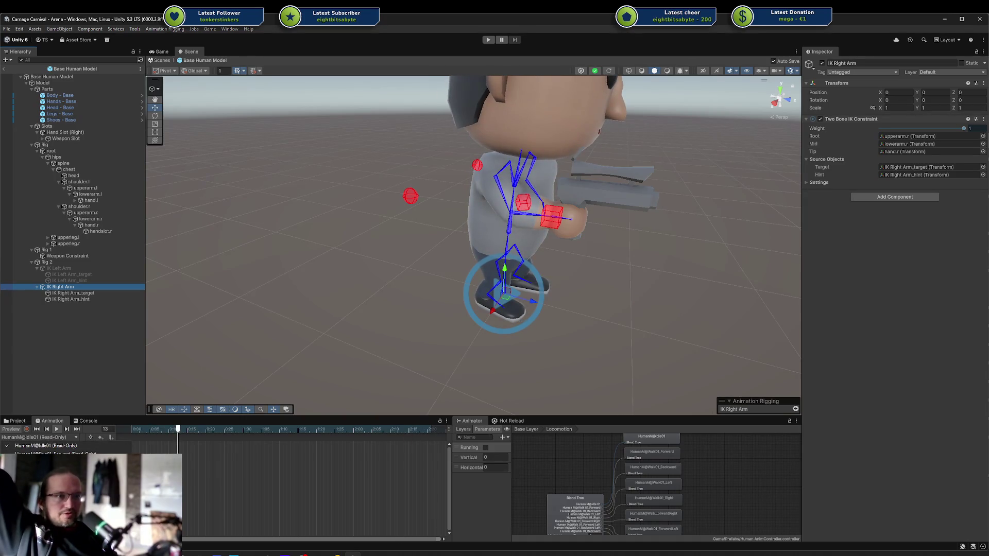
{"action": "left_click", "coordinate": [46, 461]}
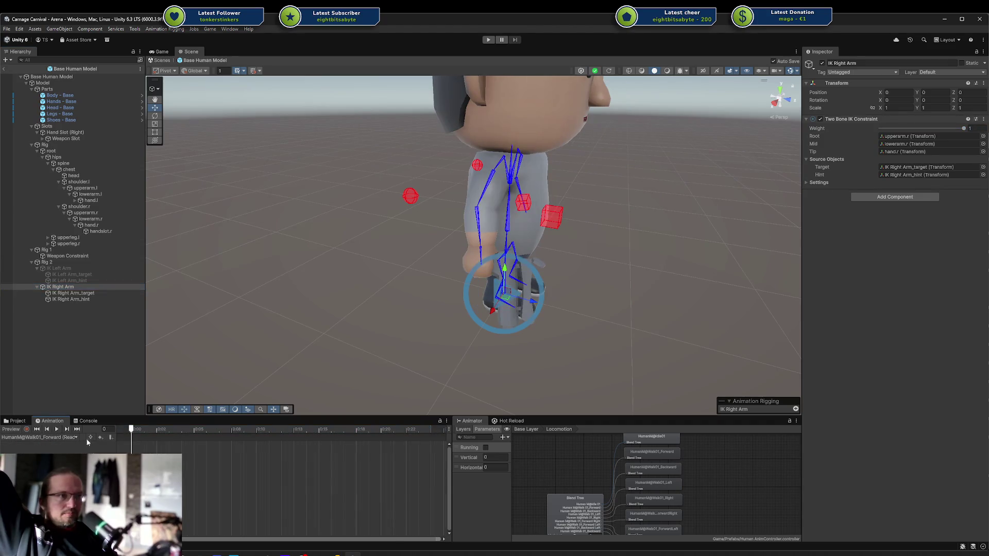
Preview the walk clip and select IK Right Arm_target, positioned at 0.376, 0.813, 0.253.
{"action": "left_click", "coordinate": [20, 430]}
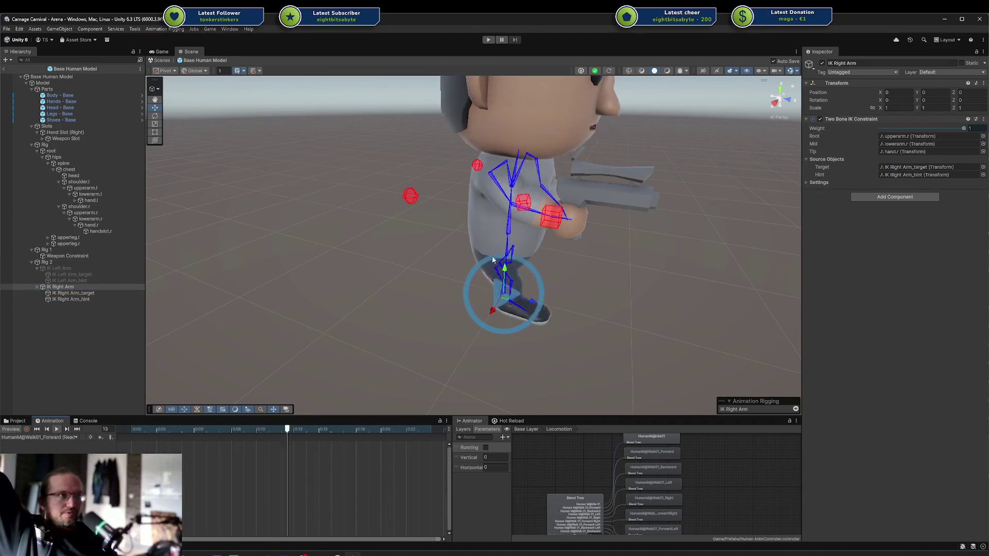
{"action": "mouse_move", "coordinate": [650, 194]}
{"action": "left_mouse_down"}
{"action": "mouse_move", "coordinate": [510, 157]}
{"action": "mouse_move", "coordinate": [497, 170]}
{"action": "mouse_move", "coordinate": [516, 217]}
{"action": "mouse_move", "coordinate": [578, 148]}
{"action": "mouse_move", "coordinate": [615, 156]}
{"action": "left_mouse_up"}
{"action": "left_click", "coordinate": [478, 255]}
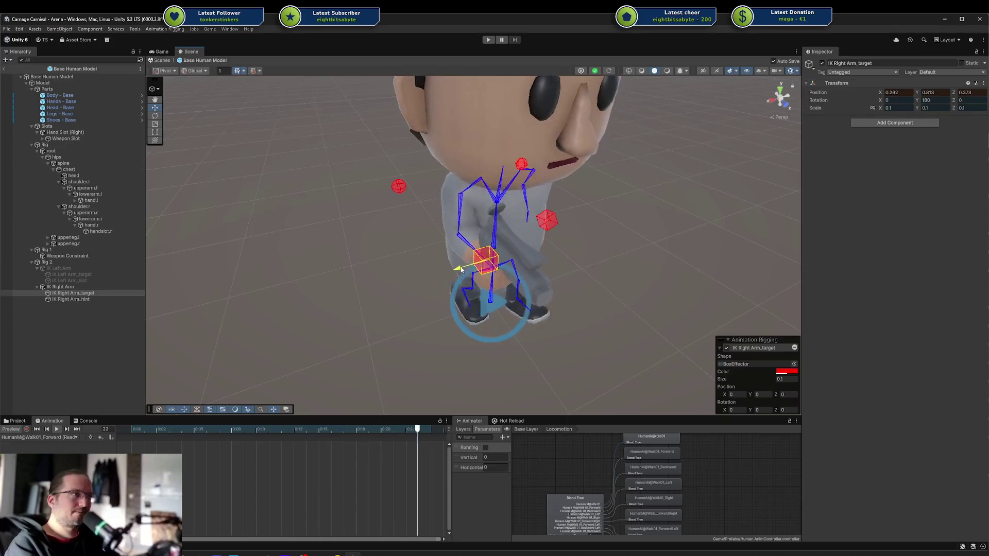
{"action": "left_click", "coordinate": [481, 269]}
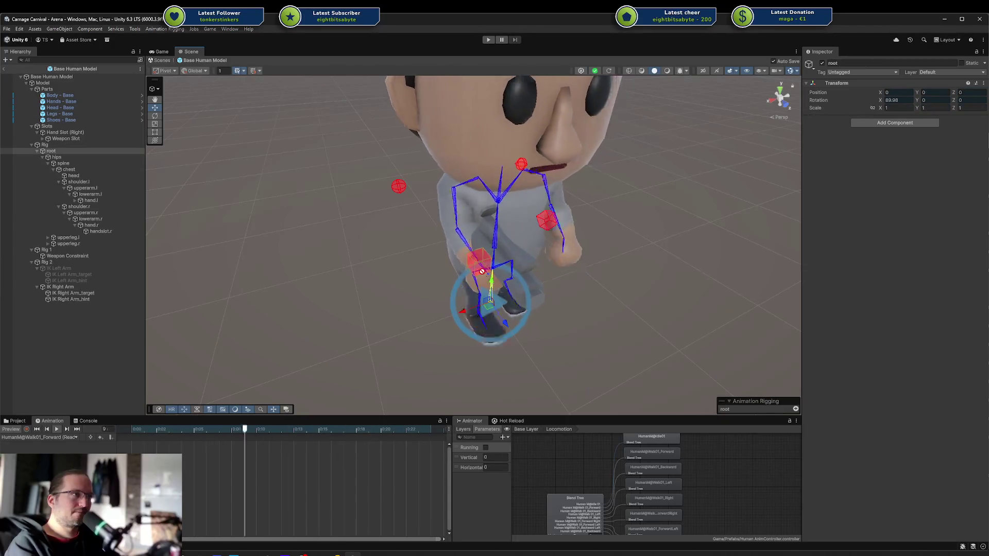
{"action": "left_click", "coordinate": [479, 265]}
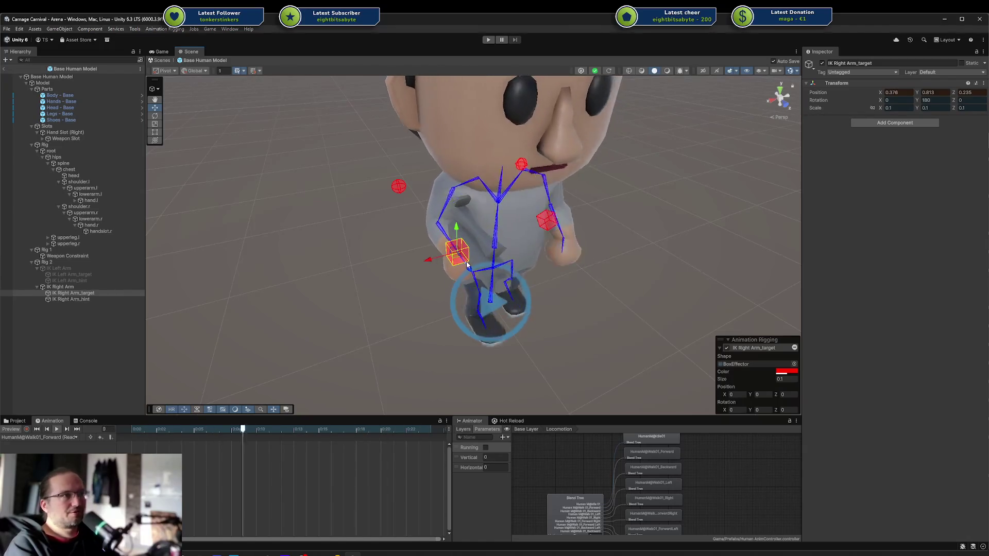
{"action": "left_click_drag", "start_coordinate": [467, 269], "coordinate": [496, 273]}
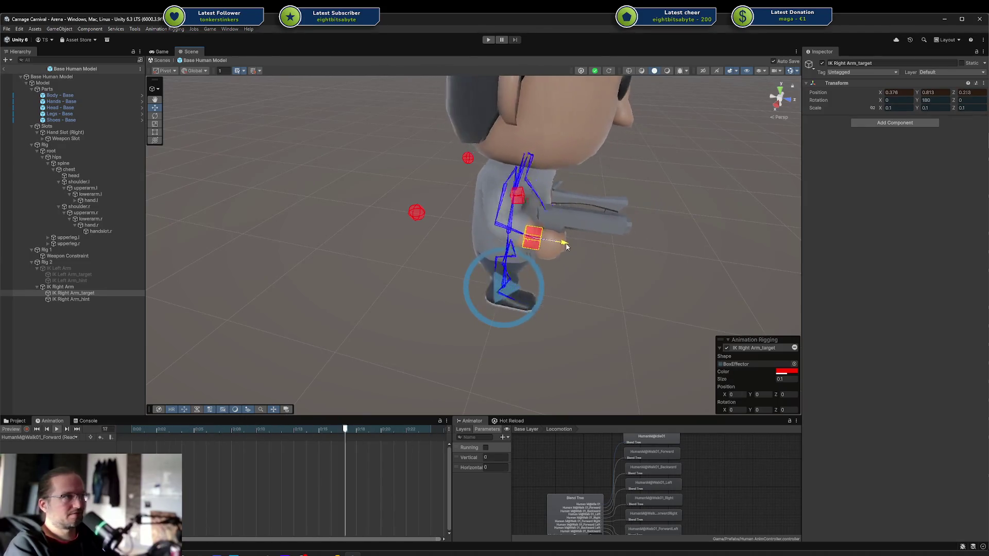
Rotate IK Right Arm_target to Rotation X 1.955 so the hand and gun tilt slightly.
{"action": "key", "text": "e"}
{"action": "mouse_move", "coordinate": [562, 227]}
{"action": "left_mouse_down"}
{"action": "mouse_move", "coordinate": [551, 216]}
{"action": "mouse_move", "coordinate": [564, 226]}
{"action": "left_mouse_up"}
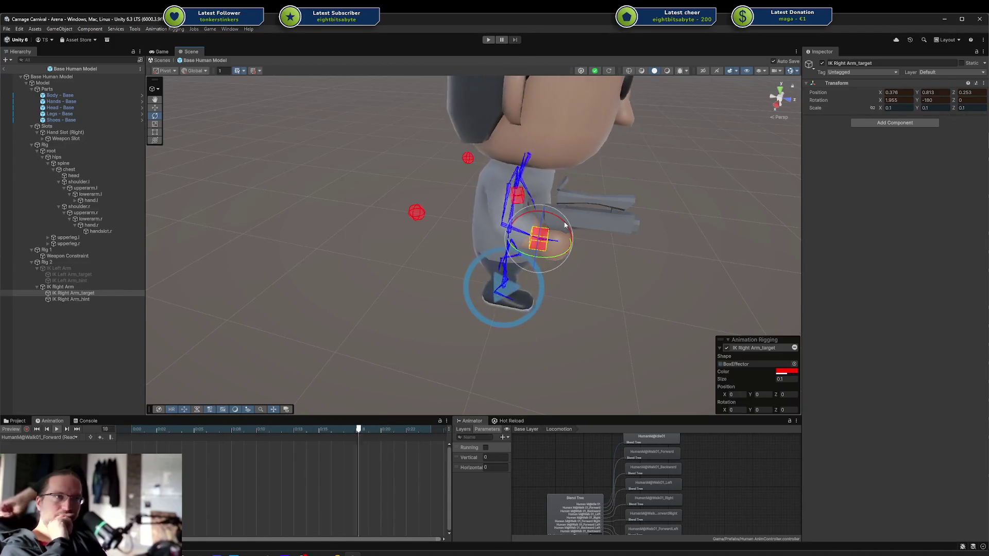
{"action": "left_click", "coordinate": [66, 263]}
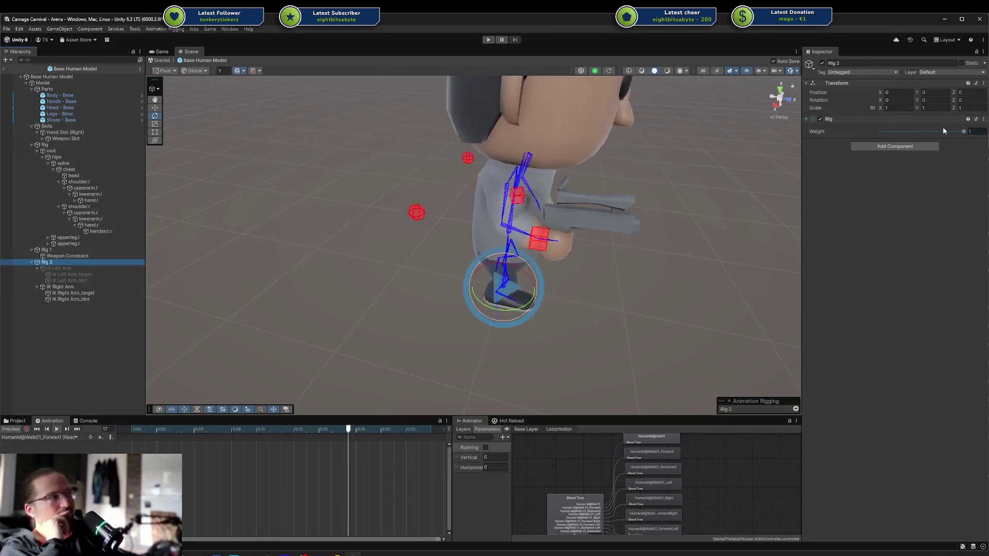
Slide Rig 2's weight to 0 and back to 1, orbiting to check the walking gun pose.
{"action": "left_click_drag", "start_coordinate": [951, 132], "coordinate": [867, 137]}
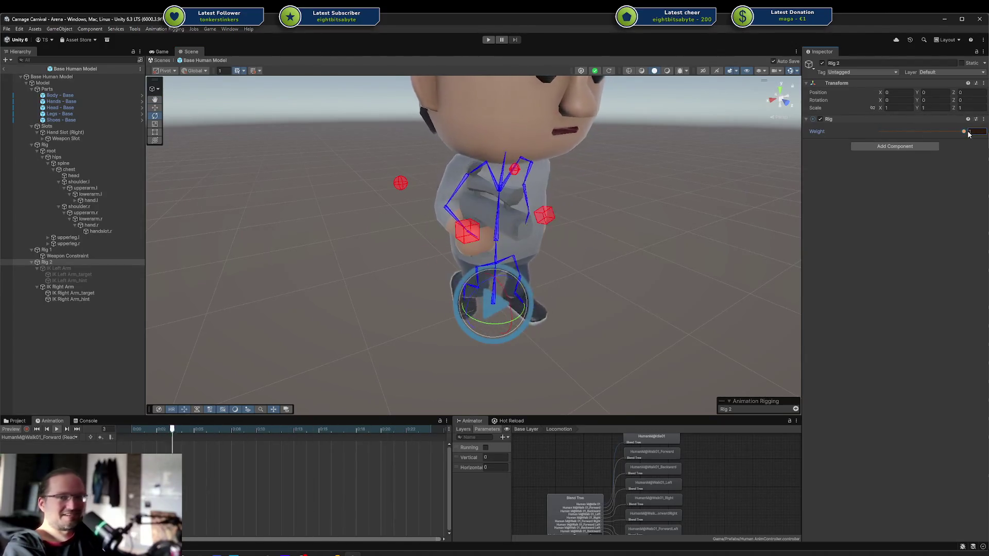
{"action": "mouse_move", "coordinate": [952, 132]}
{"action": "left_mouse_down"}
{"action": "mouse_move", "coordinate": [865, 133]}
{"action": "mouse_move", "coordinate": [967, 132]}
{"action": "left_mouse_up"}
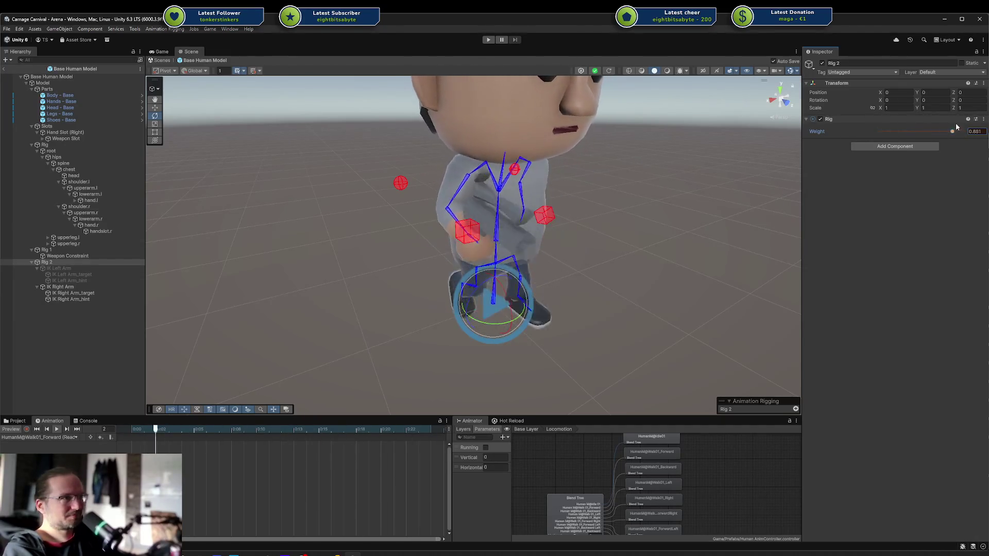
{"action": "mouse_move", "coordinate": [544, 242]}
{"action": "left_mouse_down"}
{"action": "mouse_move", "coordinate": [674, 212]}
{"action": "mouse_move", "coordinate": [711, 245]}
{"action": "mouse_move", "coordinate": [730, 235]}
{"action": "mouse_move", "coordinate": [475, 229]}
{"action": "mouse_move", "coordinate": [520, 302]}
{"action": "mouse_move", "coordinate": [508, 309]}
{"action": "mouse_move", "coordinate": [518, 278]}
{"action": "mouse_move", "coordinate": [698, 193]}
{"action": "mouse_move", "coordinate": [750, 258]}
{"action": "mouse_move", "coordinate": [895, 258]}
{"action": "mouse_move", "coordinate": [793, 268]}
{"action": "left_mouse_up"}
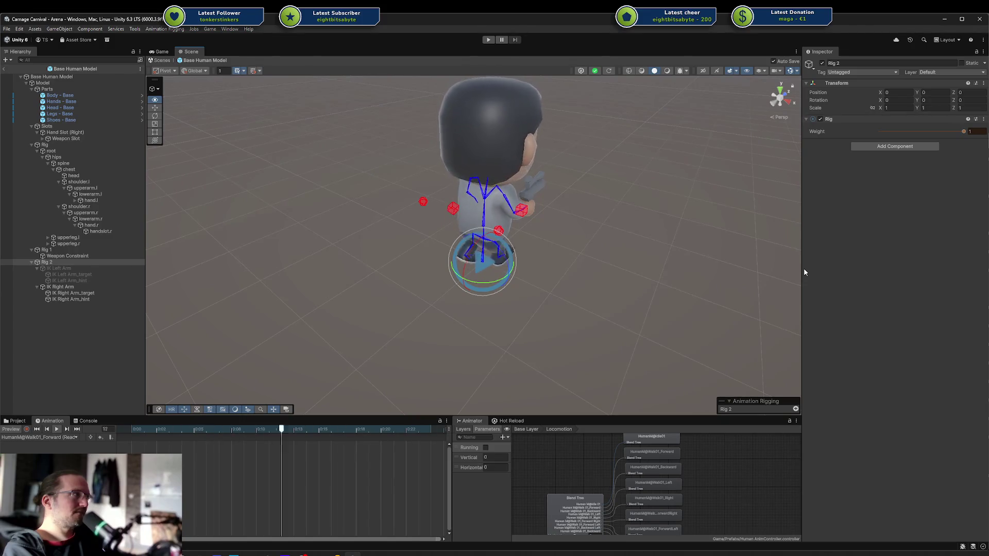
{"action": "mouse_move", "coordinate": [804, 271]}
{"action": "left_mouse_down"}
{"action": "mouse_move", "coordinate": [760, 308]}
{"action": "mouse_move", "coordinate": [641, 313]}
{"action": "mouse_move", "coordinate": [528, 234]}
{"action": "left_mouse_up"}
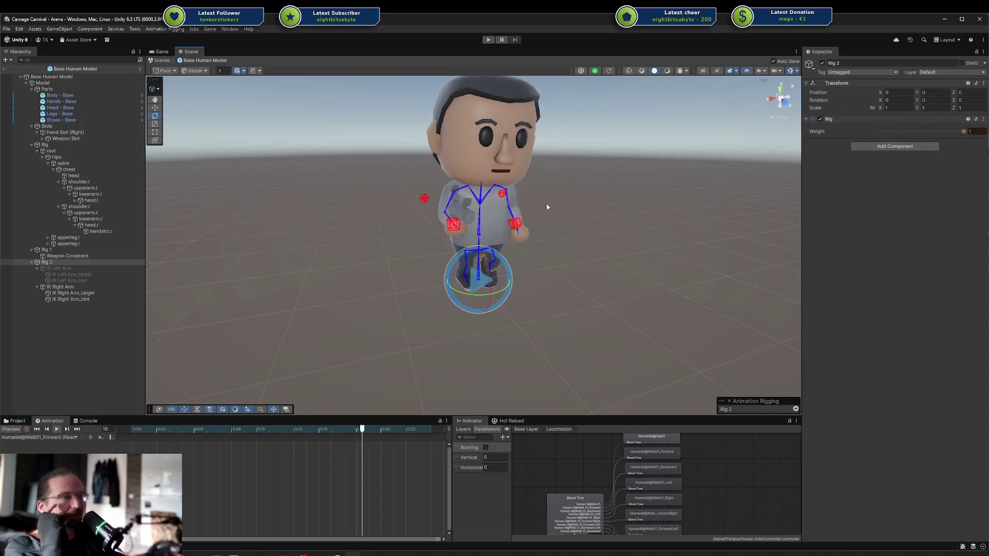
{"action": "left_click_drag", "start_coordinate": [469, 267], "coordinate": [611, 288]}
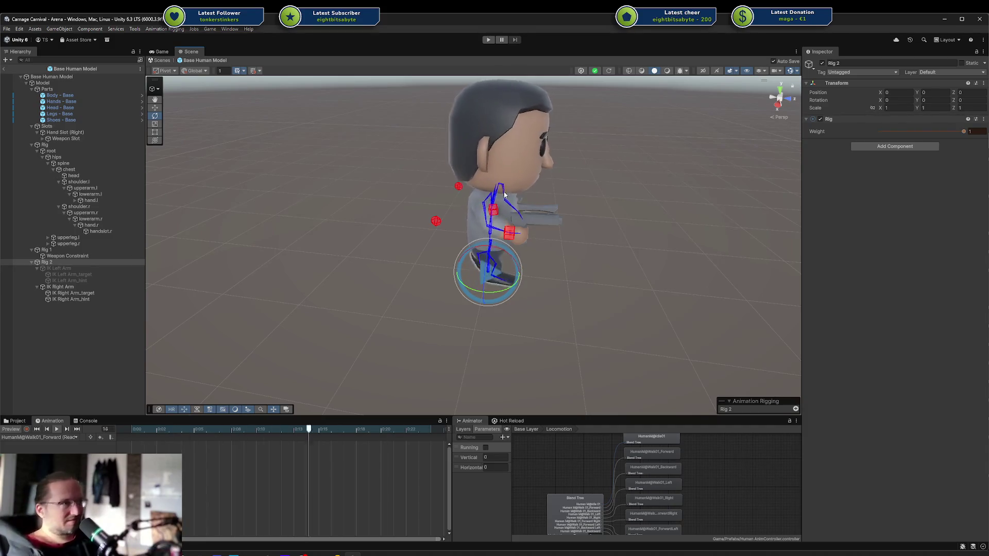
Inspect the right-arm IK target cube and the IK Right Arm constraint from several angles.
{"action": "left_click_drag", "start_coordinate": [512, 236], "coordinate": [535, 237]}
{"action": "scroll", "coordinate": [538, 237], "scroll_direction": "up", "scroll_amount": 8}
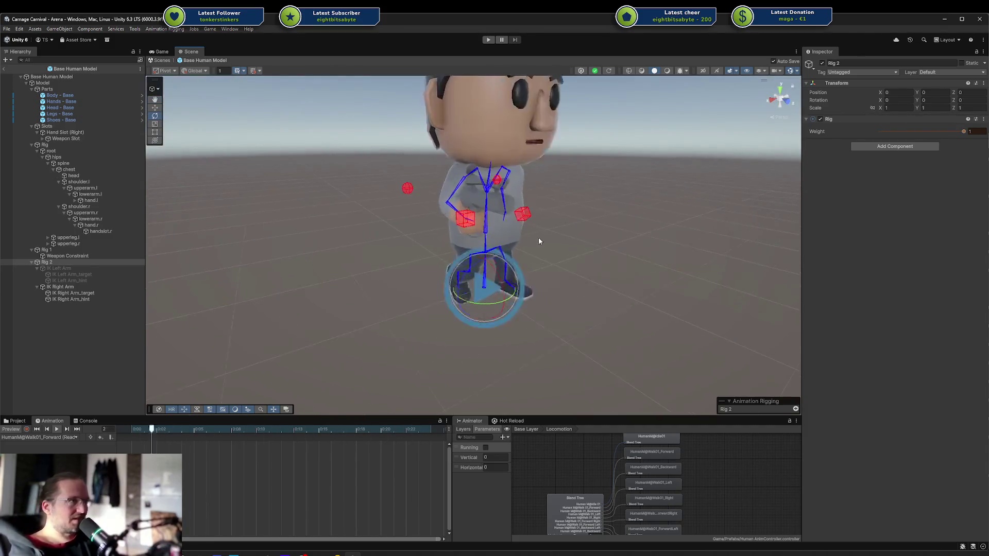
{"action": "left_click_drag", "start_coordinate": [433, 224], "coordinate": [448, 244]}
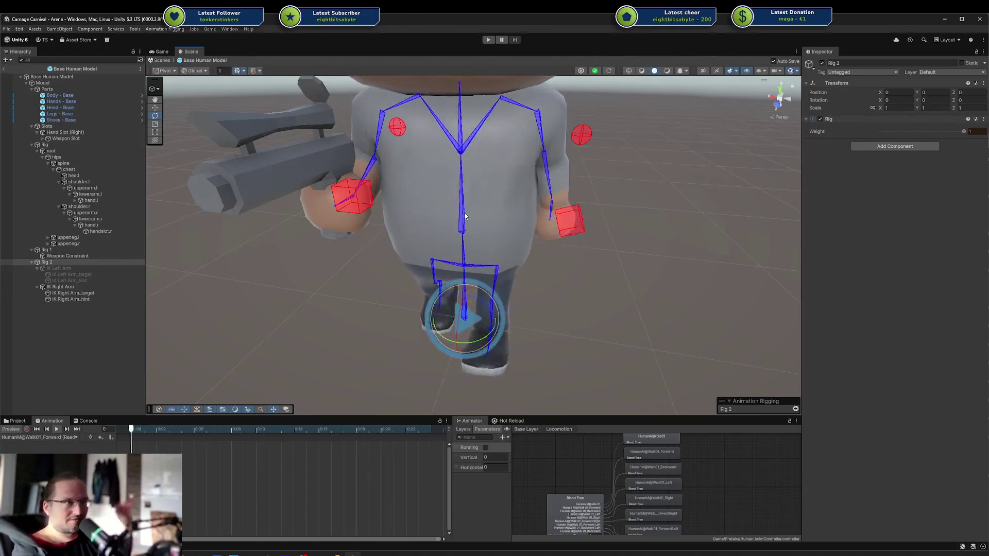
{"action": "left_click_drag", "start_coordinate": [465, 216], "coordinate": [605, 241]}
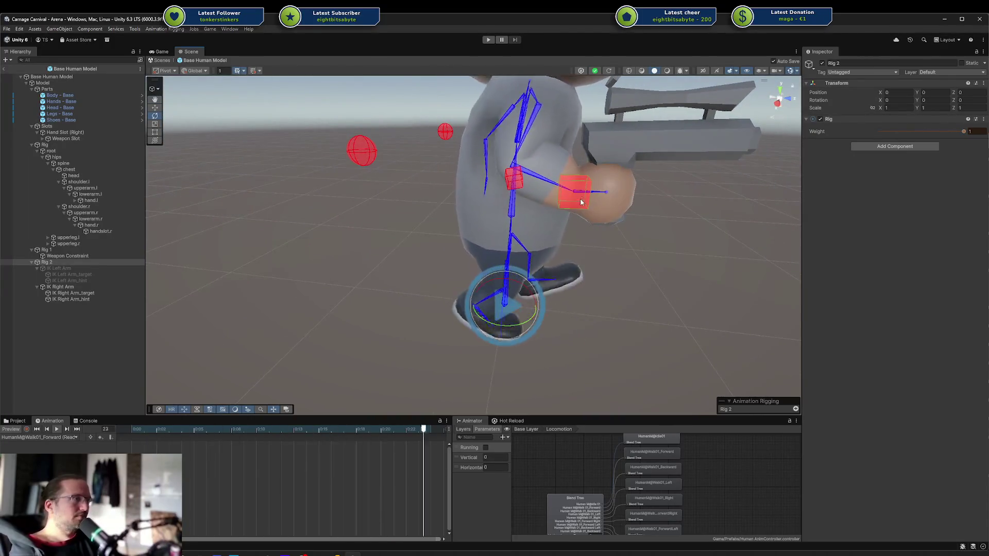
{"action": "left_click", "coordinate": [582, 181]}
{"action": "left_click", "coordinate": [622, 275]}
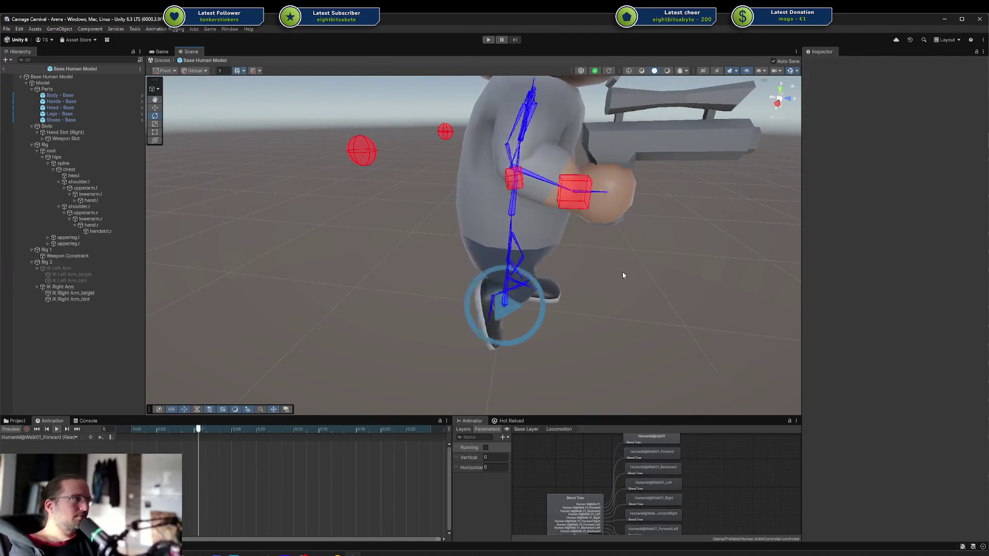
{"action": "left_click", "coordinate": [574, 192]}
{"action": "mouse_move", "coordinate": [564, 261]}
{"action": "left_mouse_down"}
{"action": "mouse_move", "coordinate": [527, 277]}
{"action": "mouse_move", "coordinate": [333, 278]}
{"action": "left_mouse_up"}
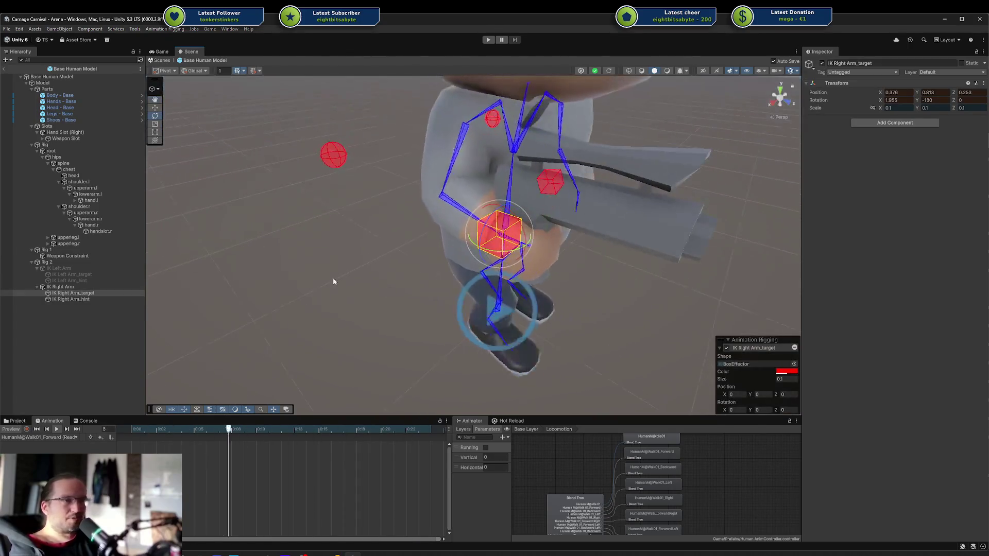
{"action": "left_click", "coordinate": [63, 263]}
{"action": "left_click", "coordinate": [64, 287]}
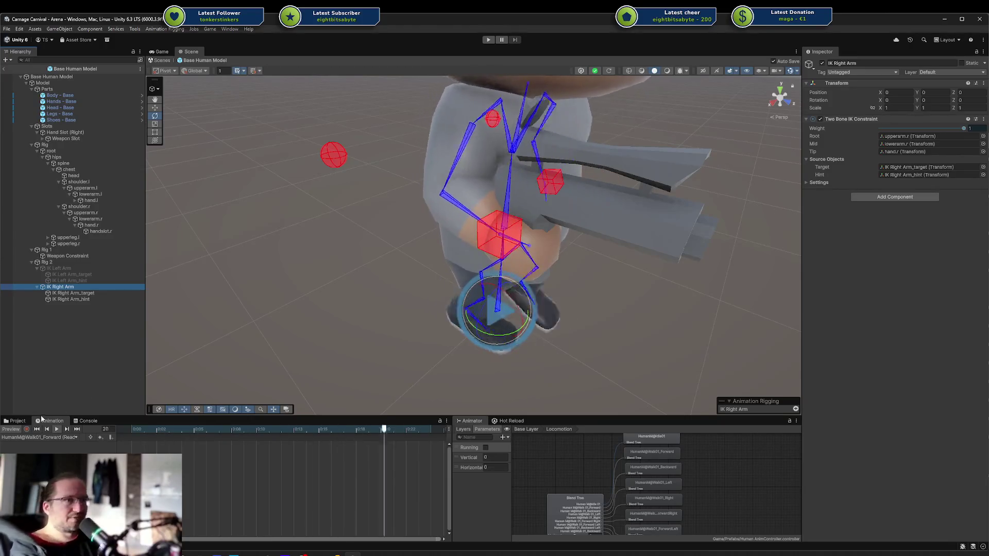
Replay the walk preview while sliding Rig 2 weight from 1 to 0 and back, then stop it.
{"action": "left_click", "coordinate": [11, 429]}
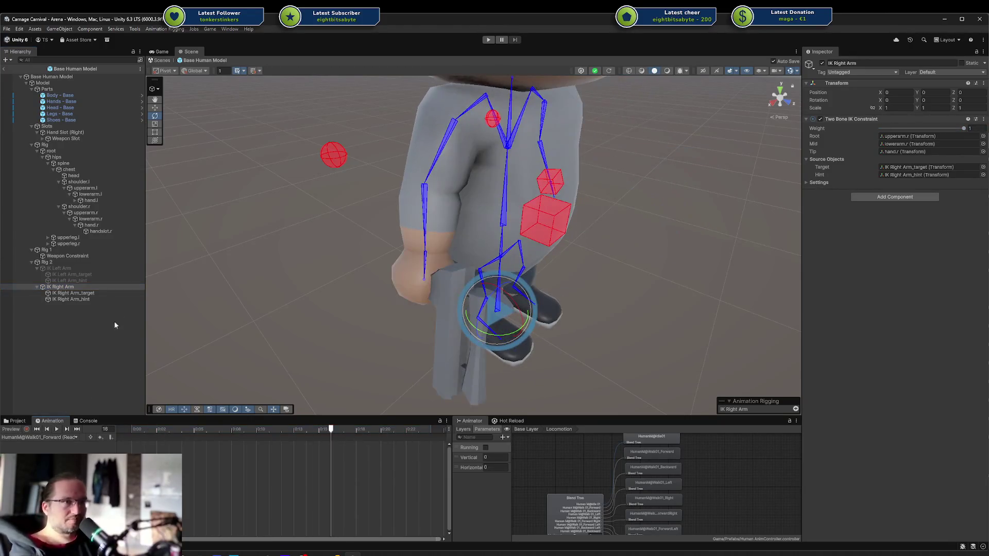
{"action": "left_click", "coordinate": [562, 218]}
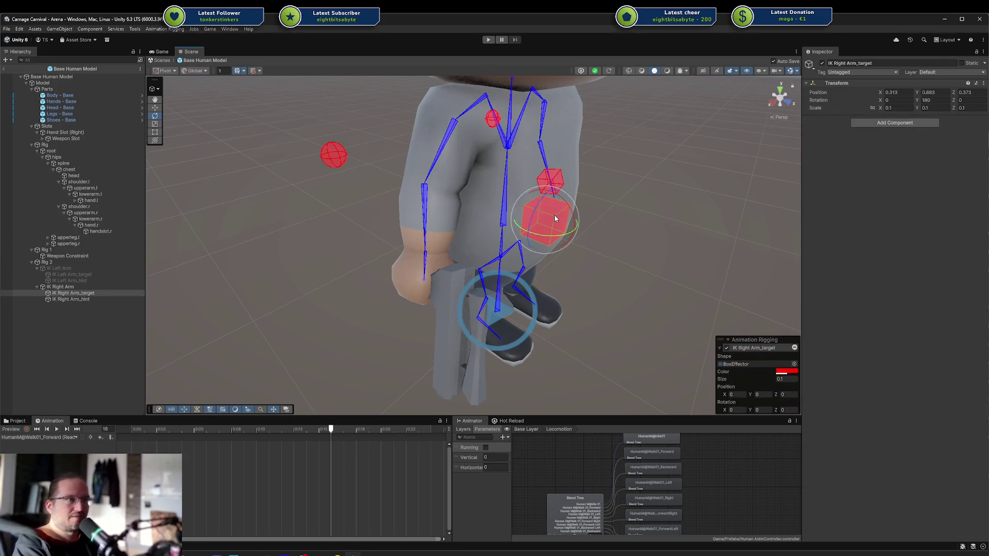
{"action": "left_click", "coordinate": [553, 215]}
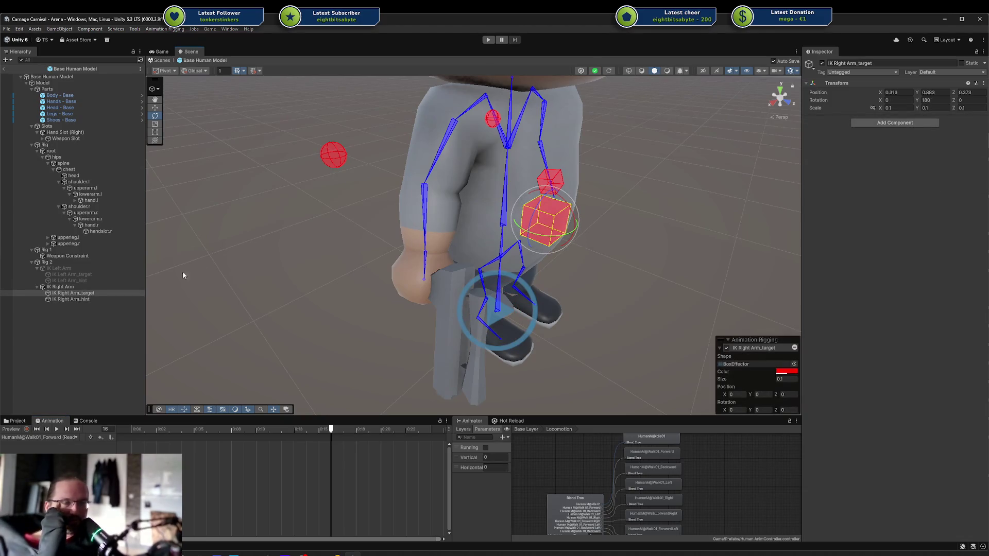
{"action": "left_click", "coordinate": [48, 262]}
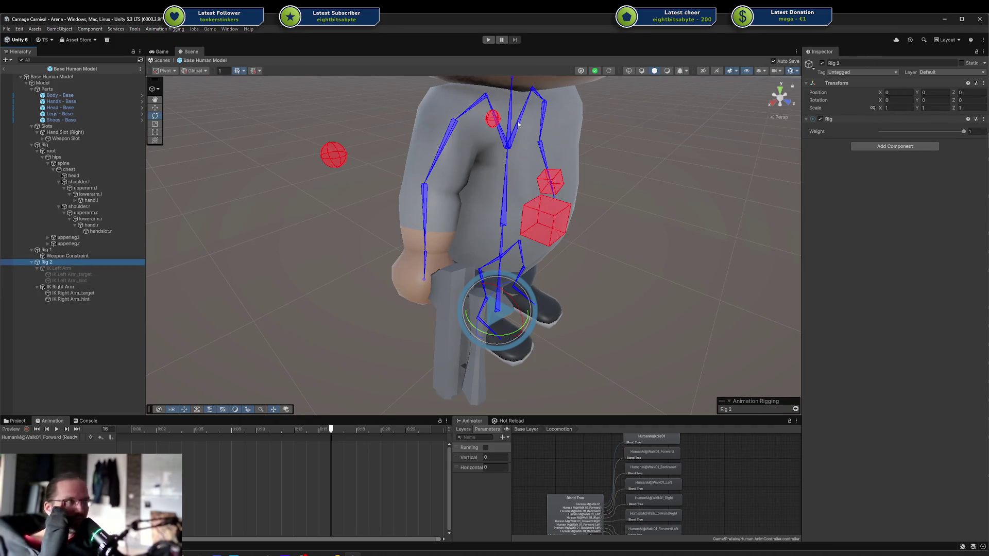
{"action": "left_click", "coordinate": [18, 430]}
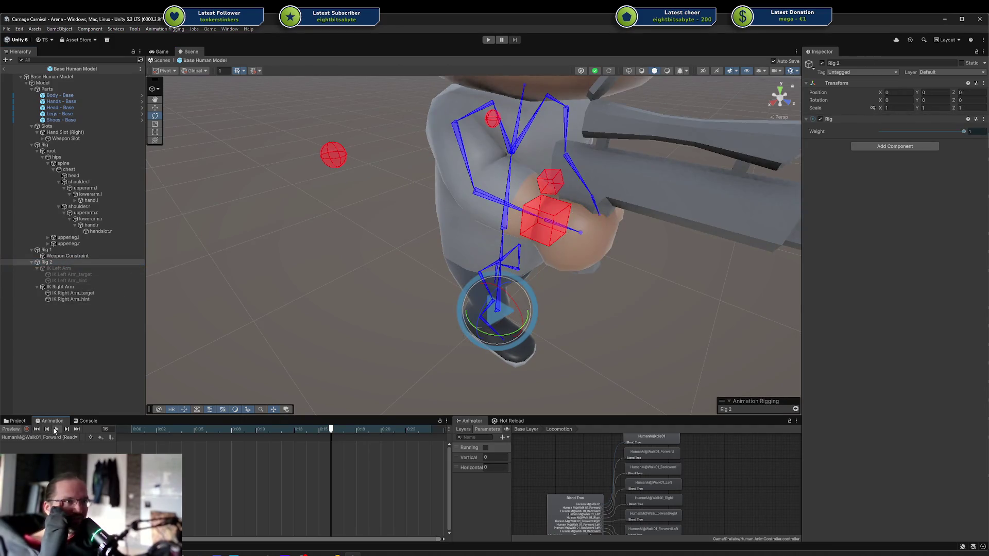
{"action": "left_click", "coordinate": [55, 429]}
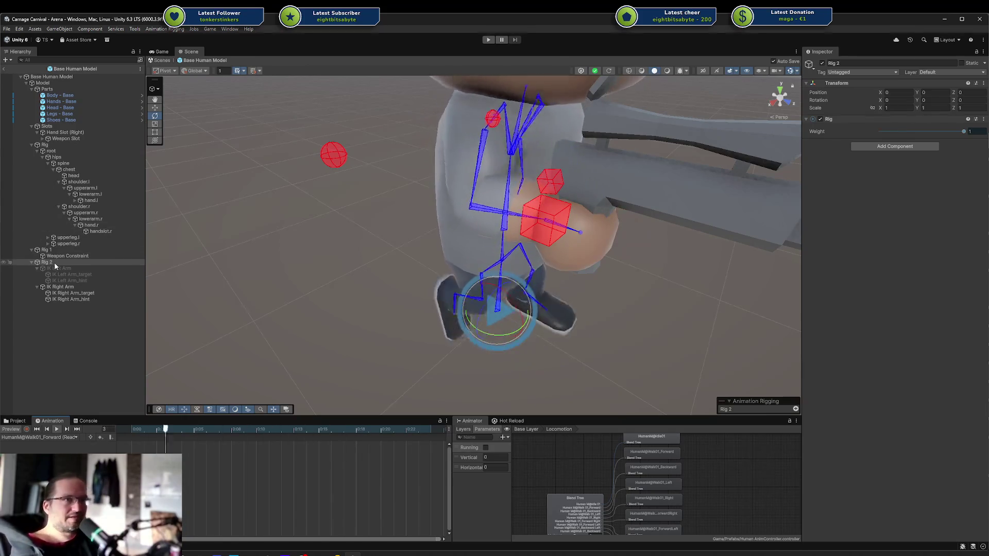
{"action": "left_click_drag", "start_coordinate": [963, 131], "coordinate": [880, 132]}
{"action": "left_click_drag", "start_coordinate": [489, 206], "coordinate": [573, 209]}
{"action": "left_click_drag", "start_coordinate": [880, 132], "coordinate": [957, 133]}
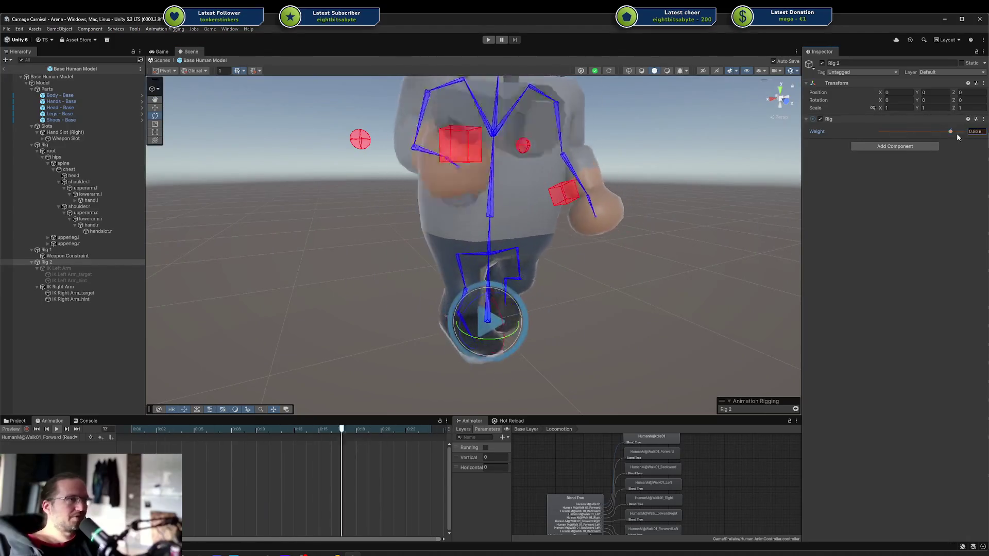
{"action": "left_click", "coordinate": [11, 429]}
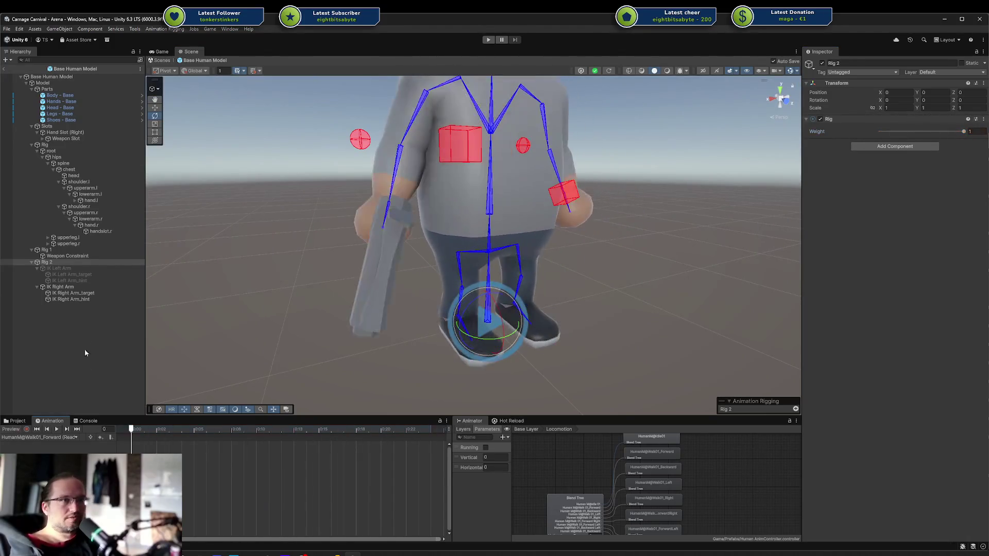
Create an empty child under Rig 2 named Constraint.
{"action": "right_click", "coordinate": [51, 262]}
{"action": "left_click", "coordinate": [110, 372]}
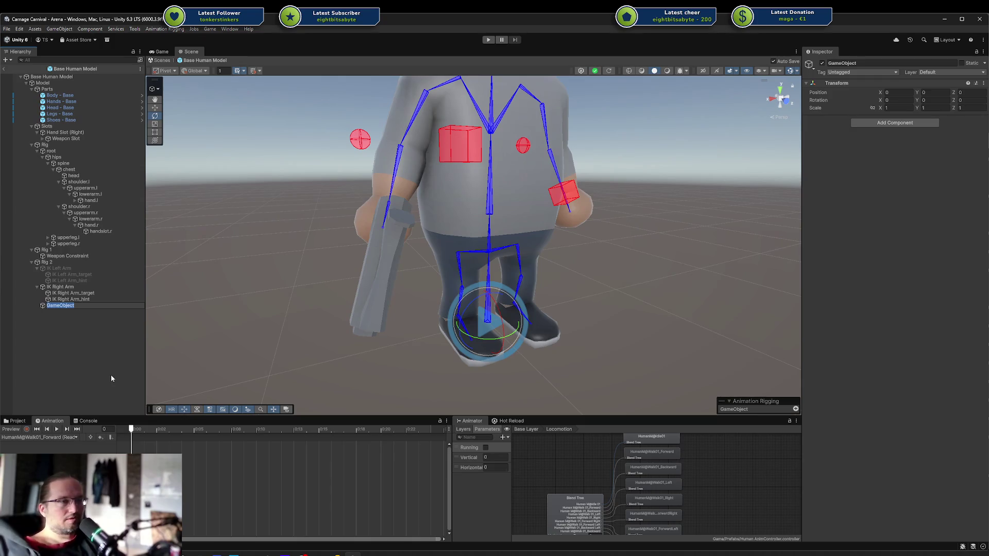
{"action": "type", "text": "Constraint"}
{"action": "key", "text": "Return"}
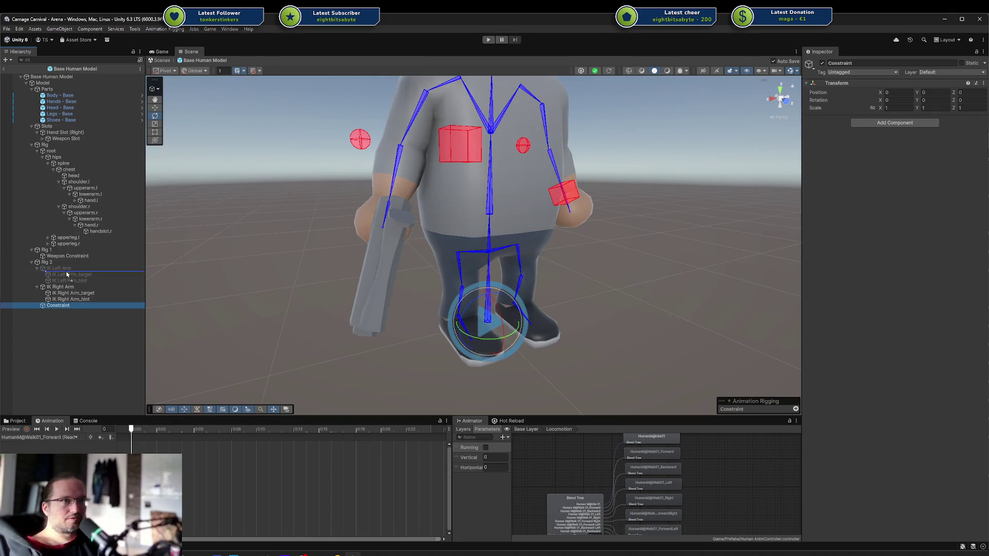
Add a Multi-Aim Constraint component to Constraint and open its documentation page.
{"action": "left_click", "coordinate": [876, 122]}
{"action": "type", "text": "R"}
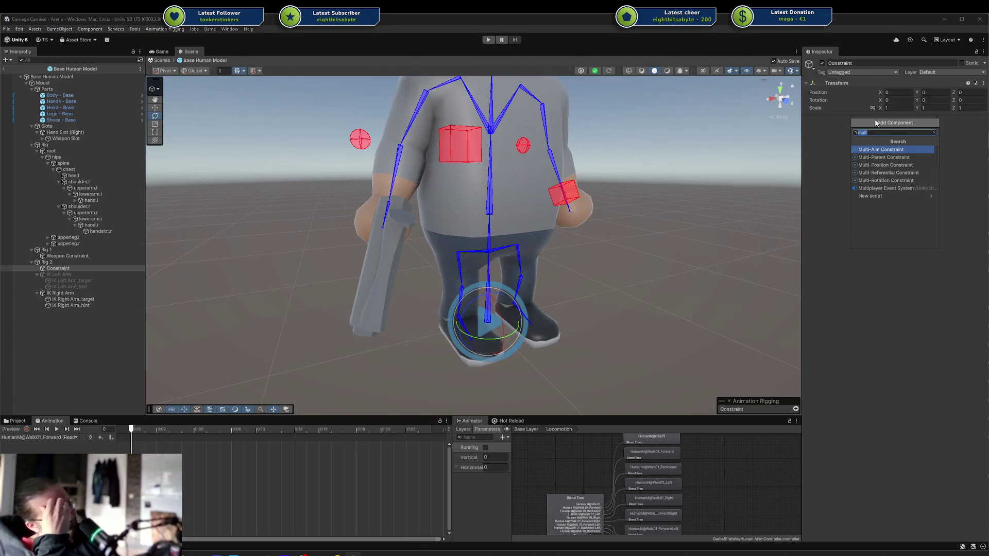
{"action": "key", "text": "Return"}
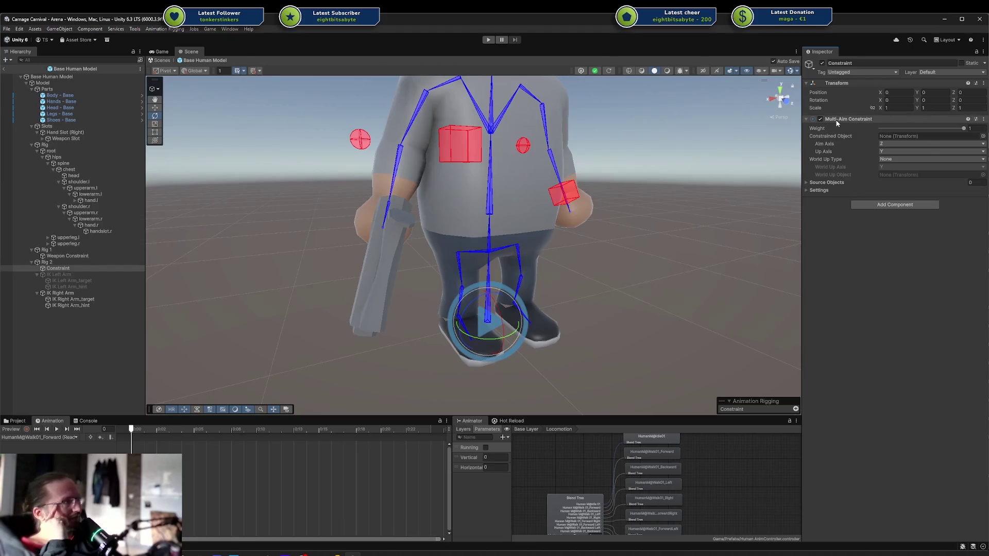
{"action": "right_click", "coordinate": [968, 120]}
{"action": "key", "text": "Escape"}
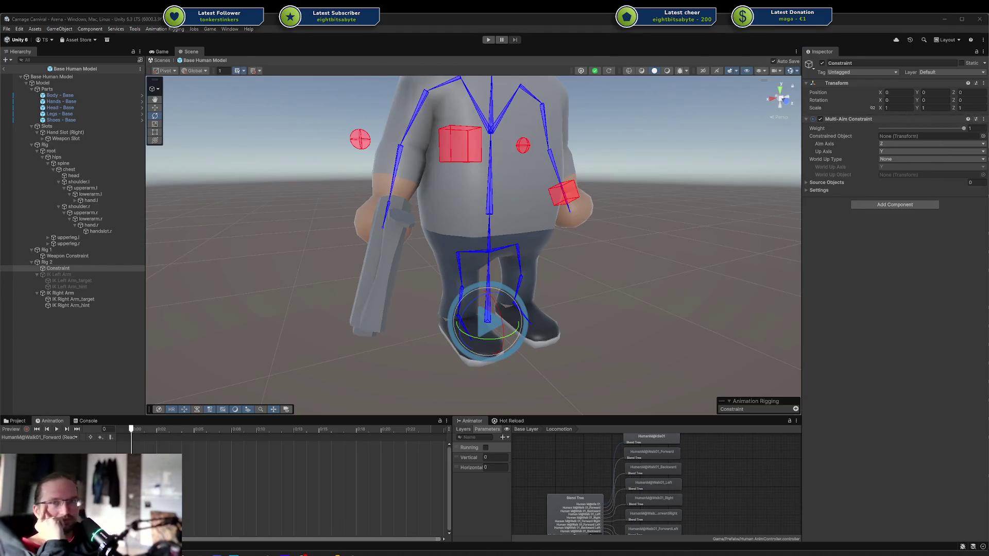
{"action": "left_click", "coordinate": [968, 119]}
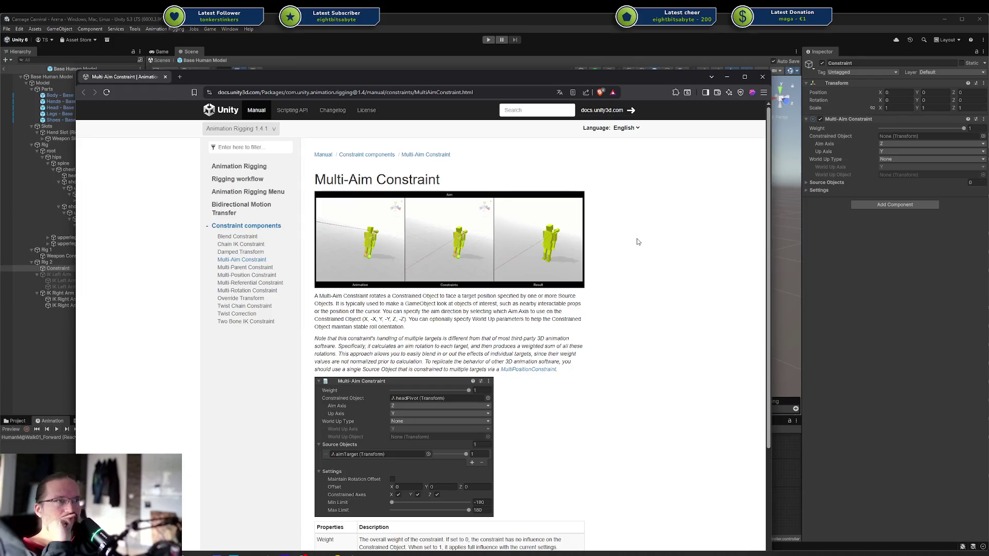
Scroll the Multi-Aim Constraint manual, view its demo animation full-size, then close the browser.
{"action": "scroll", "coordinate": [623, 250], "scroll_direction": "down", "scroll_amount": 6}
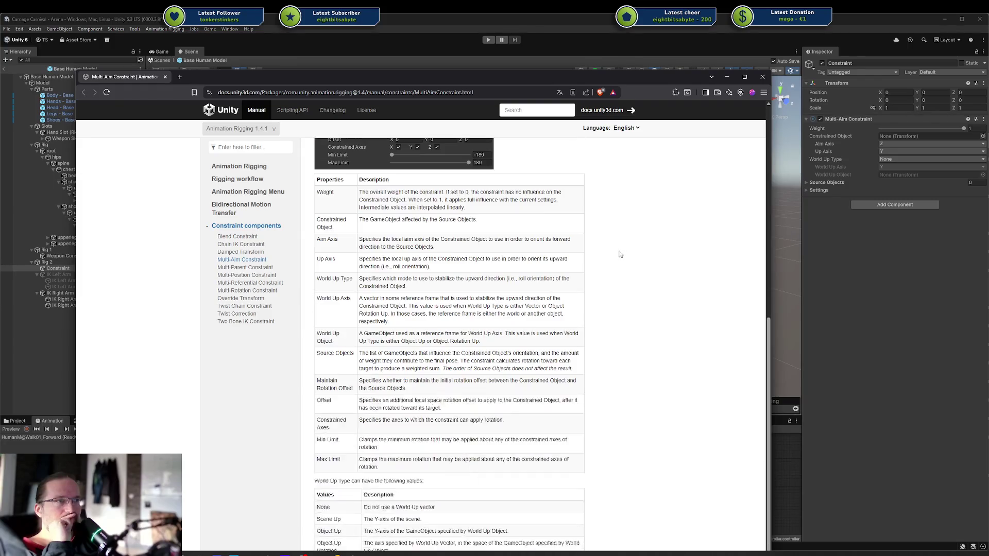
{"action": "scroll", "coordinate": [621, 254], "scroll_direction": "up", "scroll_amount": 6}
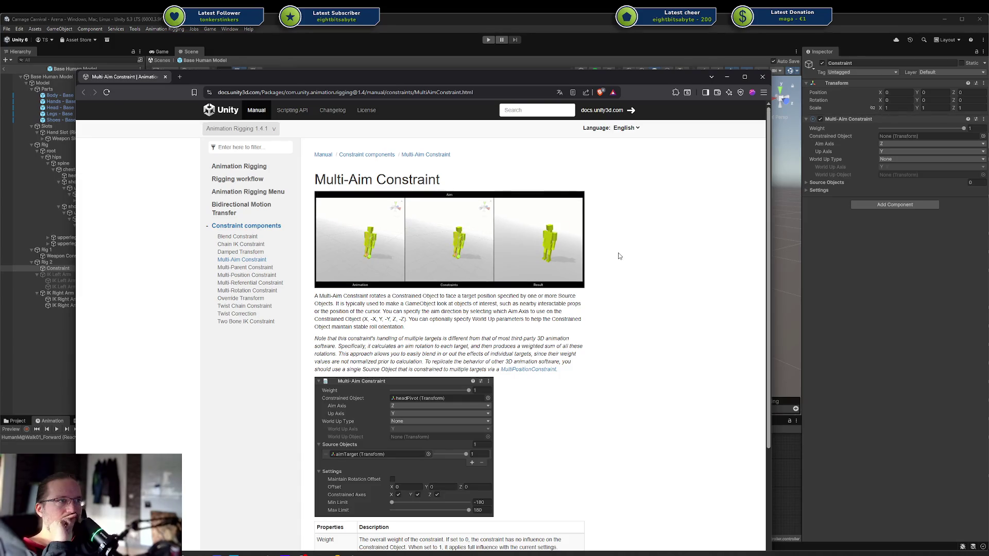
{"action": "left_click", "coordinate": [490, 260]}
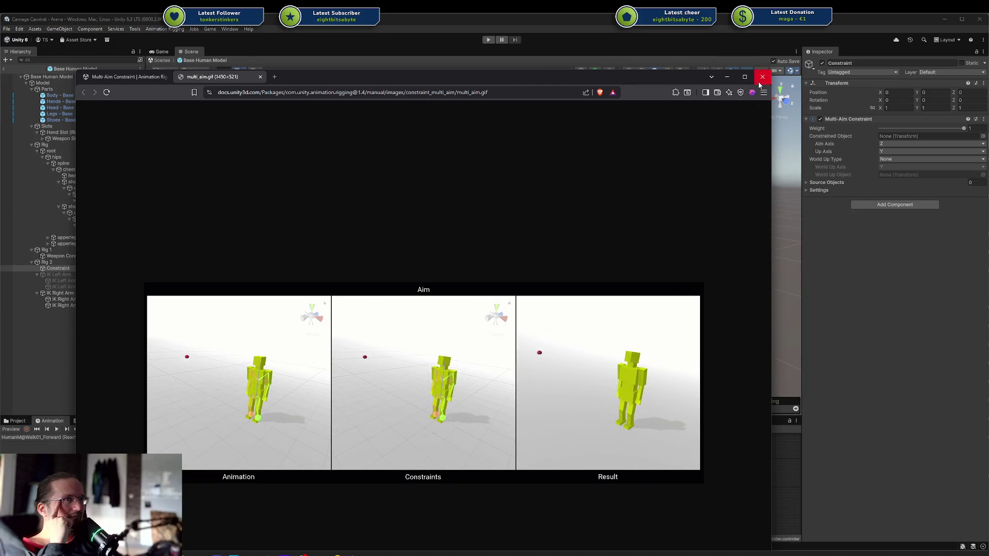
{"action": "left_click", "coordinate": [260, 77]}
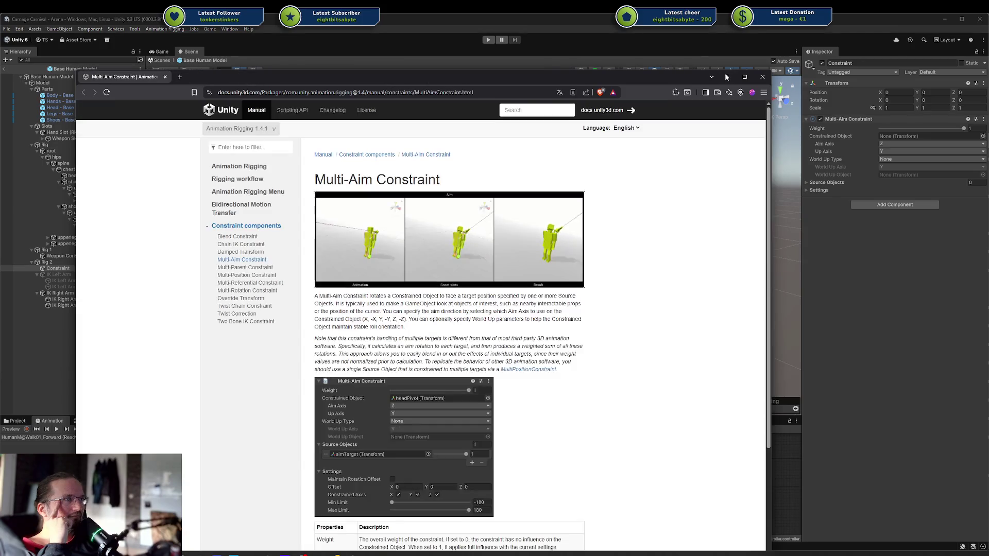
{"action": "left_click", "coordinate": [764, 77]}
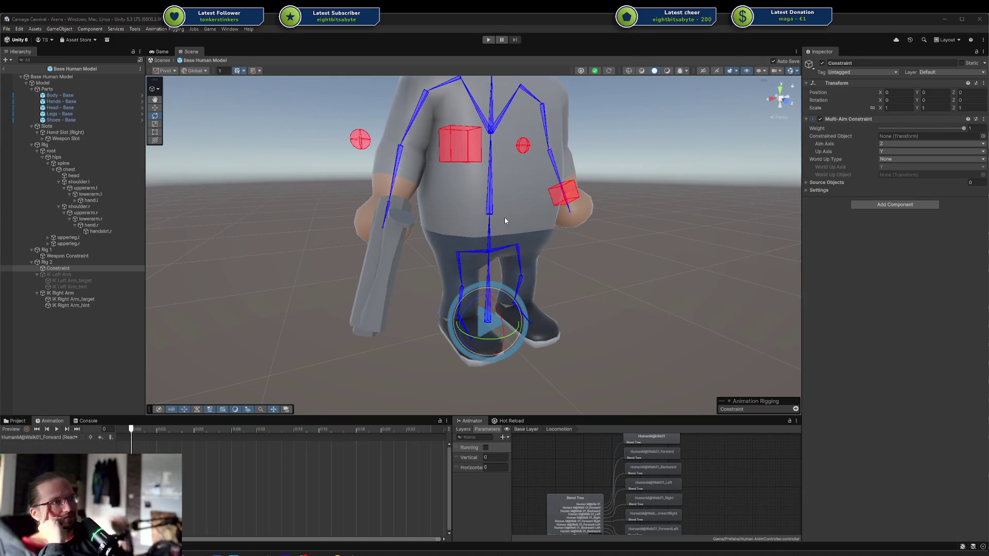
Remove the Multi-Aim Constraint from Constraint and add a Multi-Parent Constraint in its place.
{"action": "left_click_drag", "start_coordinate": [456, 146], "coordinate": [483, 202]}
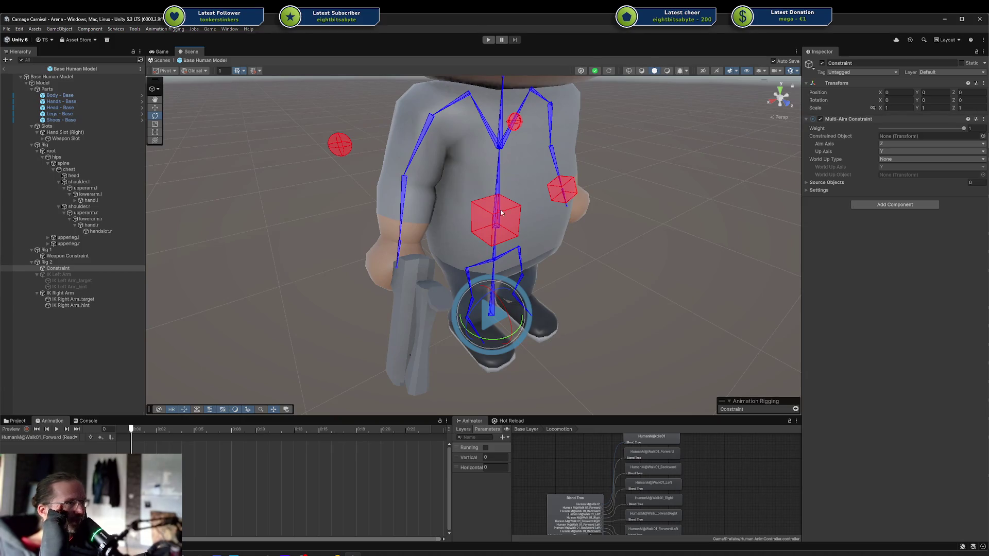
{"action": "left_click", "coordinate": [983, 119]}
{"action": "left_click", "coordinate": [986, 147]}
{"action": "left_click", "coordinate": [885, 123]}
{"action": "left_click", "coordinate": [883, 157]}
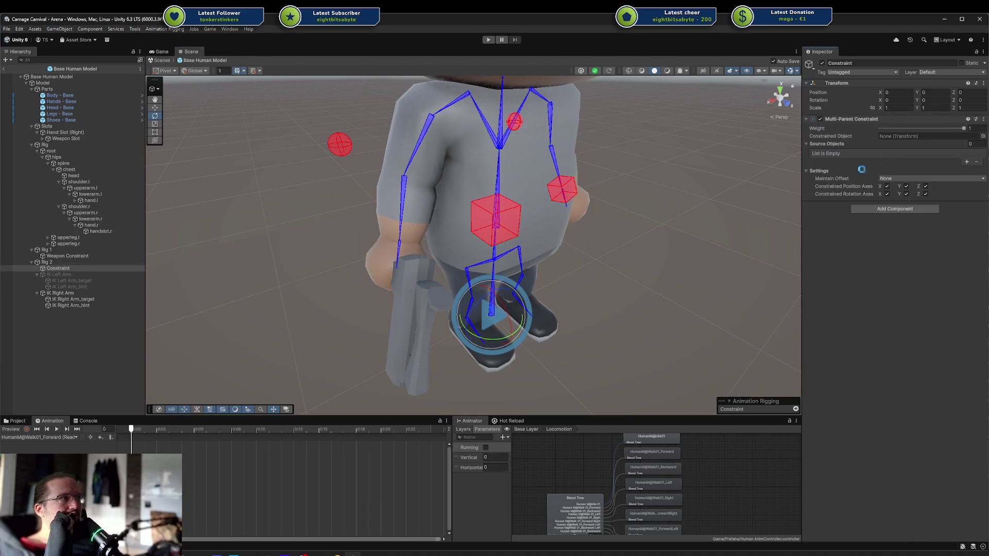